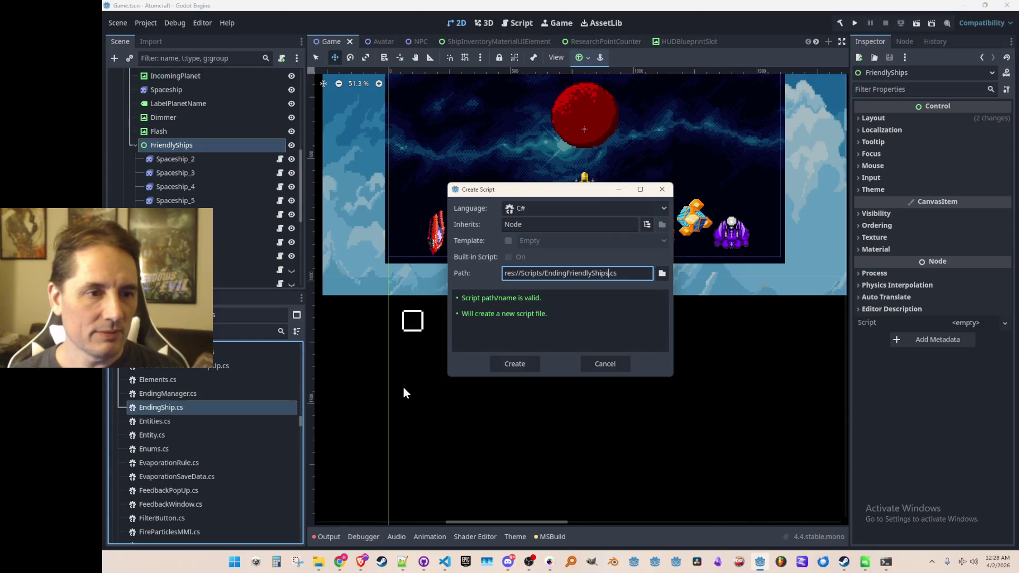
- Attach the new EndingFriendlyShips.cs script to the FriendlyShips node
mouse_move(191, 395)
mouse_down()
mouse_move(255, 297)
mouse_move(233, 134)
mouse_up()
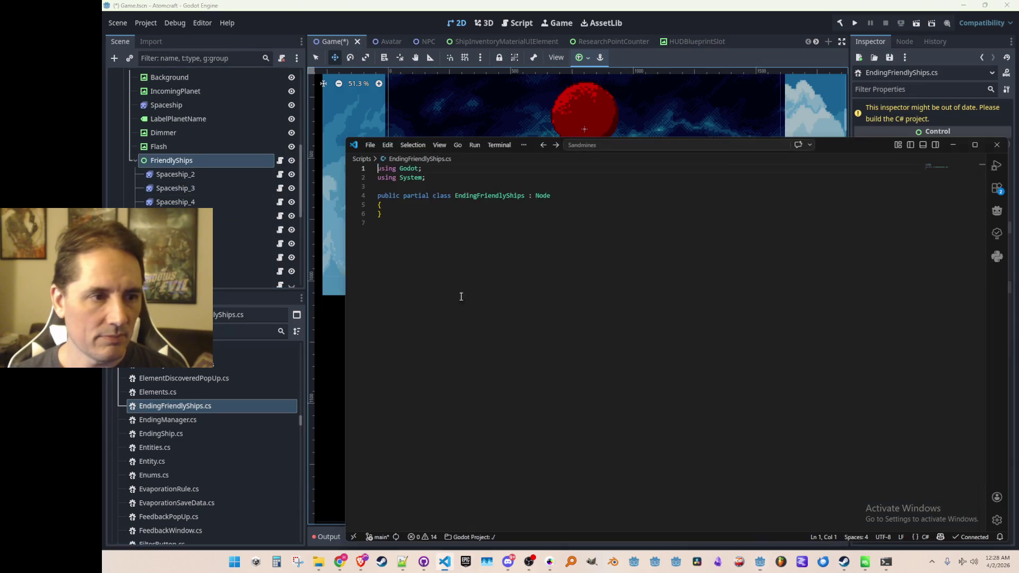
- Wrap the EndingFriendlyShips class in a namespace Atomcraft { } block and tidy its braces
key(Return)
key(Return)
key(Up)
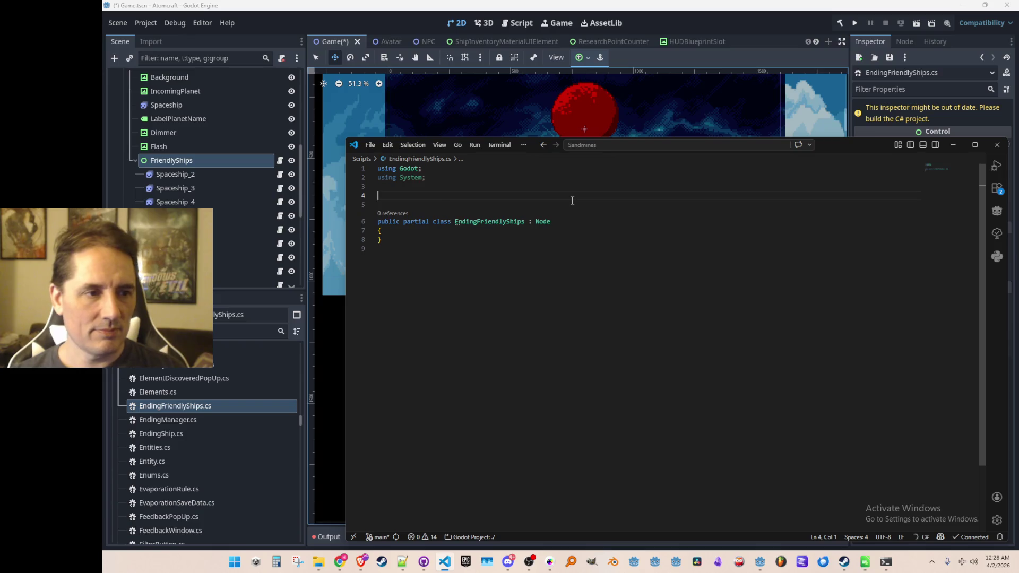
key(ctrl+End)
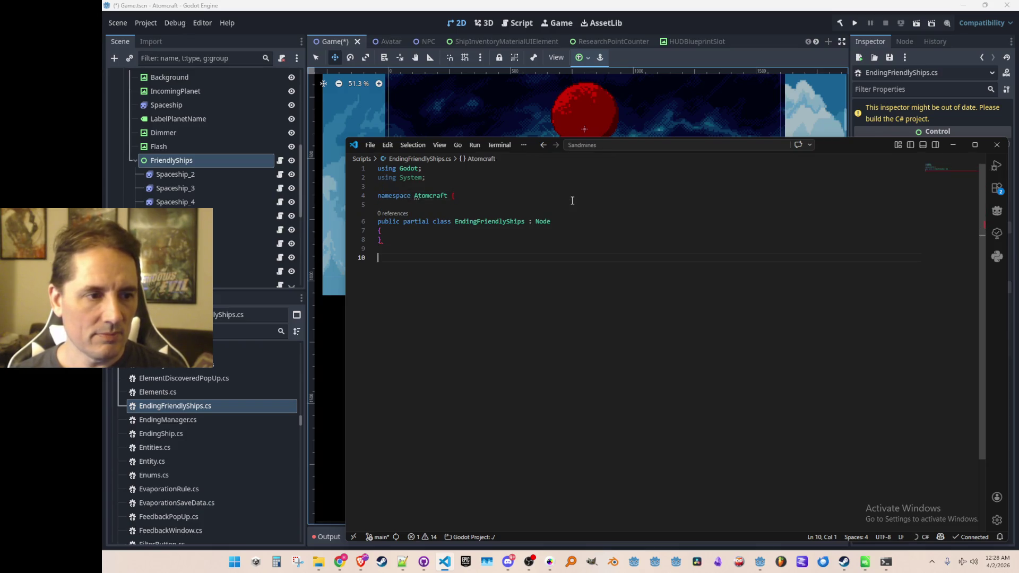
text(})
key(Up)
key(Up)
key(Up)
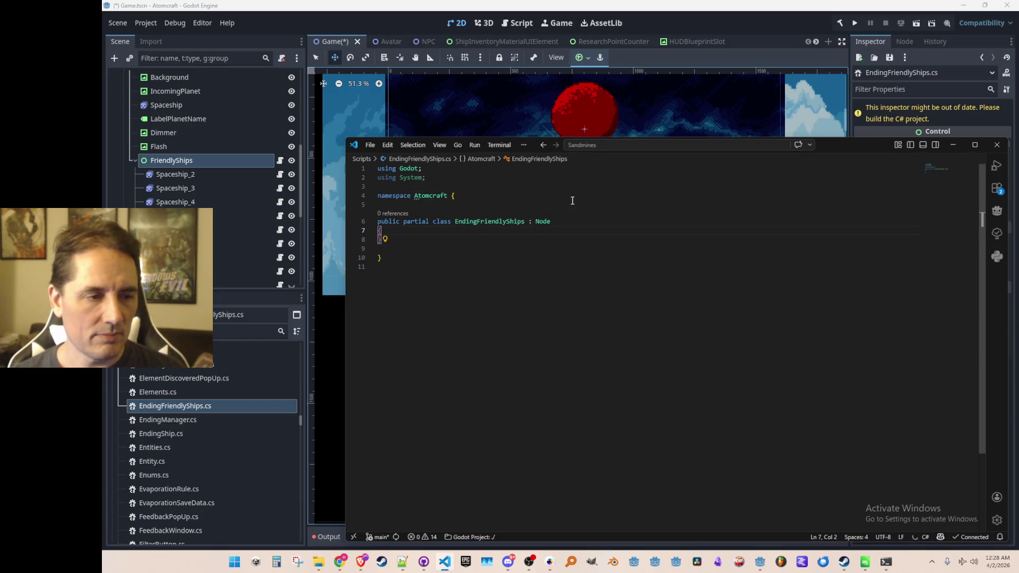
key(Up)
key(End)
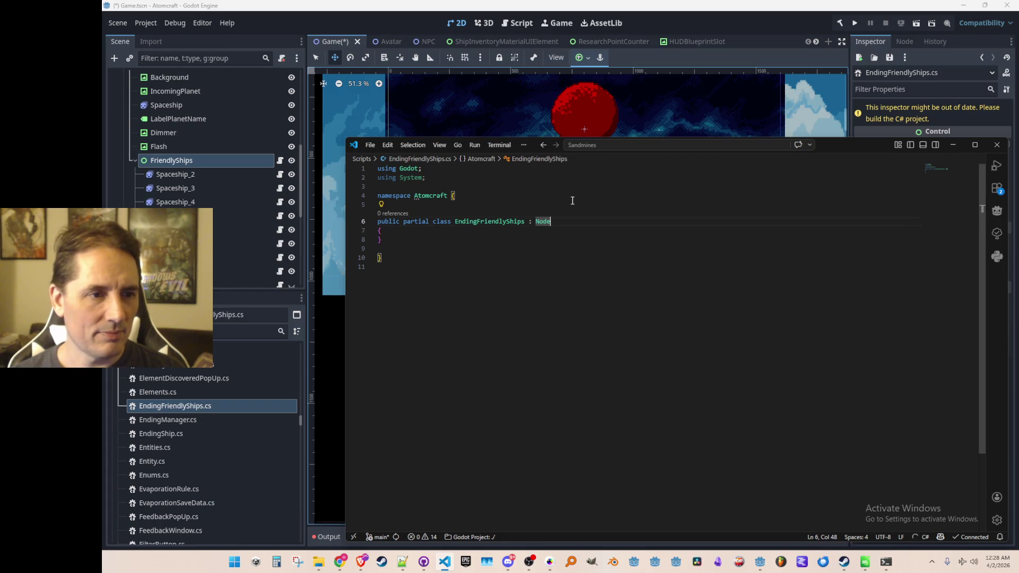
key(Delete)
key(Return)
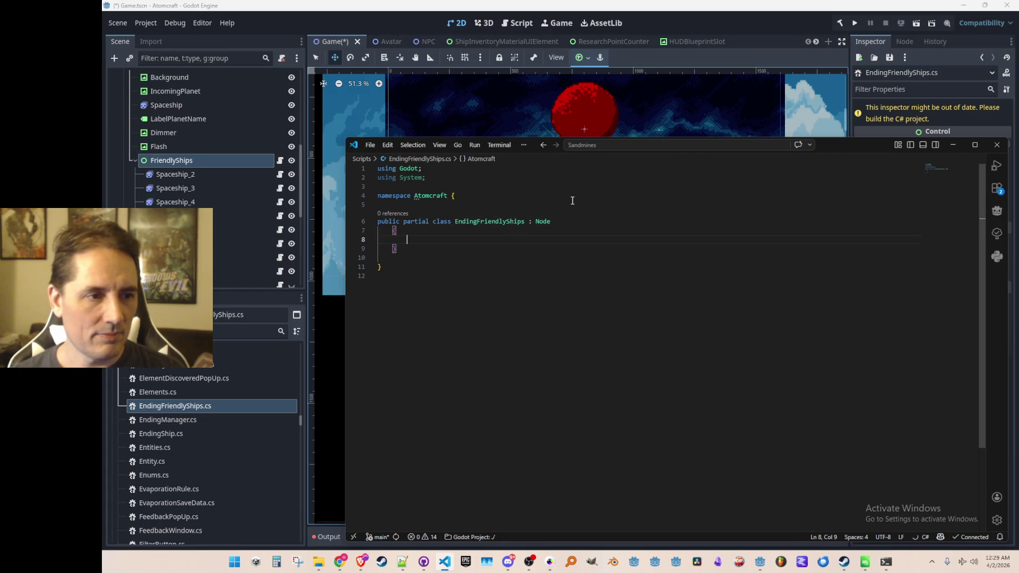
key(Return)
- Change the class's base class from Node to Control
key(Up)
key(End)
key(ctrl+shift+Left)
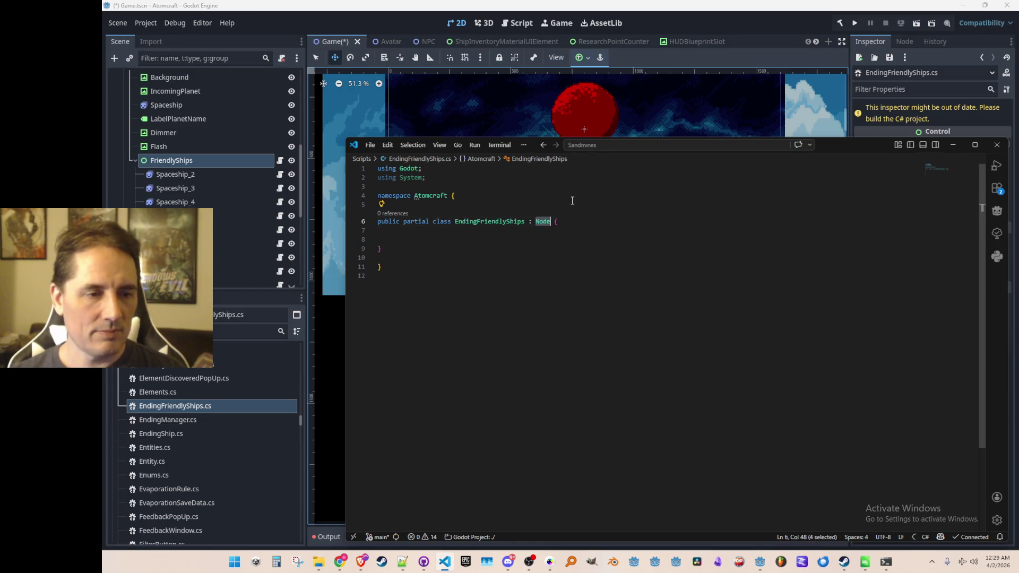
text(Control)
key(Return)
- Add an empty public void Init() method, then go back to InterplanetaryTravel.cs
key(Down)
key(Down)
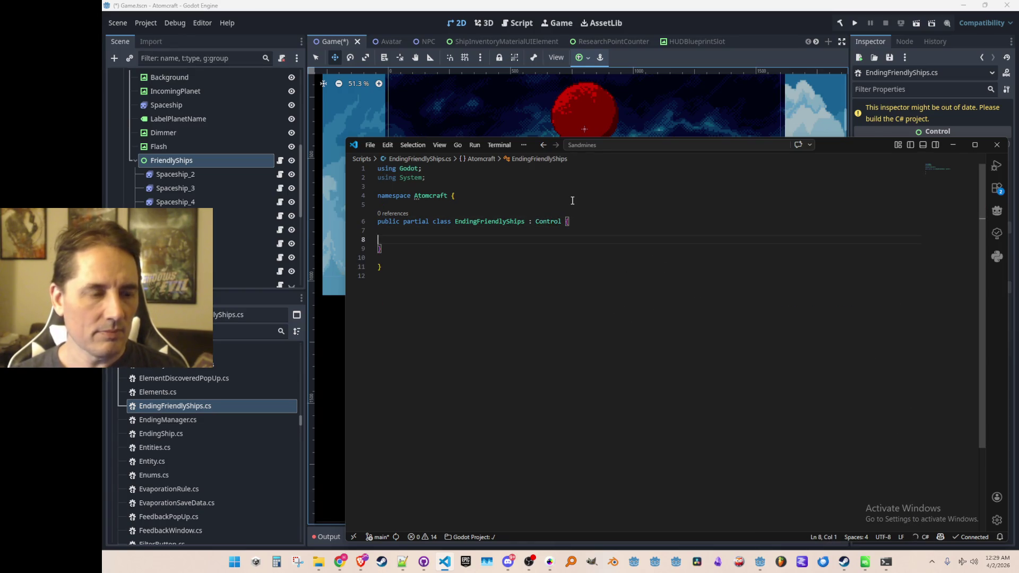
text(pub)
key(Tab)
key(Tab)
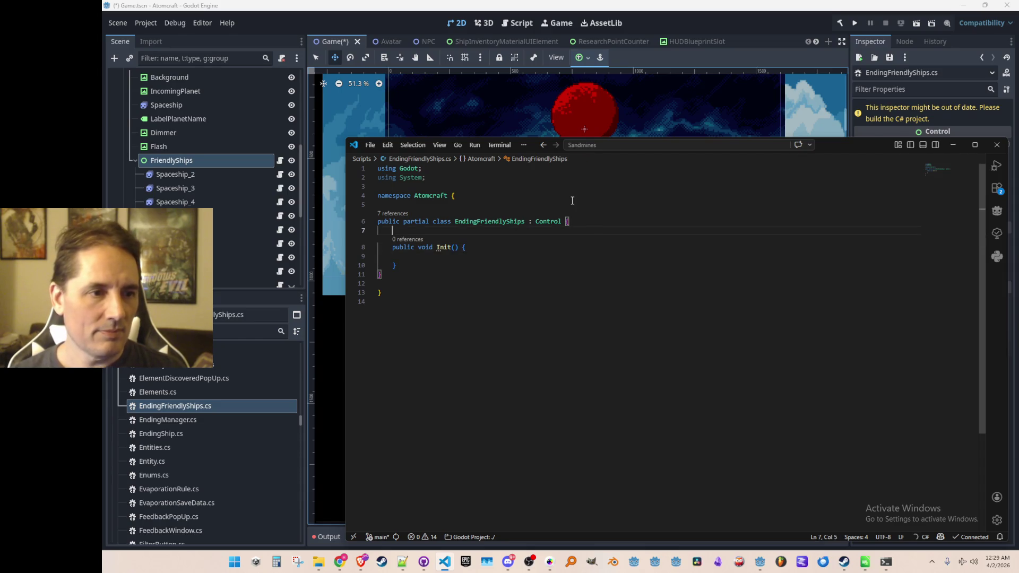
key(alt+Left)
scroll(614, 358, up, 5)
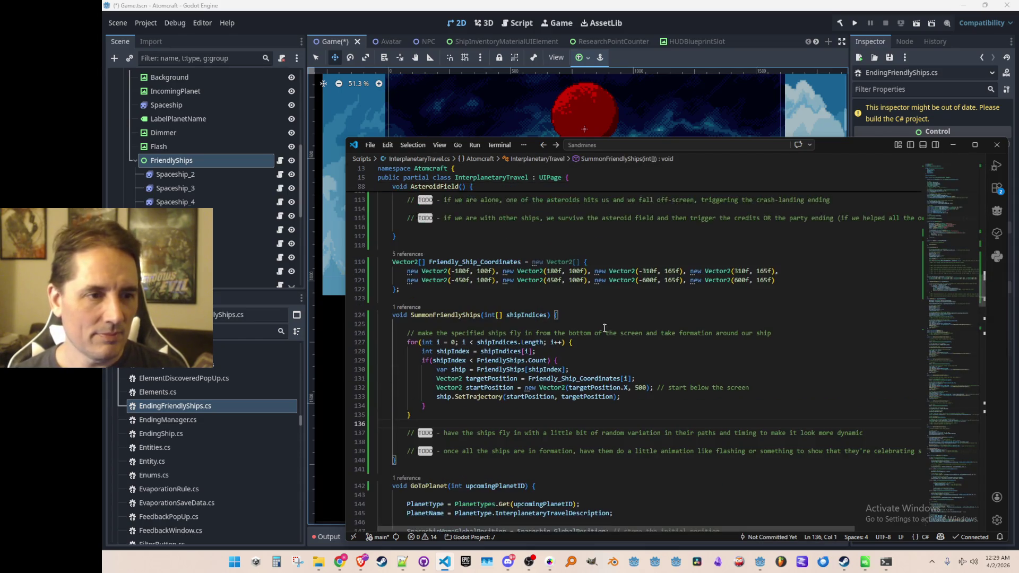
scroll(614, 358, up, 20)
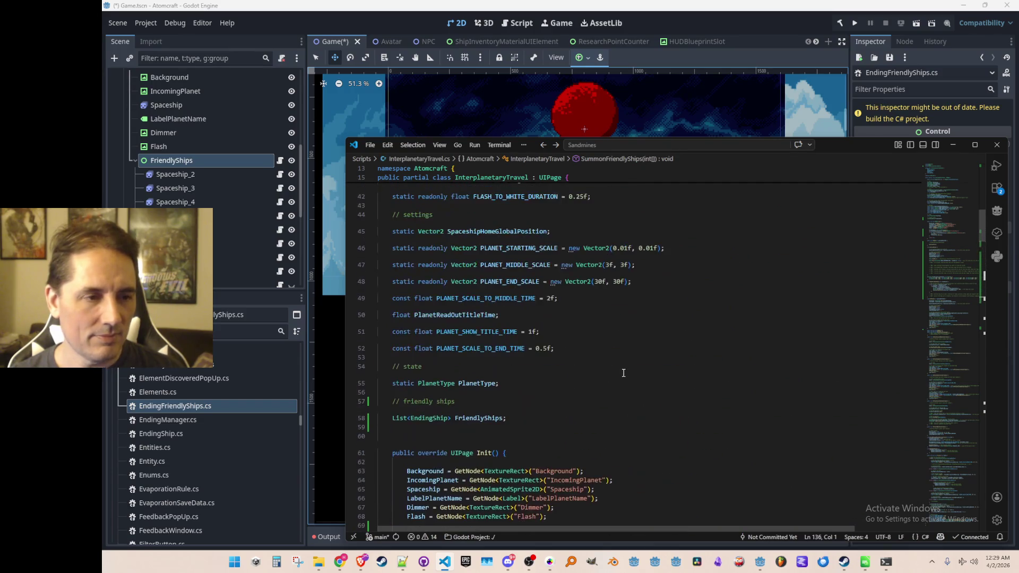
scroll(633, 364, up, 10)
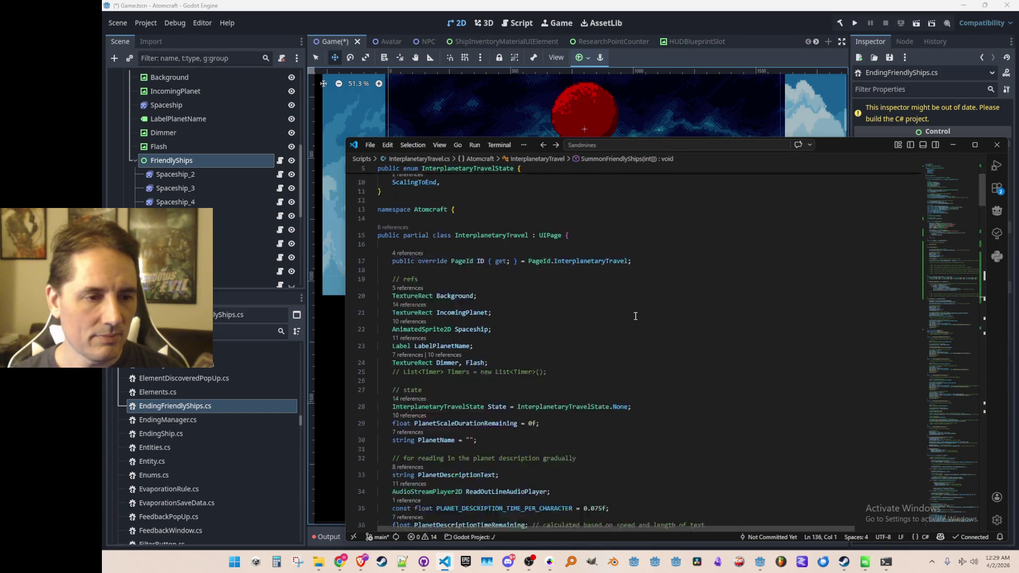
scroll(630, 300, down, 7)
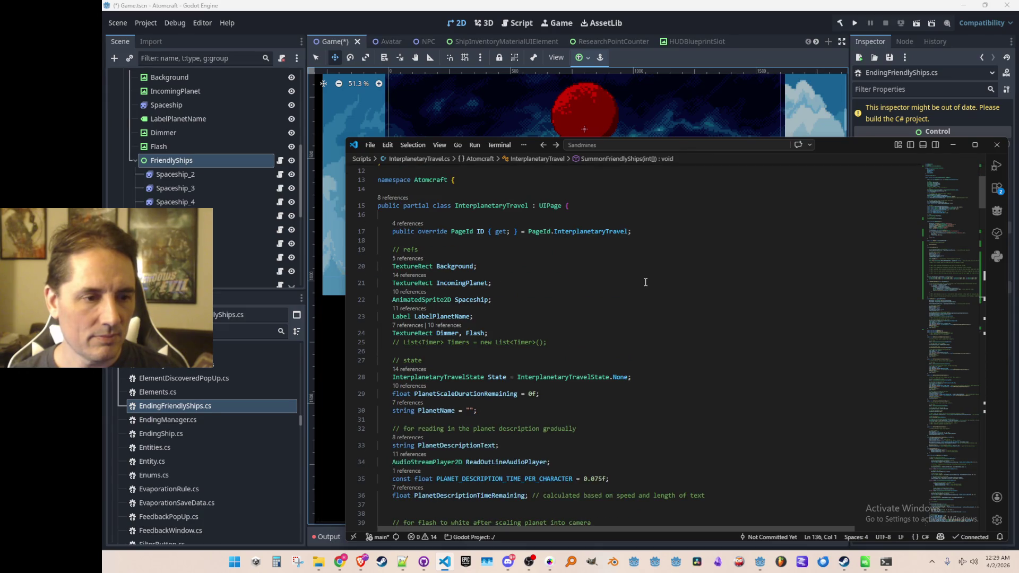
scroll(657, 271, down, 9)
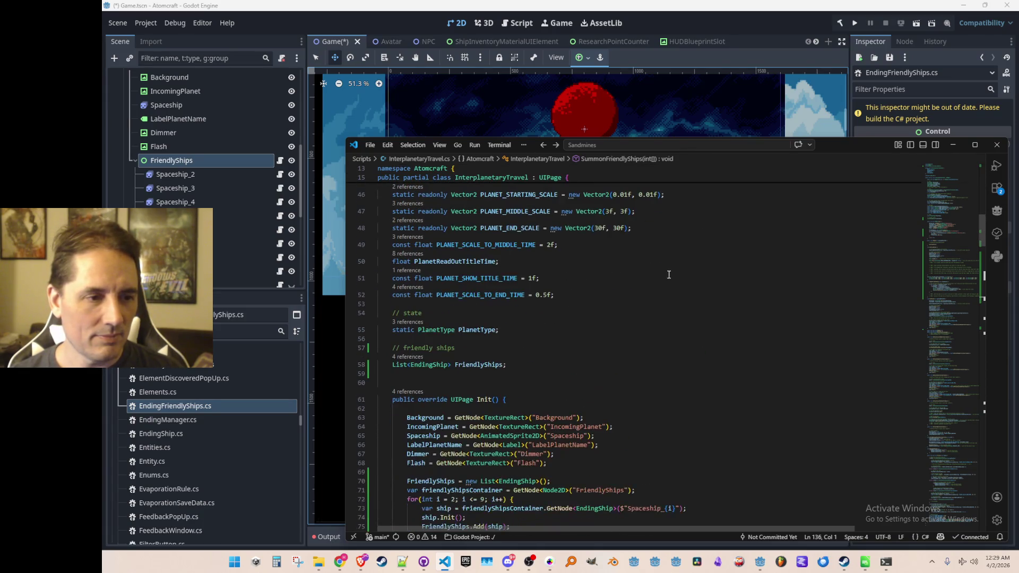
click(697, 276)
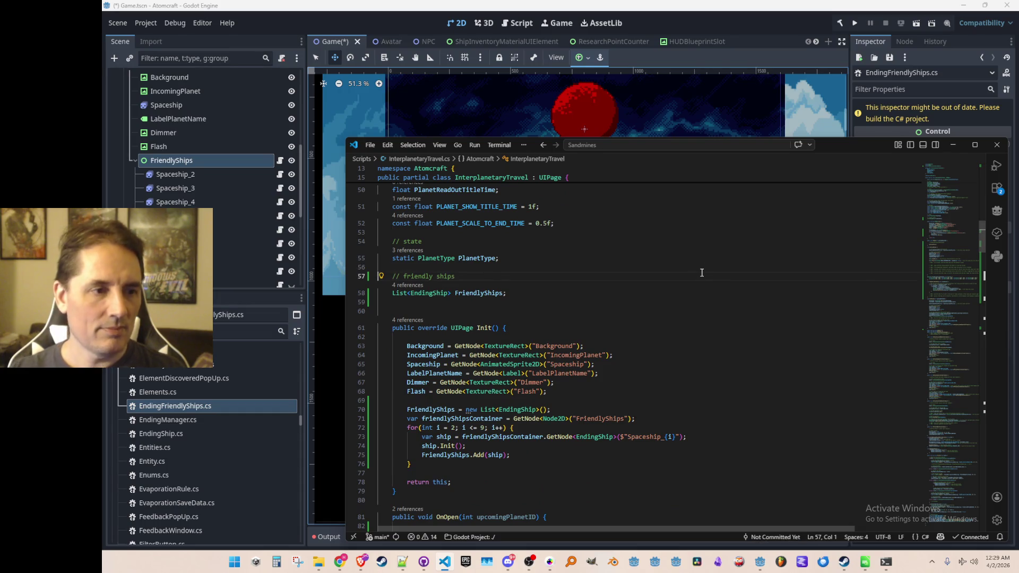
key(shift+Down)
key(shift+Down)
key(shift+Down)
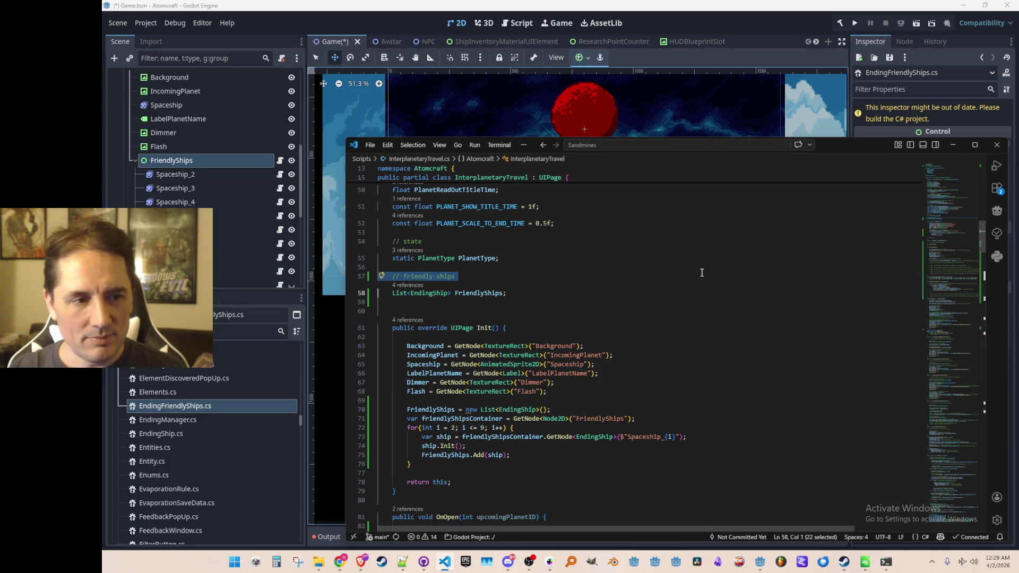
key(shift+Up)
key(ctrl+c)
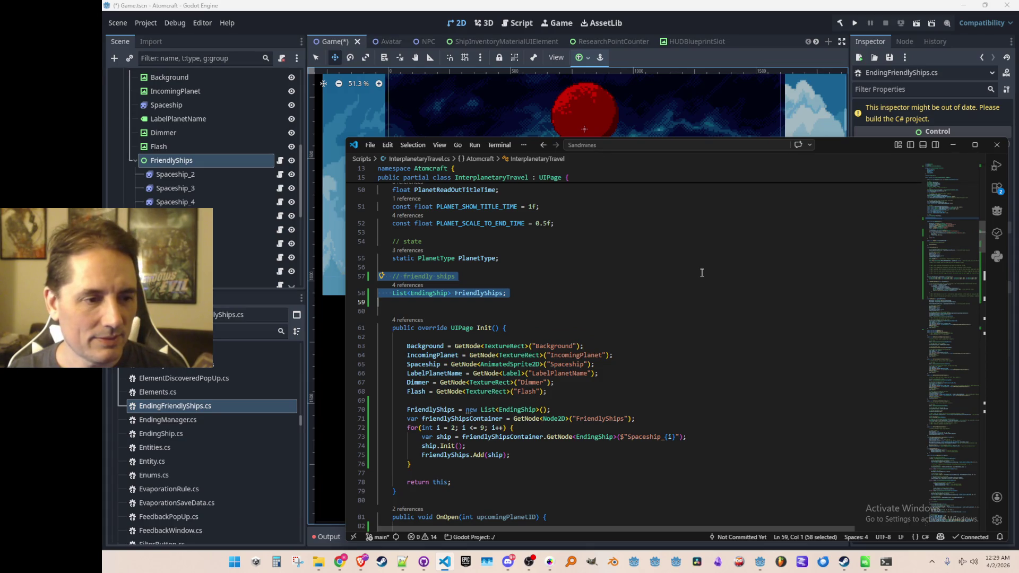
key(Escape)
key(Down)
scroll(690, 286, down, 8)
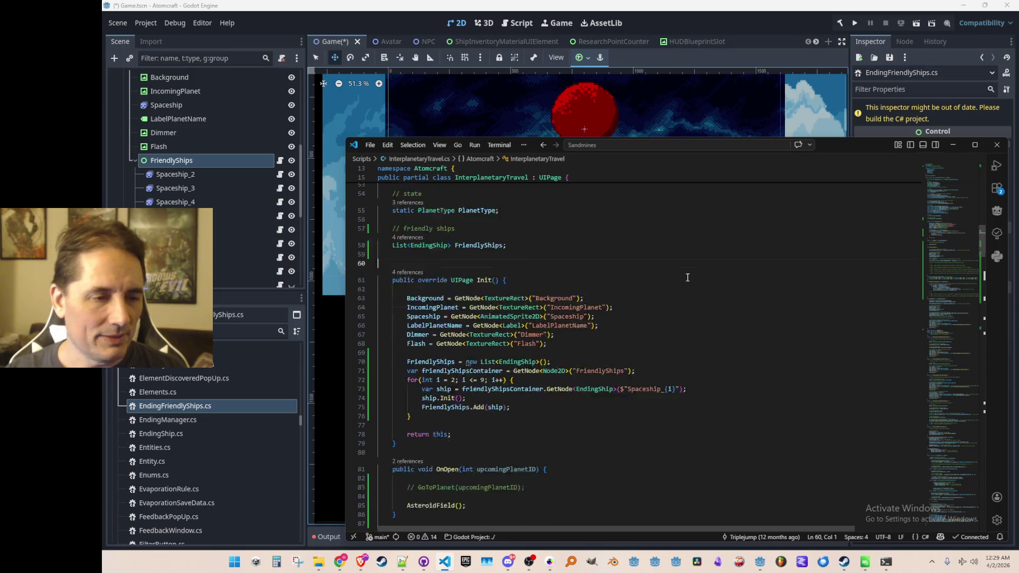
scroll(685, 301, down, 8)
scroll(669, 286, up, 6)
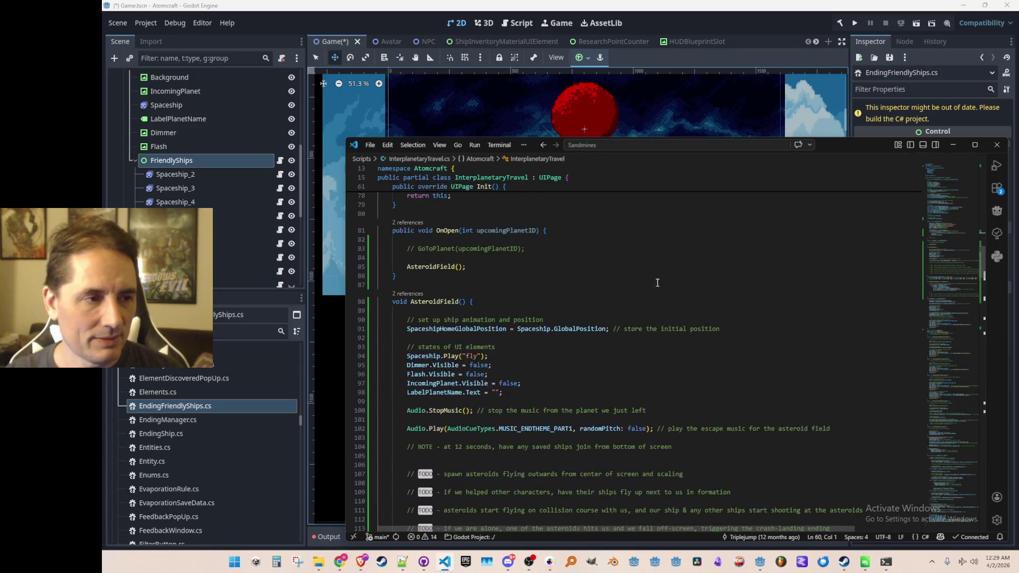
scroll(660, 278, down, 2)
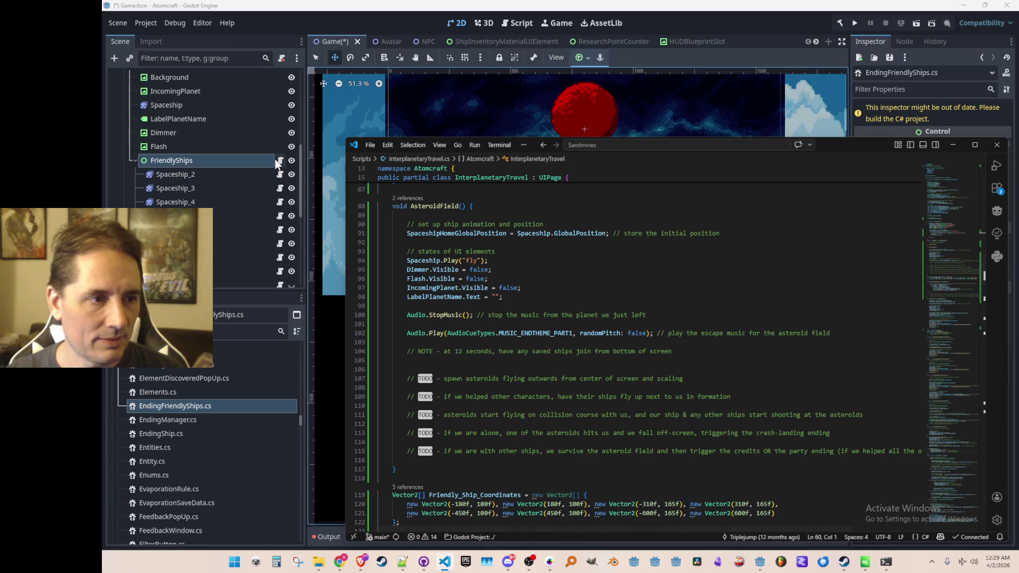
scroll(652, 314, up, 5)
scroll(652, 313, down, 6)
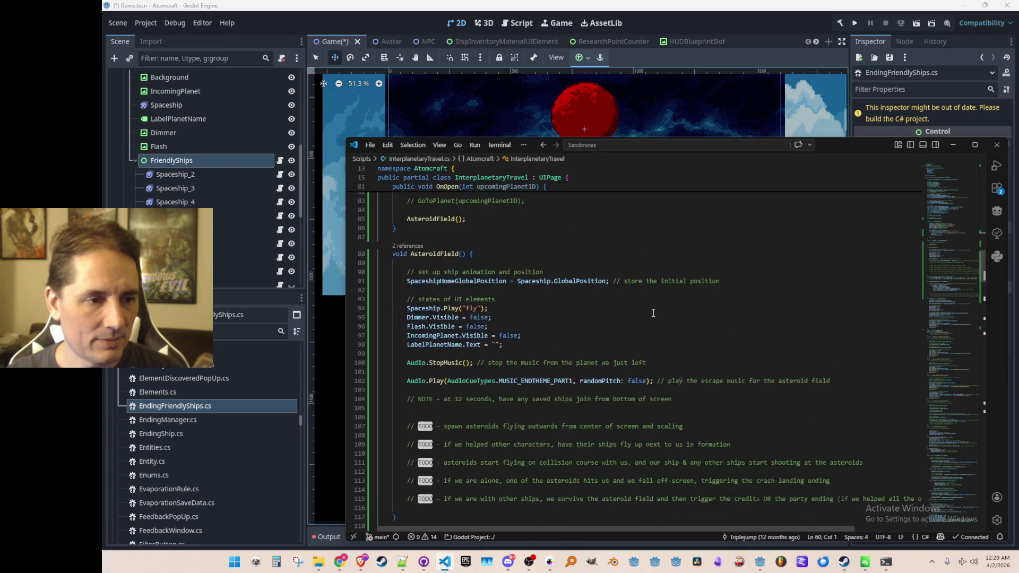
scroll(652, 313, down, 4)
scroll(653, 313, up, 2)
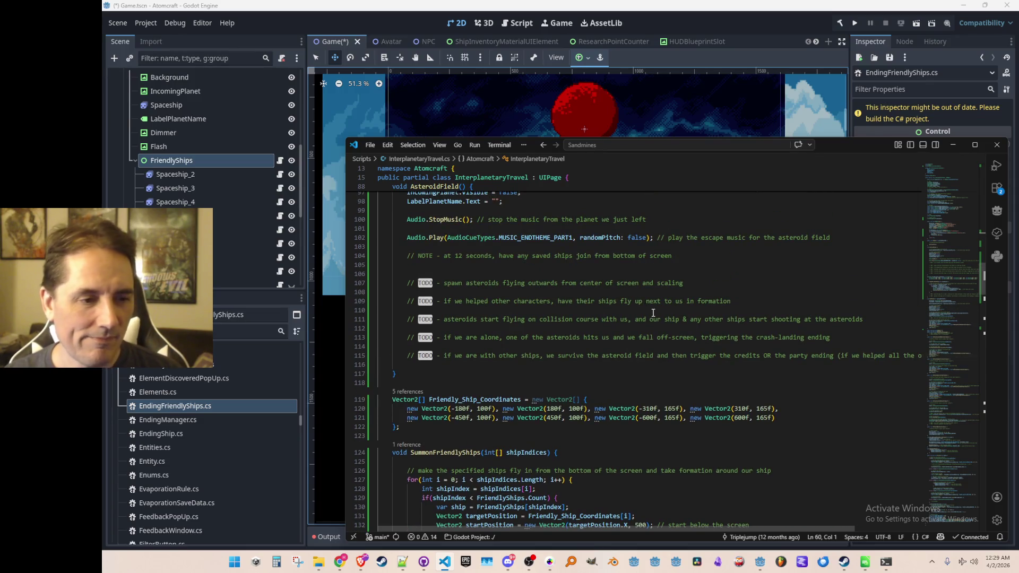
scroll(653, 313, up, 15)
- Cut the friendly-ships comment and List<EndingShip> FriendlyShips declaration from InterplanetaryTravel.cs
click(681, 270)
key(shift+Down)
key(shift+Down)
key(shift+Down)
key(BackSpace)
key(Up)
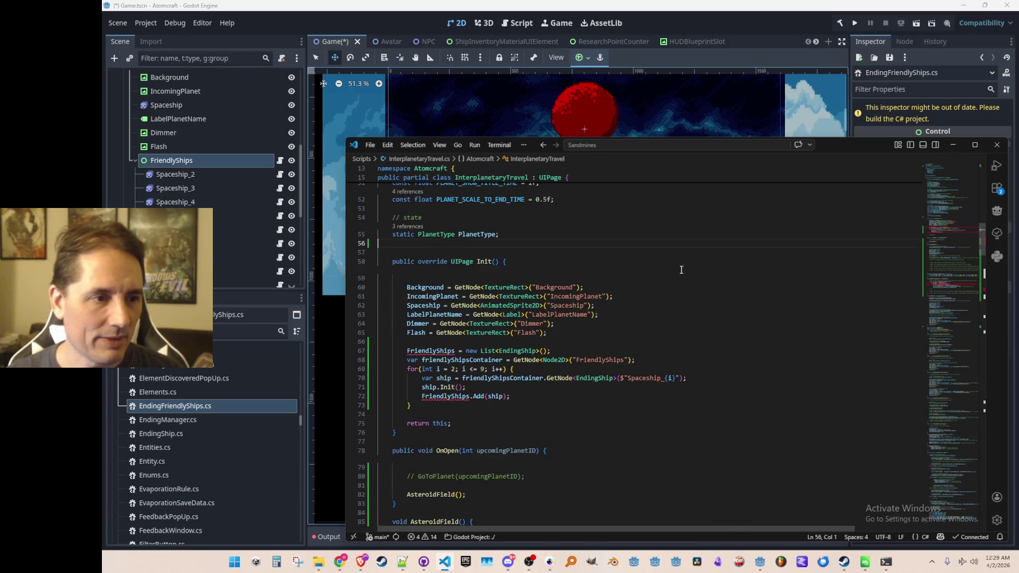
- Paste the FriendlyShips list declaration into EndingFriendlyShips above Init
click(279, 160)
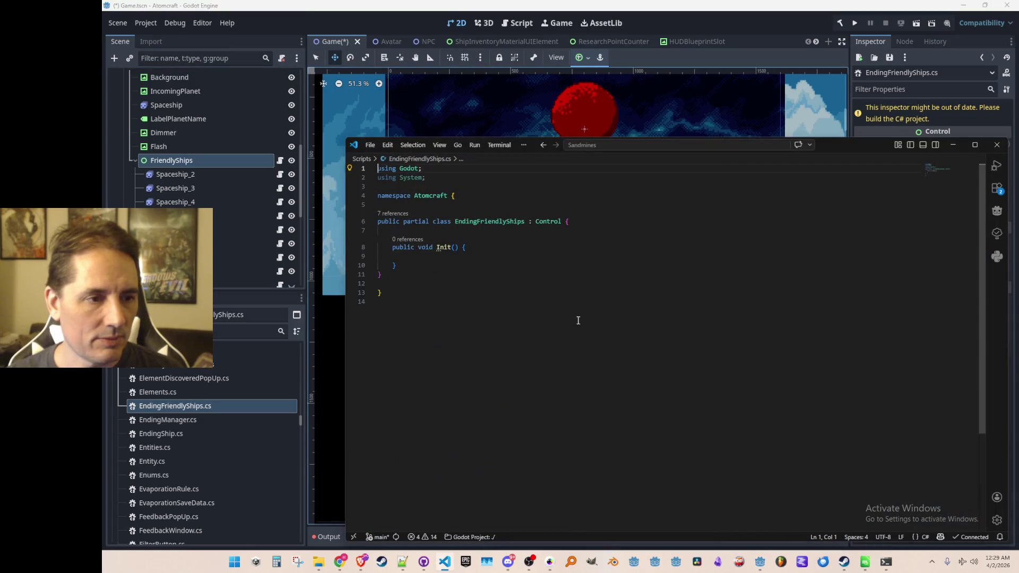
click(631, 262)
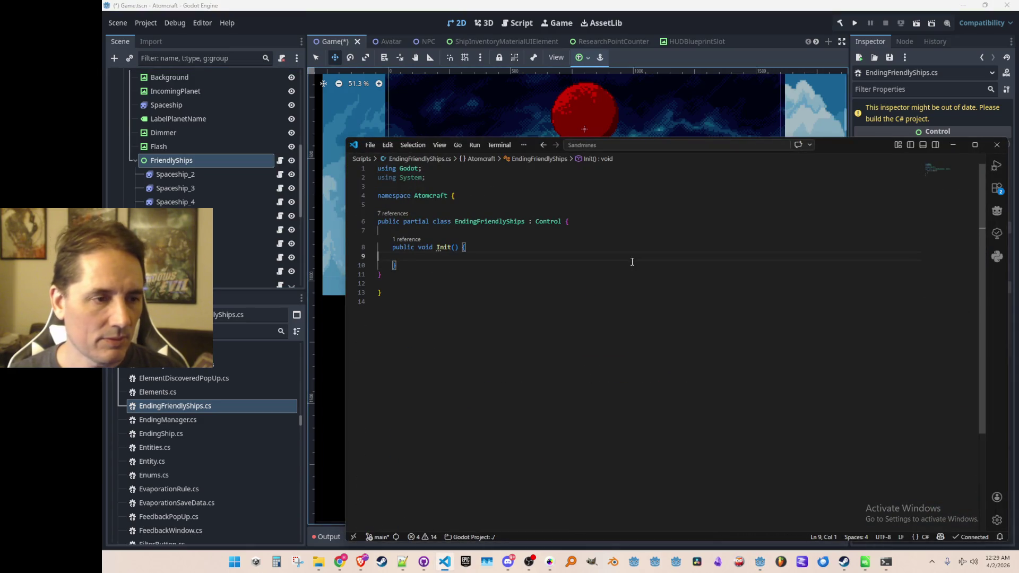
key(ctrl+v)
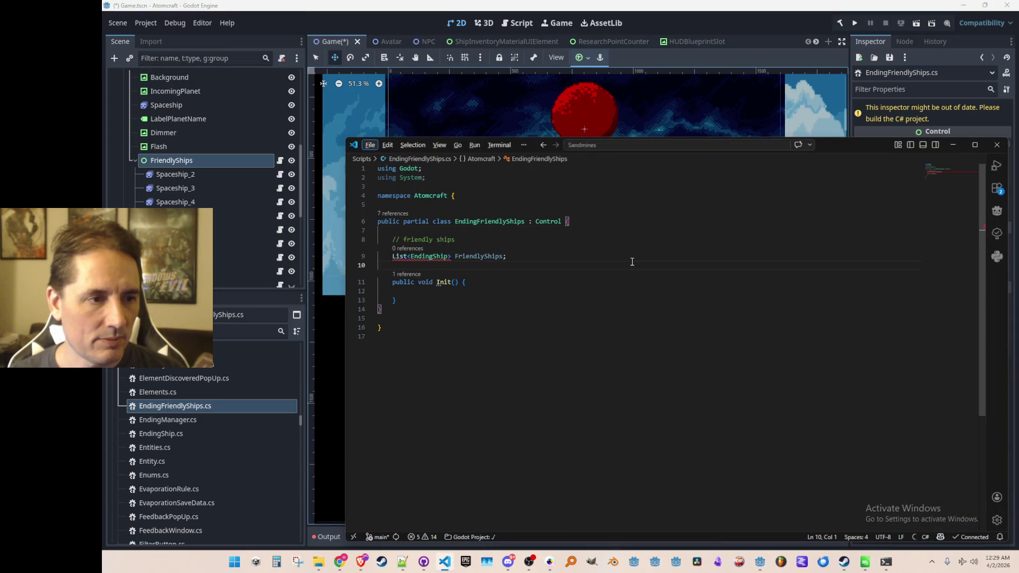
key(Up)
key(Up)
key(Up)
key(End)
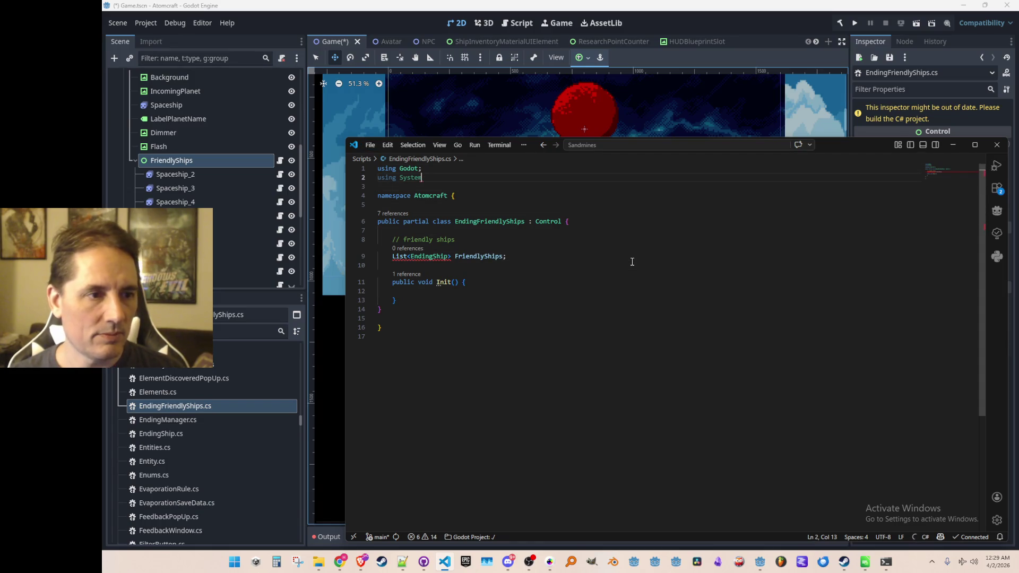
- Copy the ship-gathering loop from InterplanetaryTravel's Init for the new script
key(ctrl+Tab)
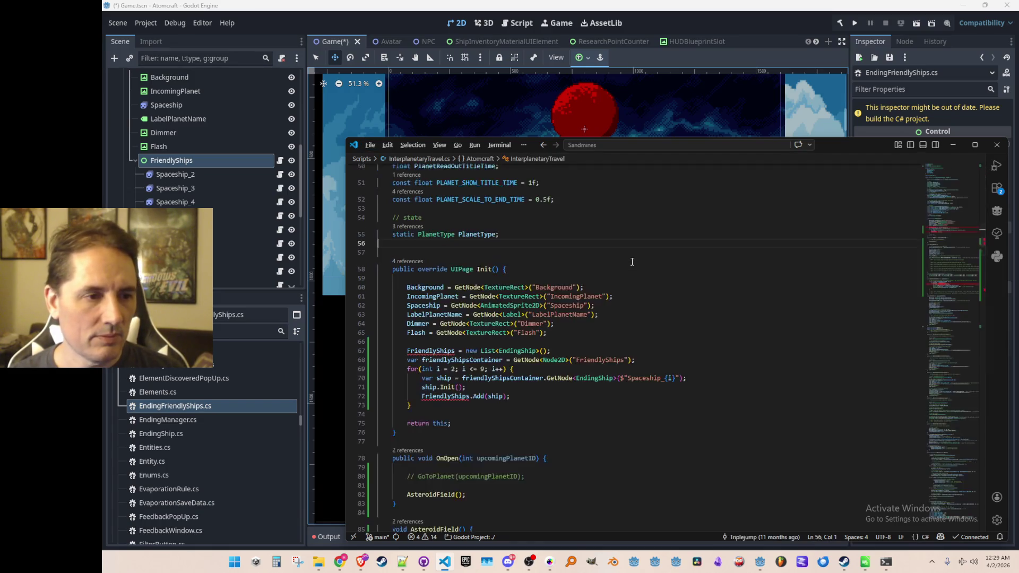
key(Down)
key(Down)
key(Down)
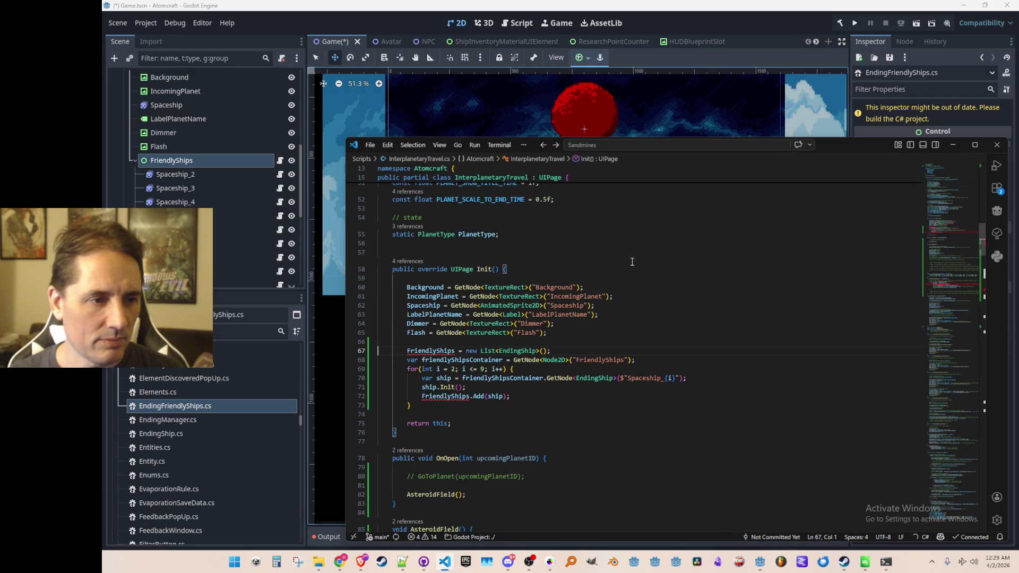
key(ctrl+shift+Right)
key(ctrl+Right)
key(ctrl+Right)
key(ctrl+Right)
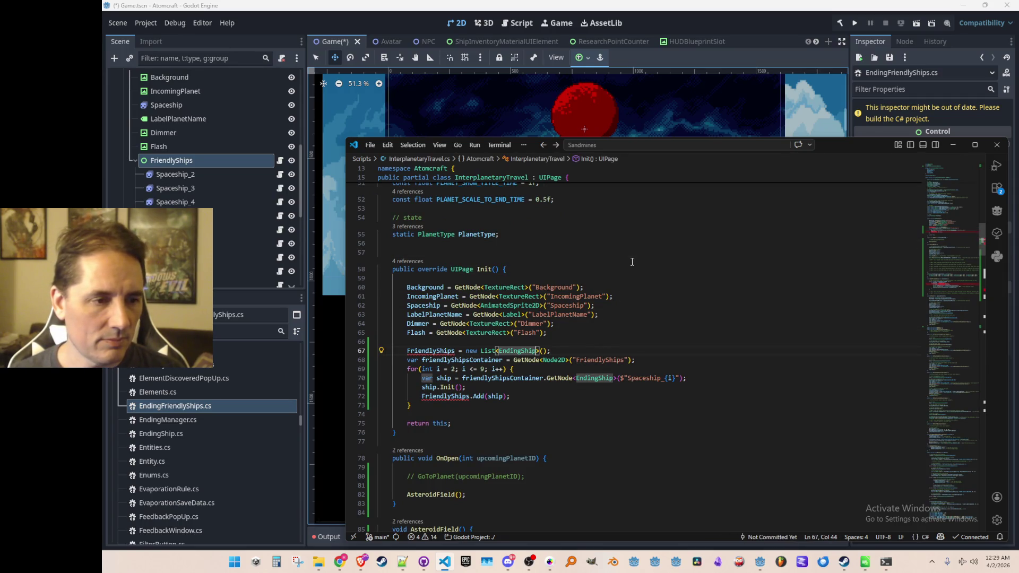
key(Home)
key(shift+Down)
key(shift+Down)
key(shift+Down)
key(Up)
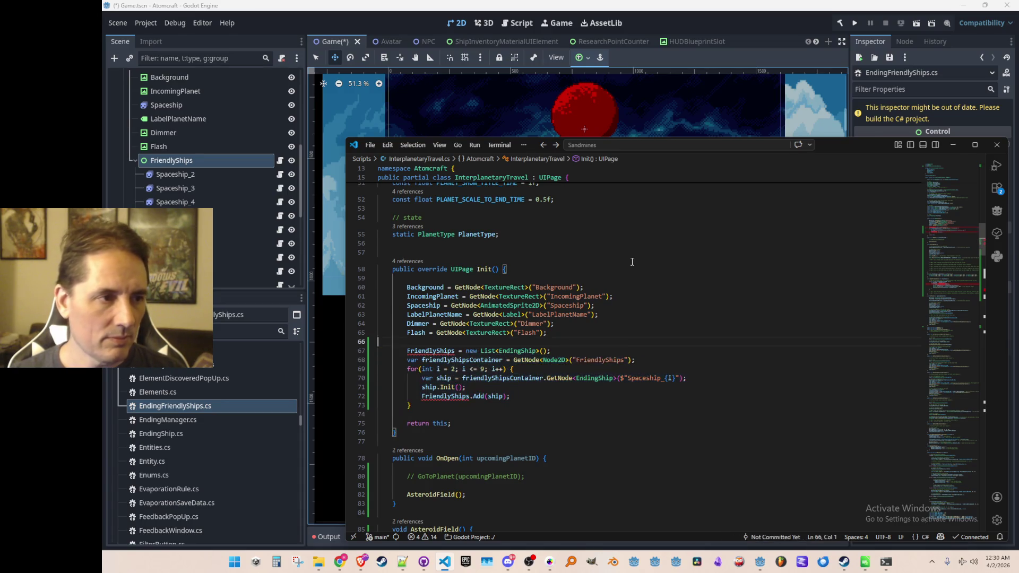
click(280, 162)
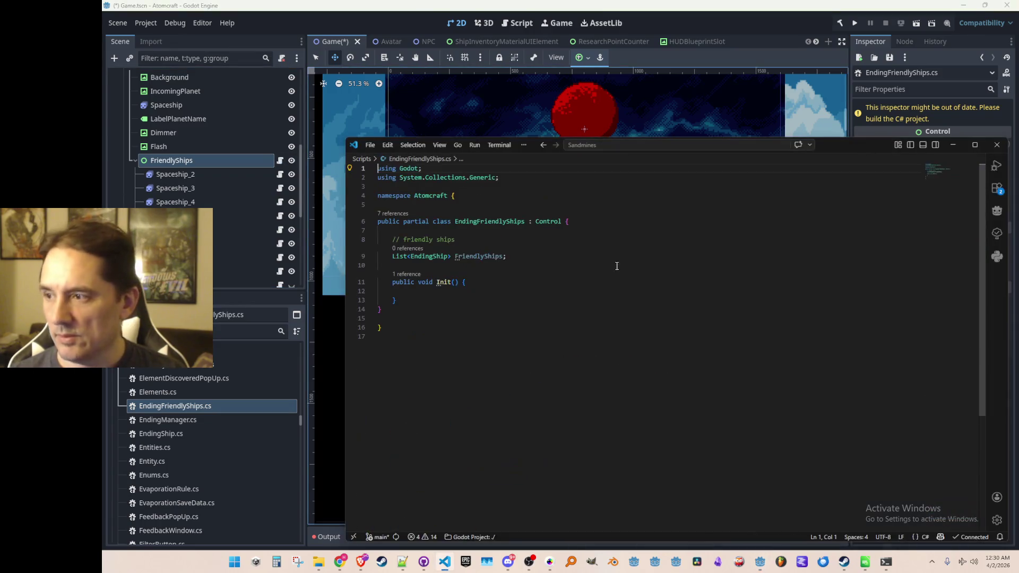
- Paste the ship-gathering loop into EndingFriendlyShips' Init method
click(697, 252)
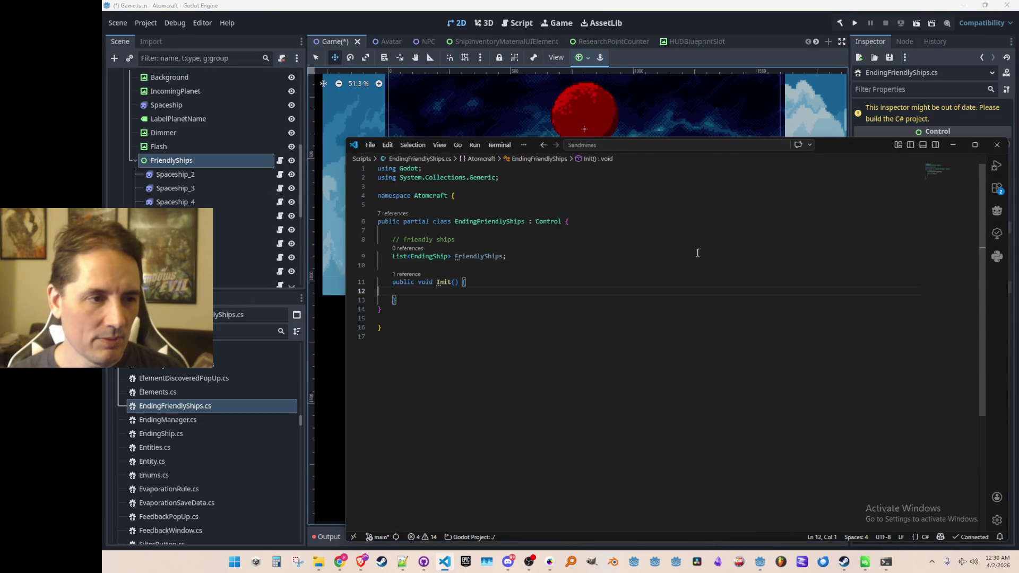
text(FriendlyShips = new List<EndingShip>();         var friendlyShipsContainer = GetNode<Node2D>("FriendlyShips");         for(int i = 2; i <= 9; i++) {             var ship = friendlyShipsContainer.GetNode<EndingShip>($"Spaceship_{i}");             ship.Init();             FriendlyShips.Add(ship);         })
key(Up)
key(Up)
key(Up)
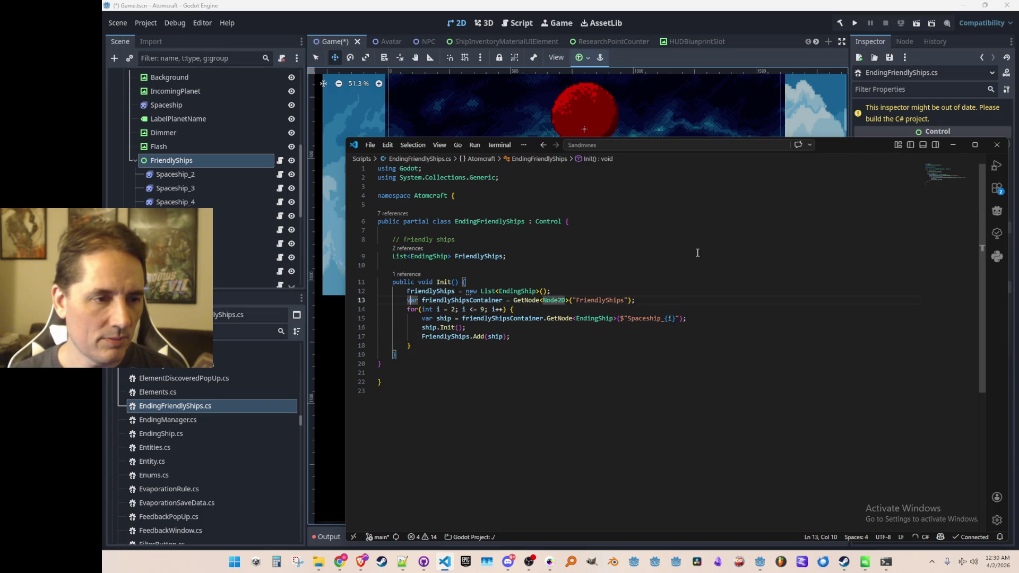
key(End)
- Rename the FriendlyShips field and its uses to Ships, and delete the container lookup line
key(Up)
key(Up)
key(End)
key(Left)
key(Left)
key(Left)
key(ctrl+BackSpace)
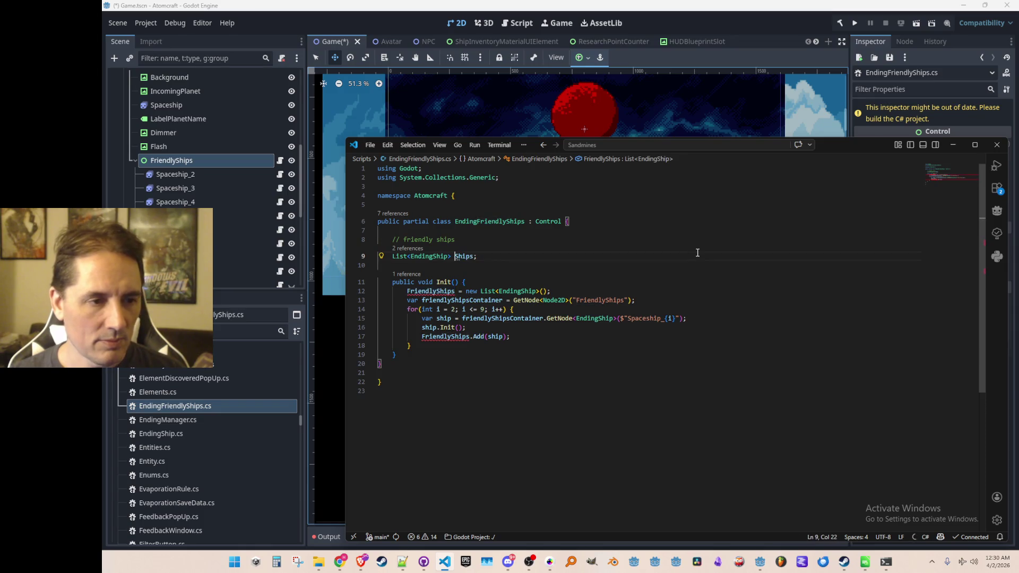
key(Tab)
key(Tab)
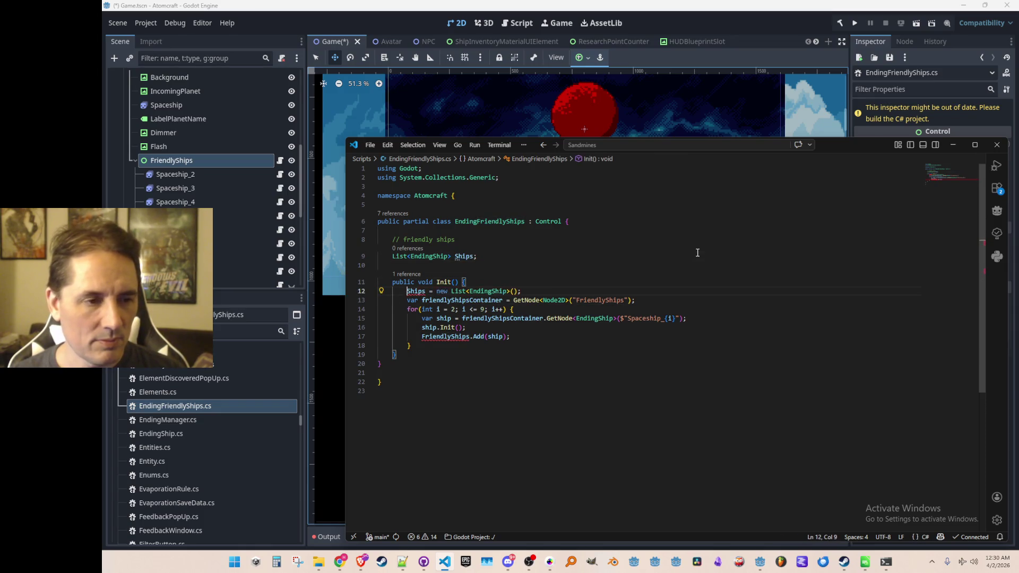
key(Tab)
key(Tab)
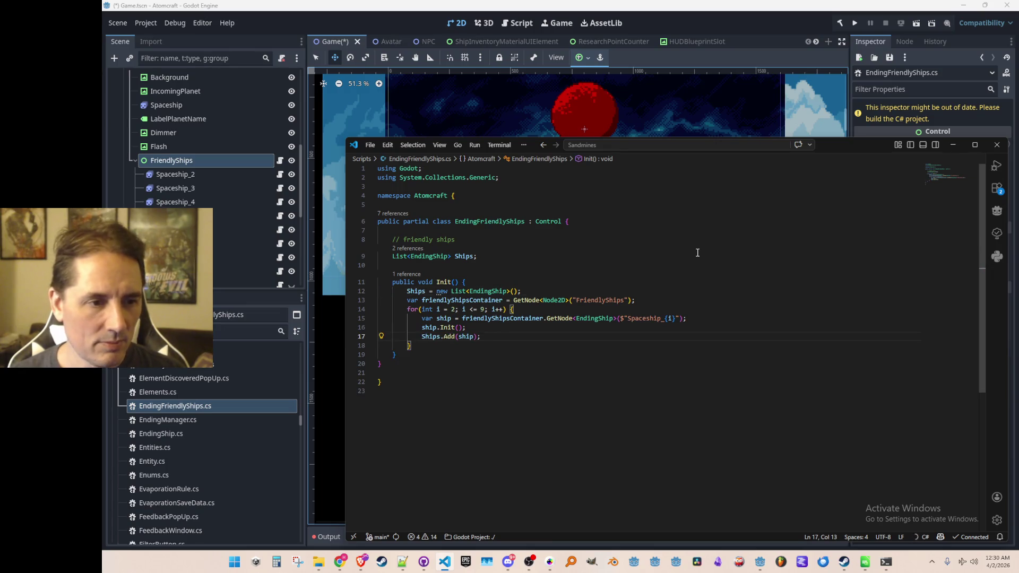
key(Tab)
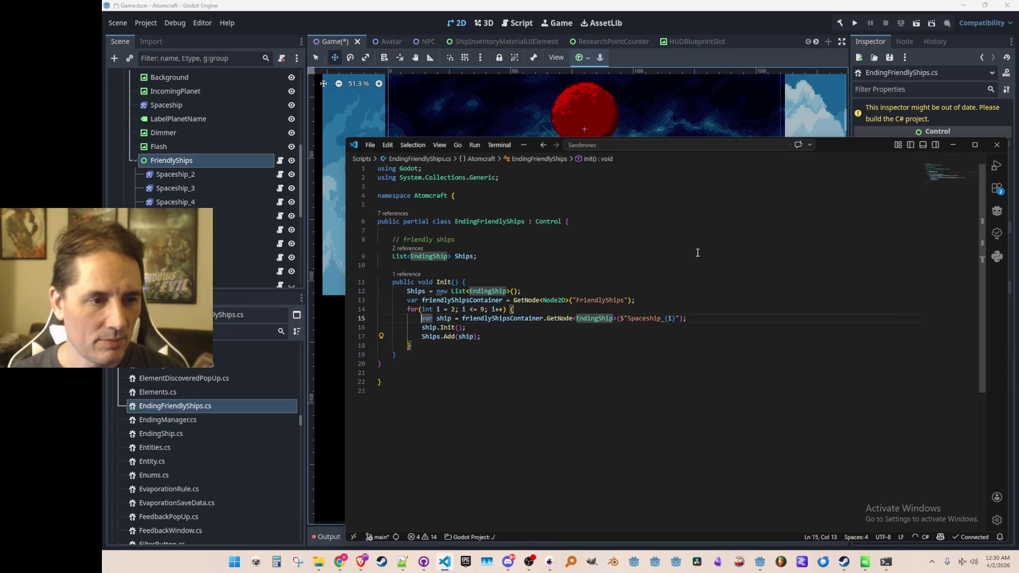
key(Tab)
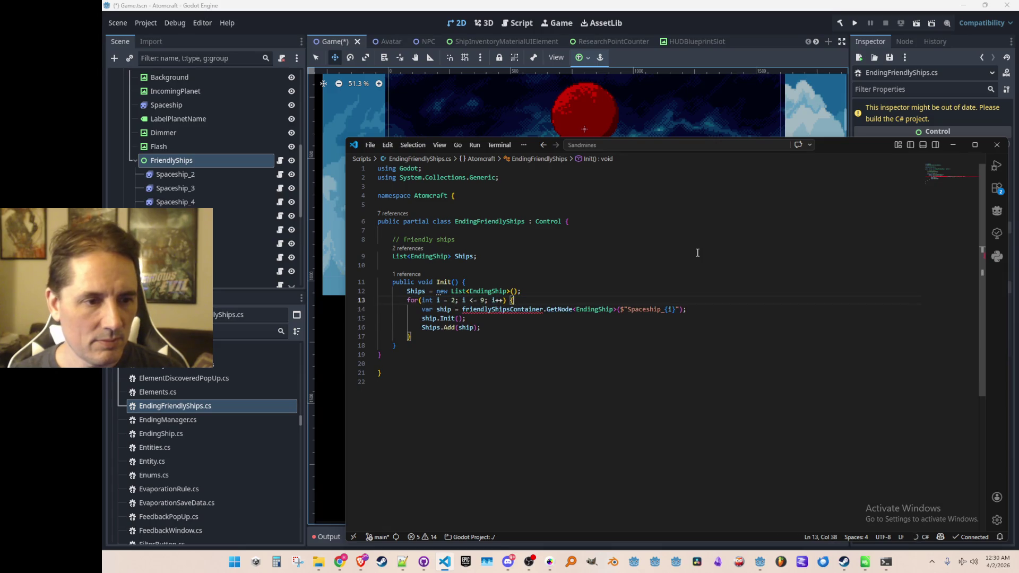
key(Tab)
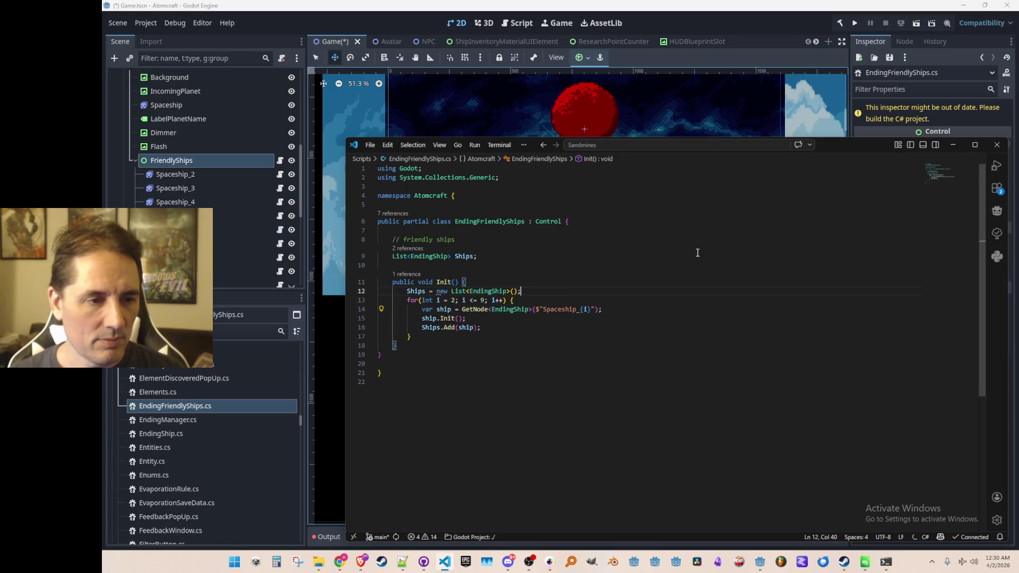
- Add a comment line at the top of Init, then return to InterplanetaryTravel.cs
key(Return)
key(Return)
text(// get references to the friendly ships)
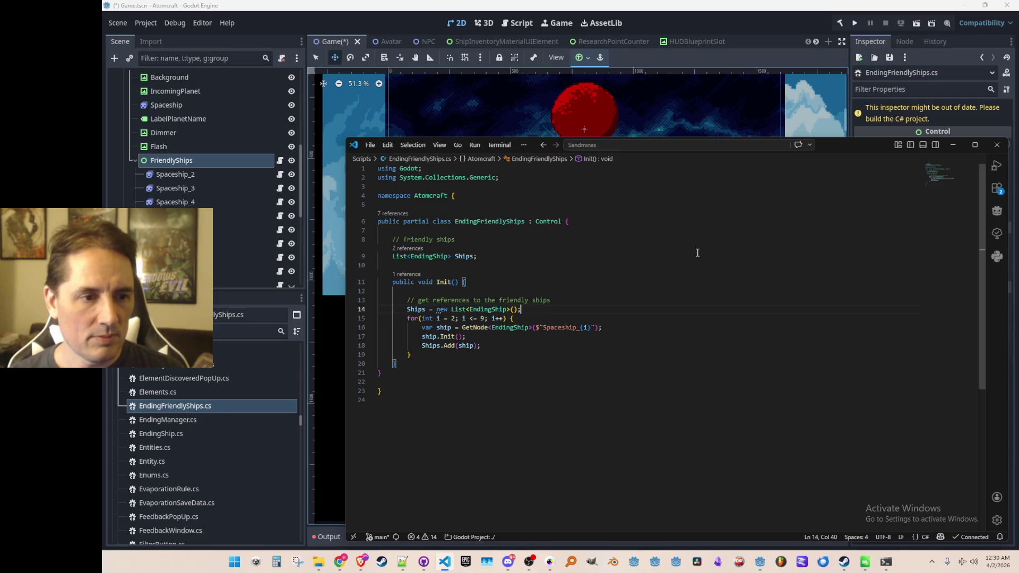
key(Down)
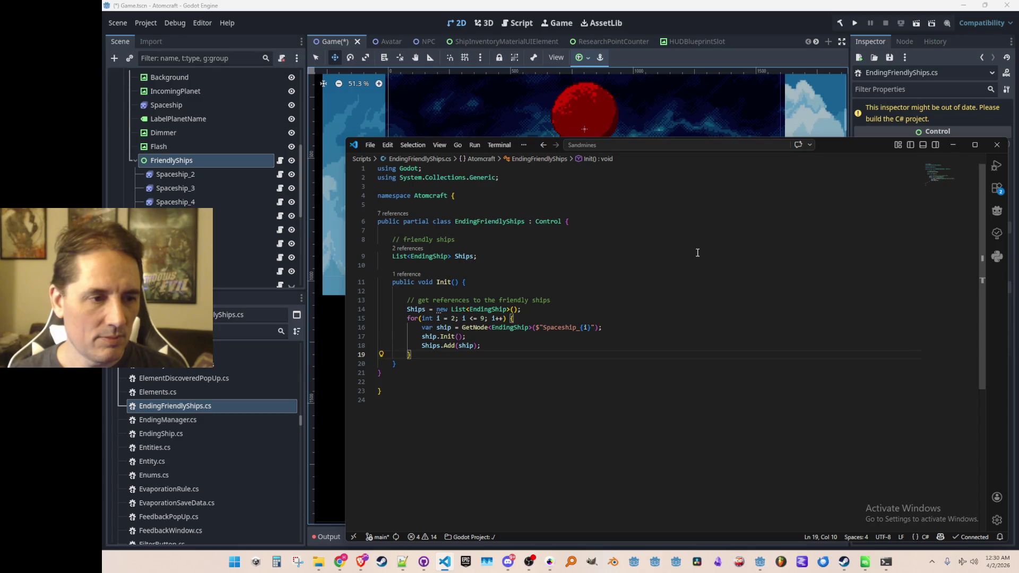
key(ctrl+Tab)
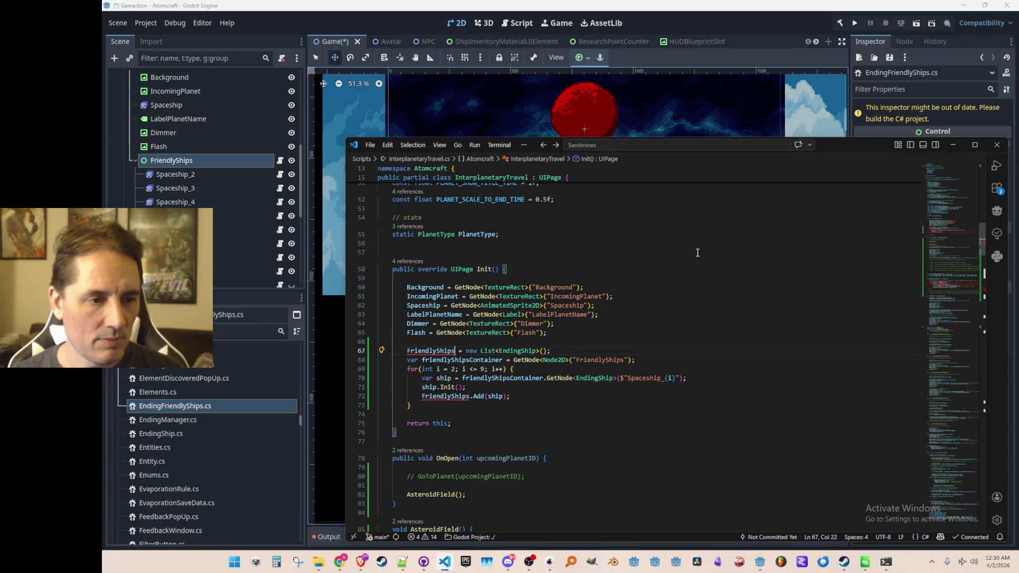
- Replace the list-building code with a GetNode<EndingFriendlyShips>("FriendlyShips") lookup and FriendlyShips.Init() call
key(shift+End)
text(GetNode)
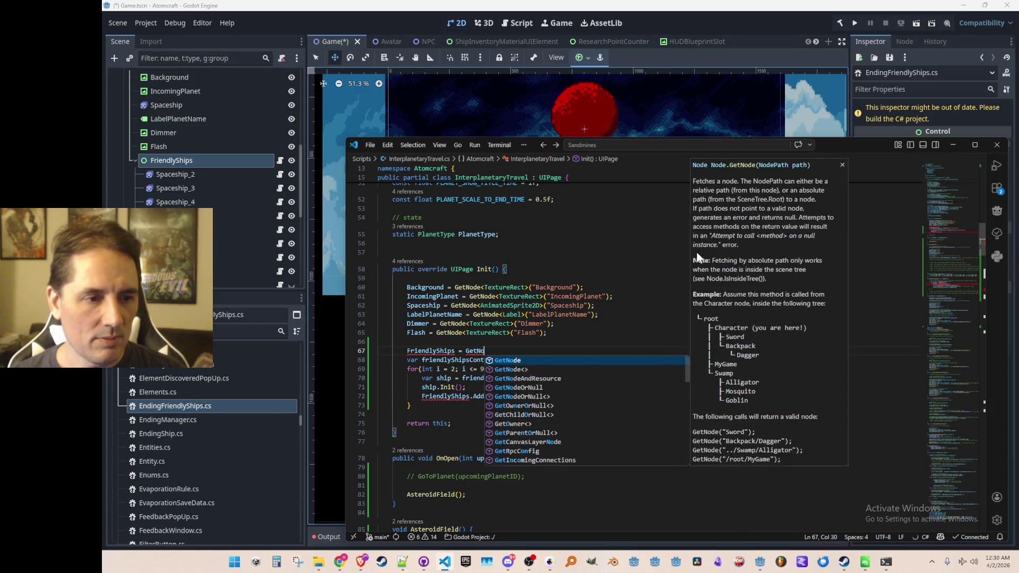
key(Tab)
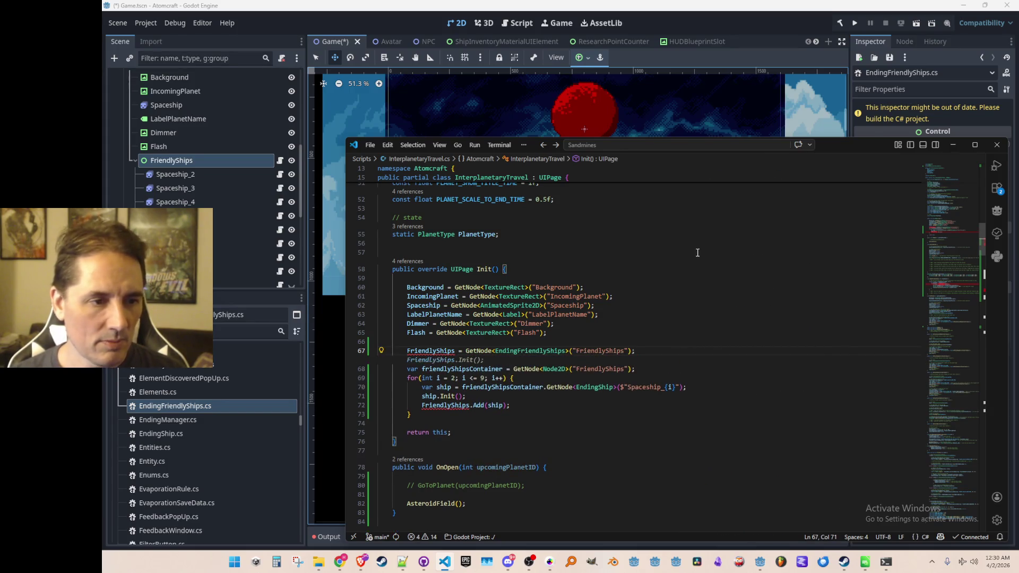
key(Home)
key(Home)
key(BackSpace)
key(End)
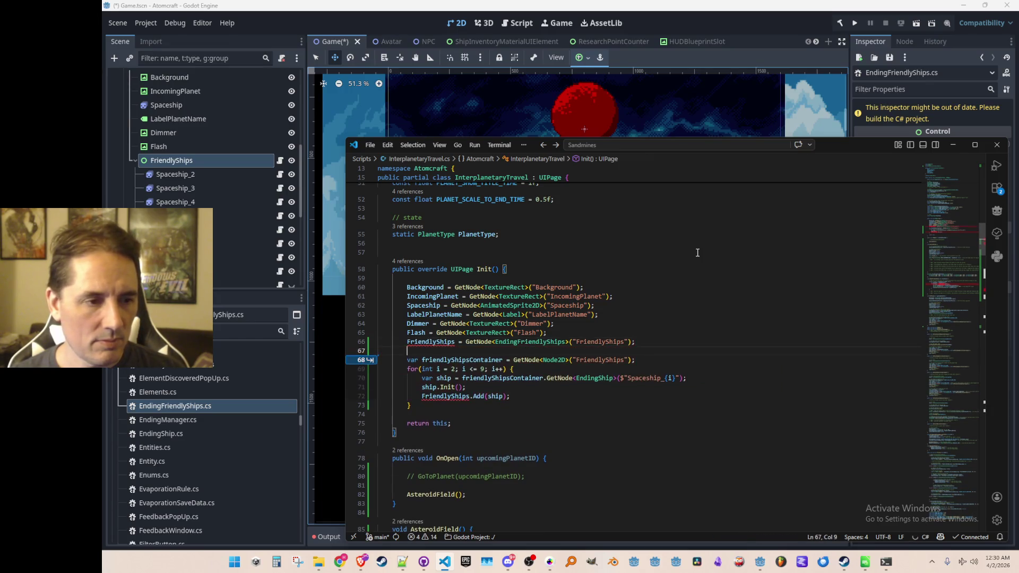
key(Return)
key(Tab)
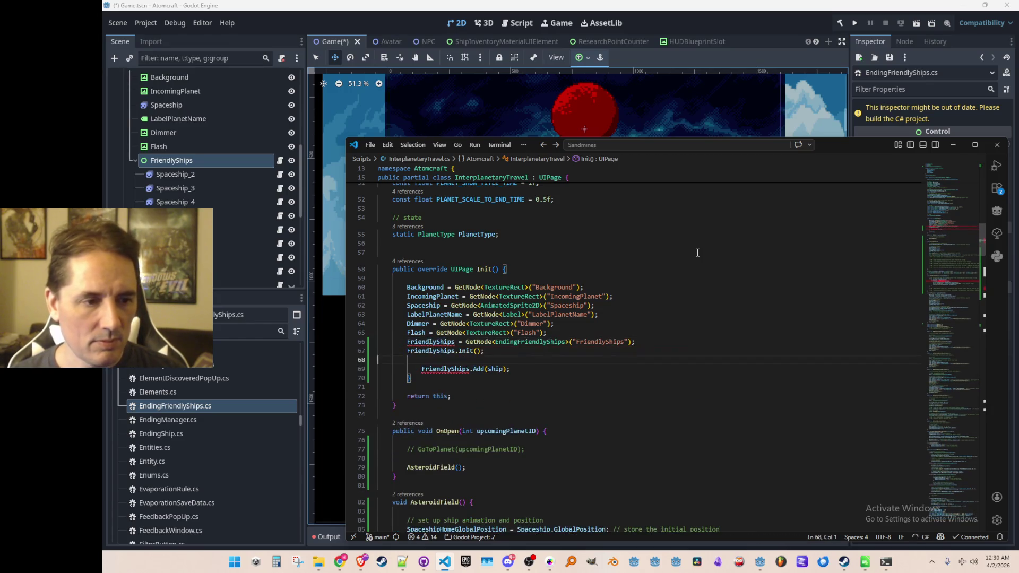
key(Down)
key(Down)
key(shift+Down)
- Delete the leftover Add line and closing brace of the old loop
key(Delete)
key(ctrl+shift+k)
key(ctrl+shift+k)
key(Up)
key(Up)
key(ctrl+d)
key(Left)
key(Up)
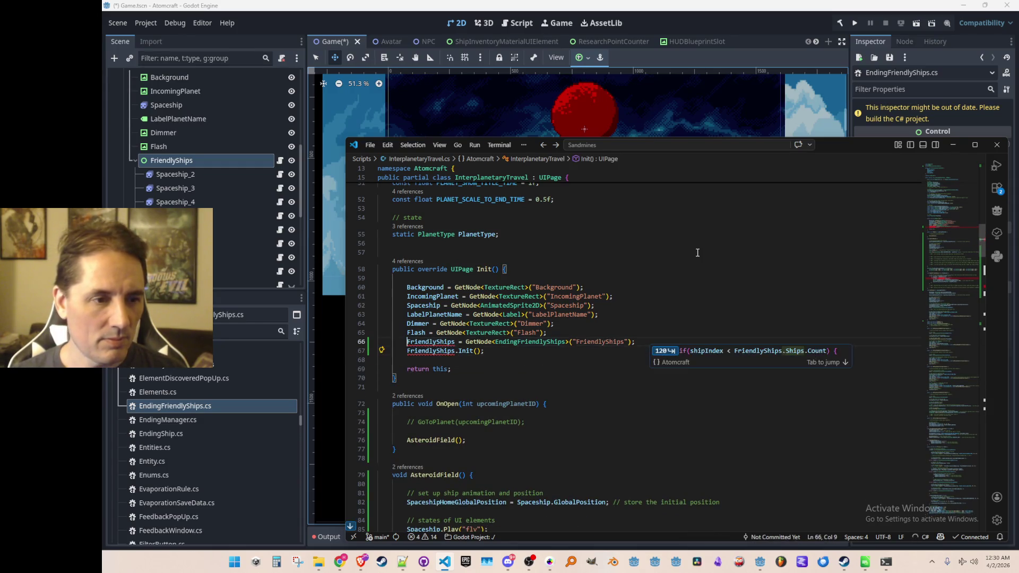
scroll(695, 252, up, 15)
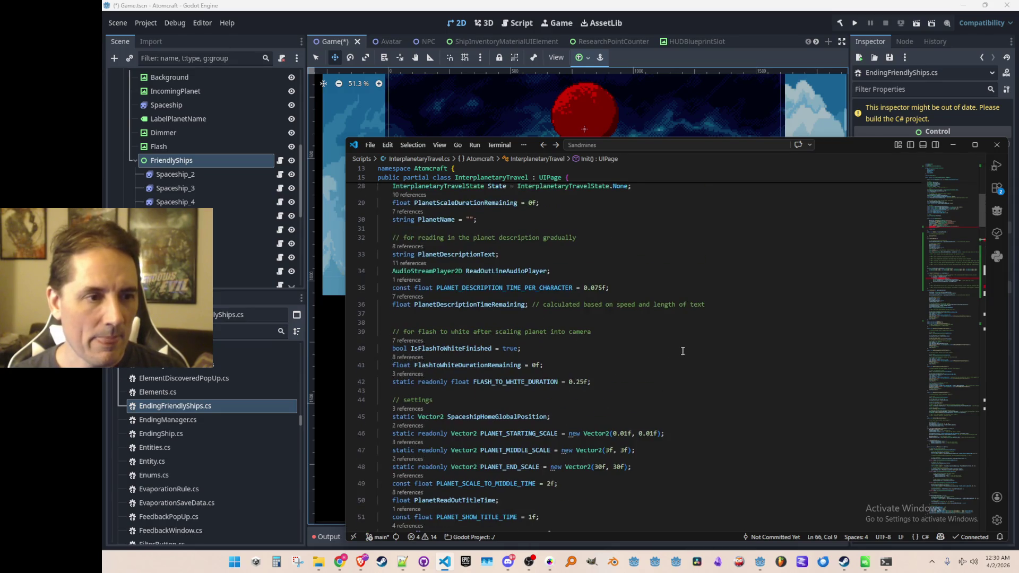
scroll(688, 349, down, 1)
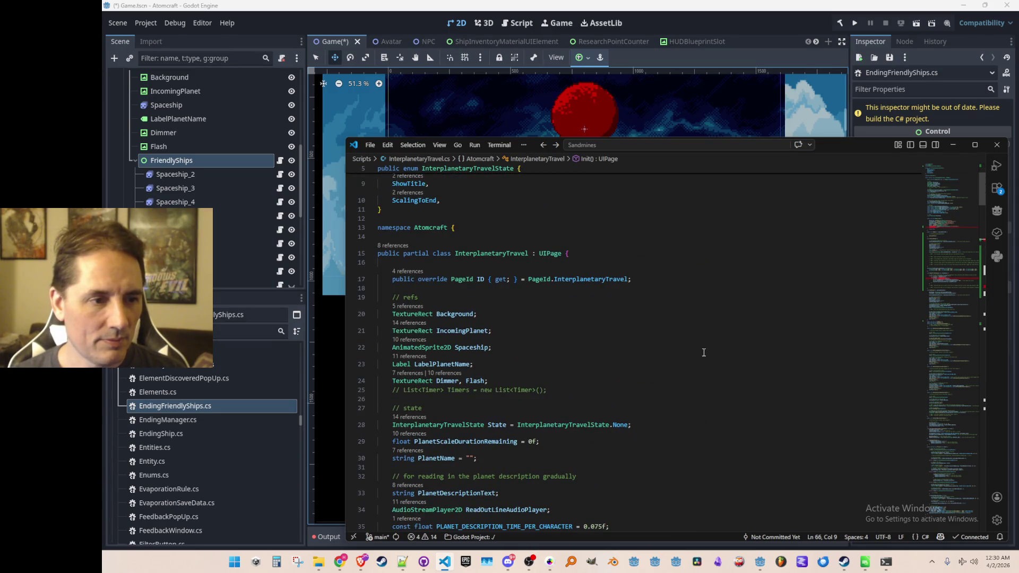
scroll(703, 352, down, 1)
- Declare an 'EndingFriendlyShips FriendlyShips;' field among the node references
click(729, 339)
key(Return)
text(EndingFriendlyShips FriendlyShips;)
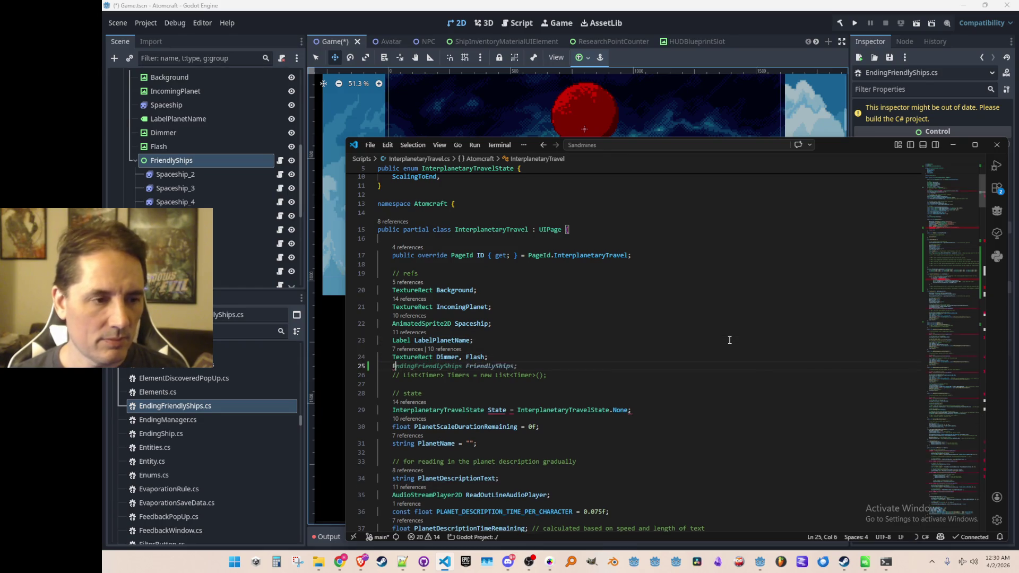
key(alt+Left)
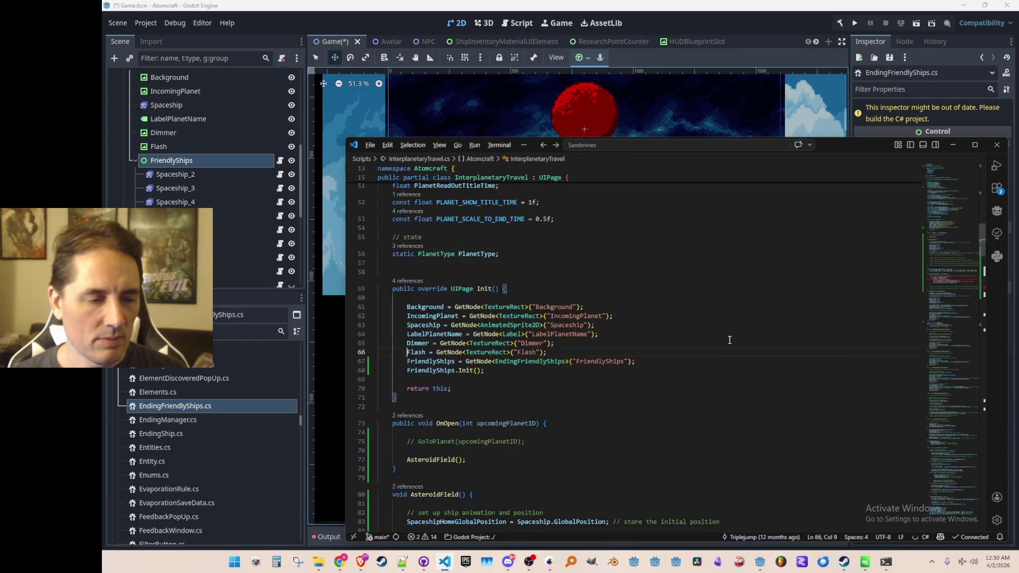
key(Down)
key(Down)
key(Down)
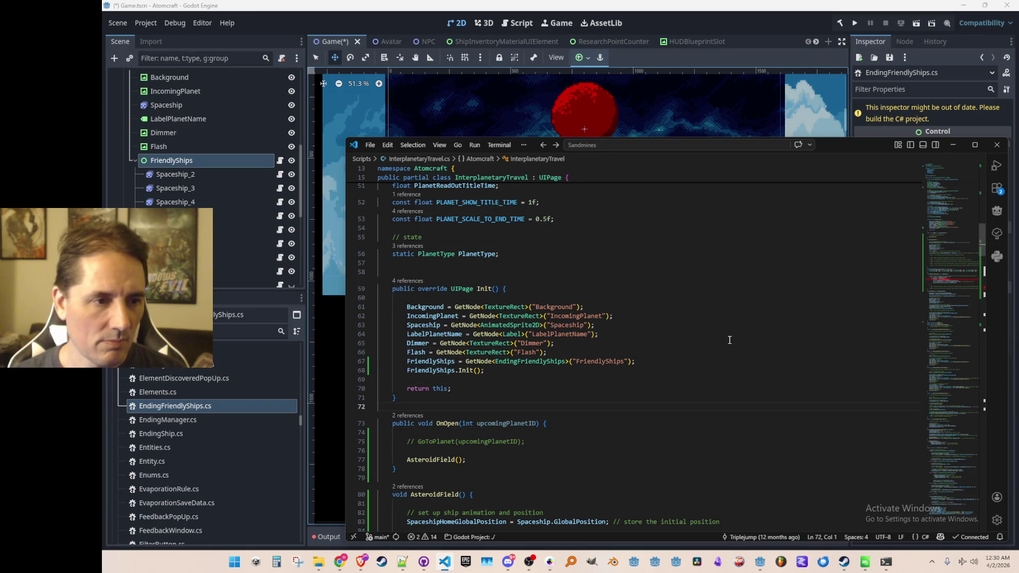
- Try the suggested Ships fix in SummonFriendlyShips, then undo it
scroll(730, 339, down, 10)
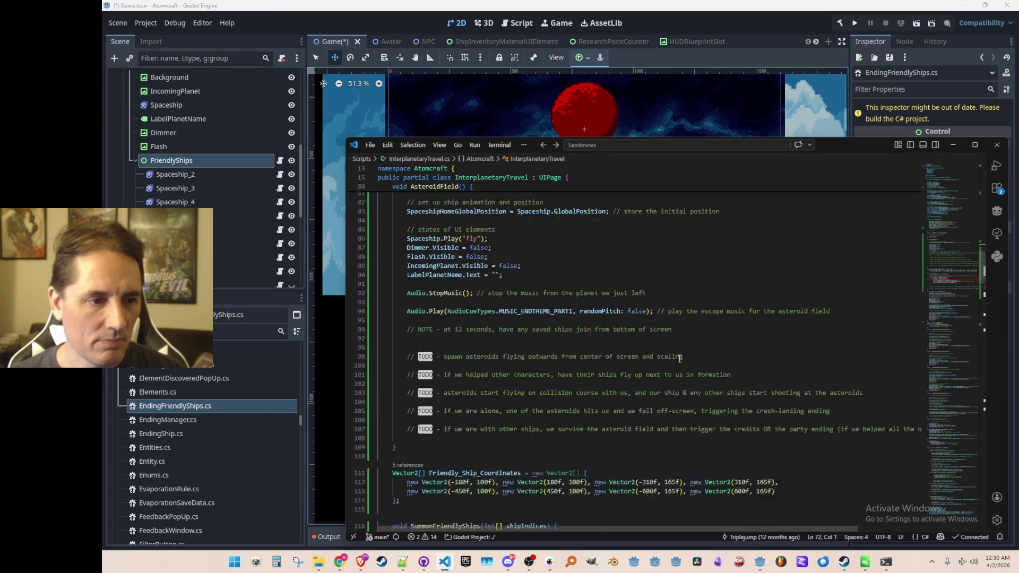
scroll(679, 359, down, 6)
scroll(683, 355, down, 3)
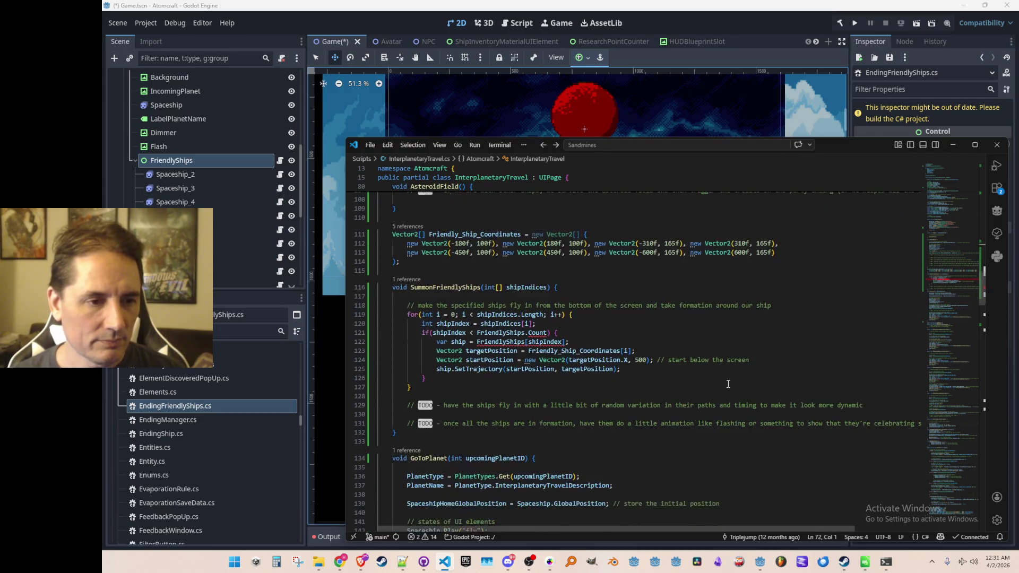
click(796, 342)
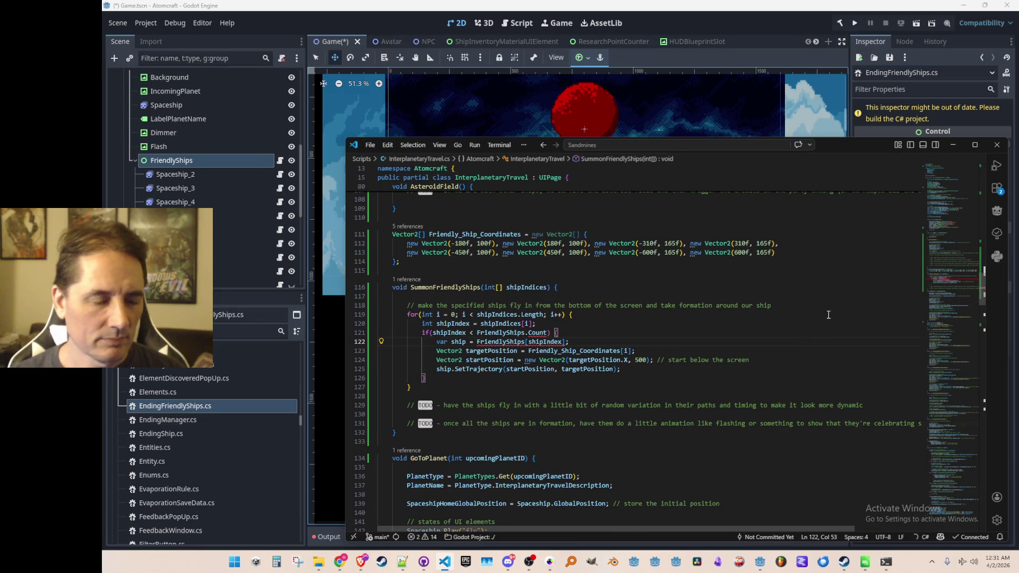
key(Tab)
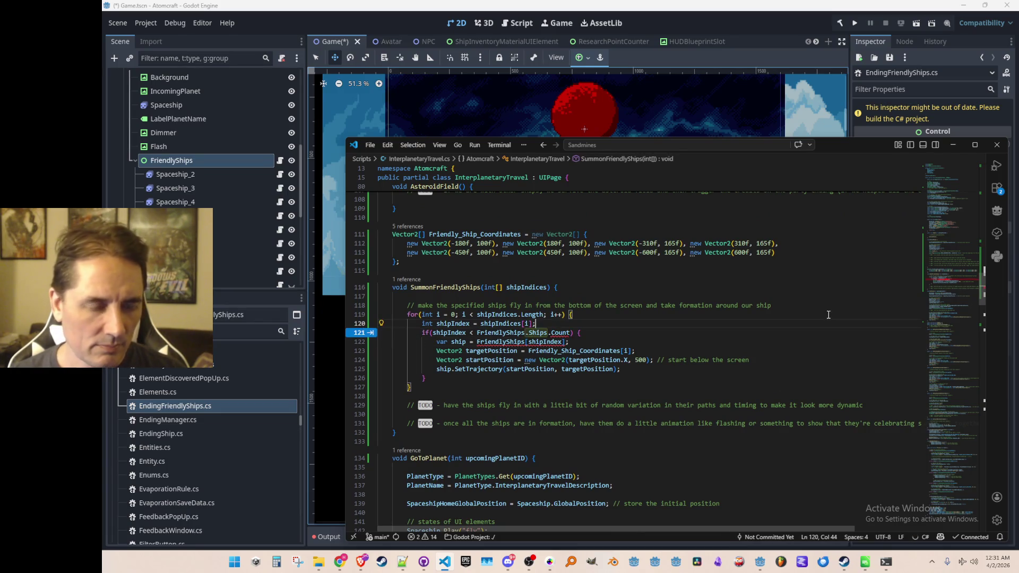
key(Tab)
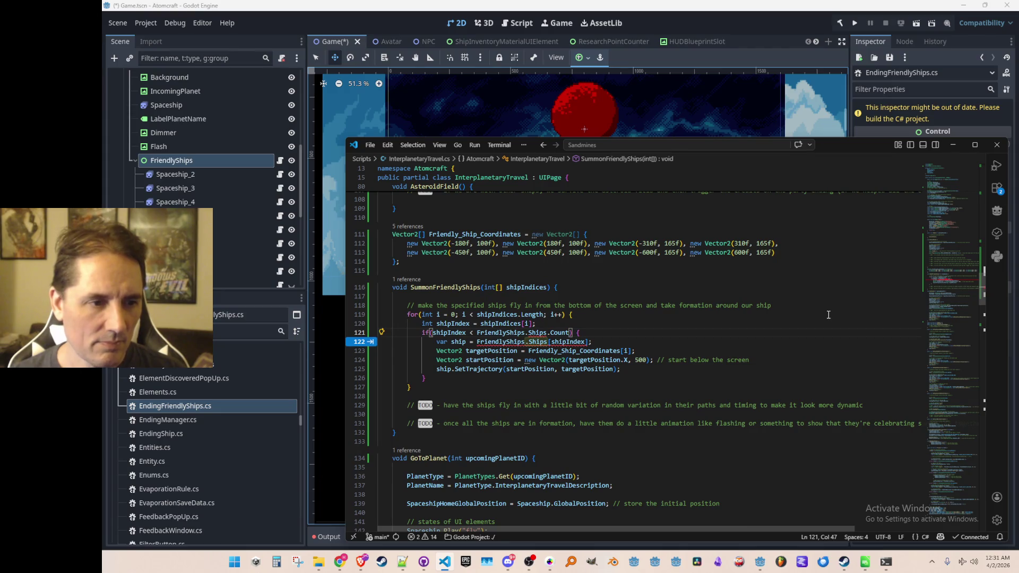
key(ctrl+z)
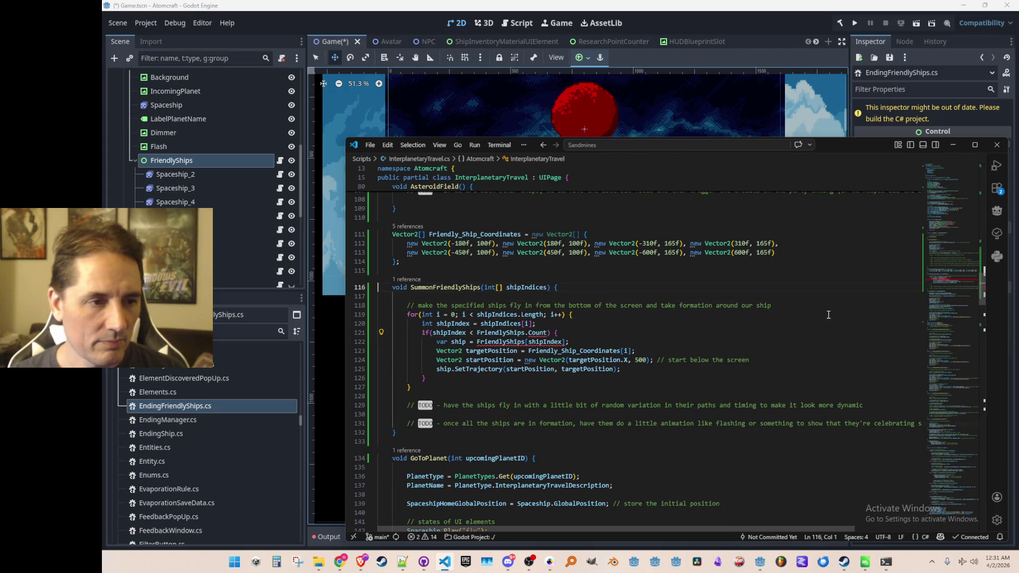
key(ctrl+z)
- Cut the Friendly_Ship_Coordinates array and SummonFriendlyShips method, then quick-search files for 'Friend'
key(shift+Down)
key(shift+Down)
key(shift+Down)
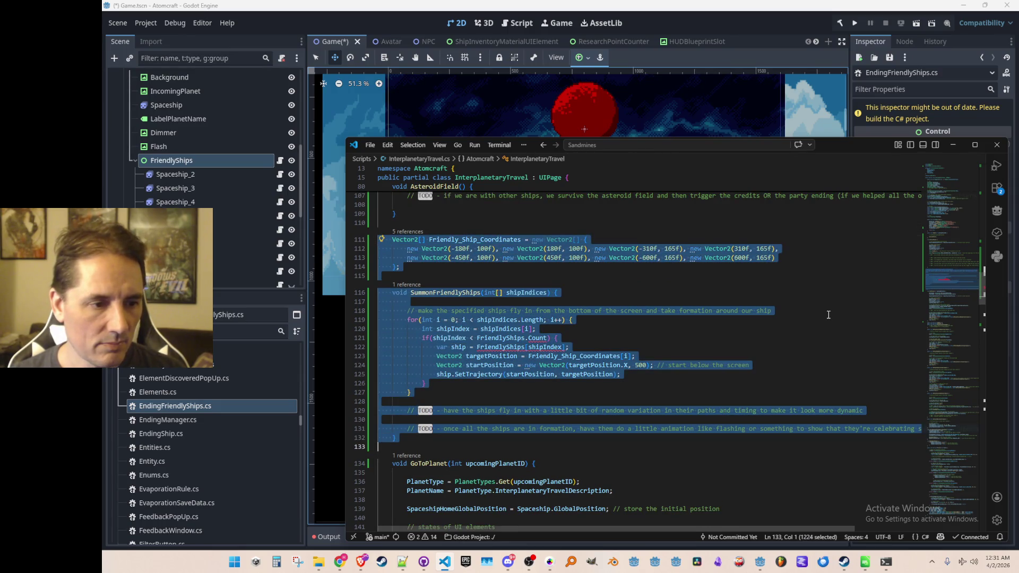
key(Delete)
key(Down)
key(Down)
key(Down)
key(ctrl+z)
key(ctrl+z)
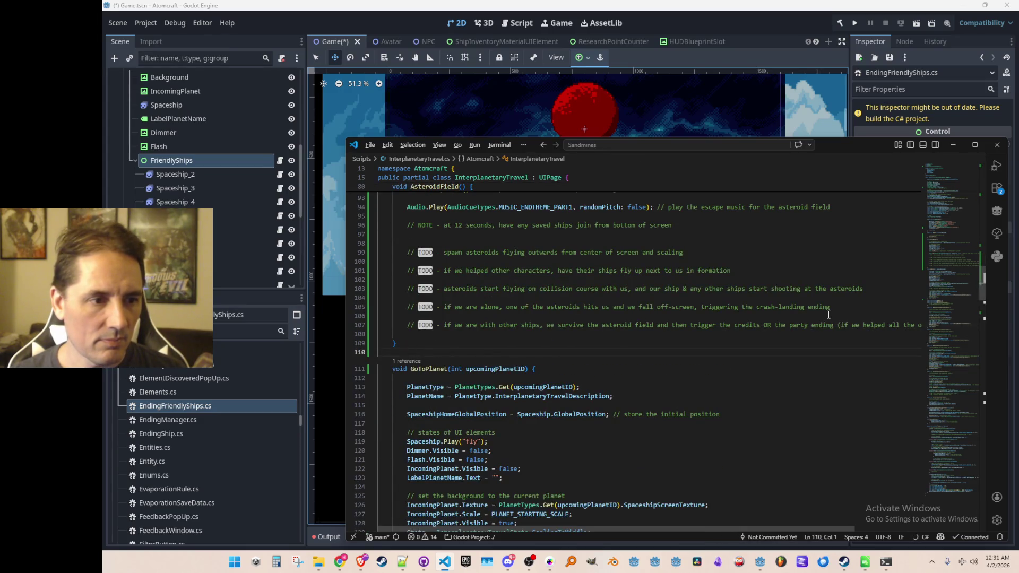
key(ctrl+p)
text(Friend)
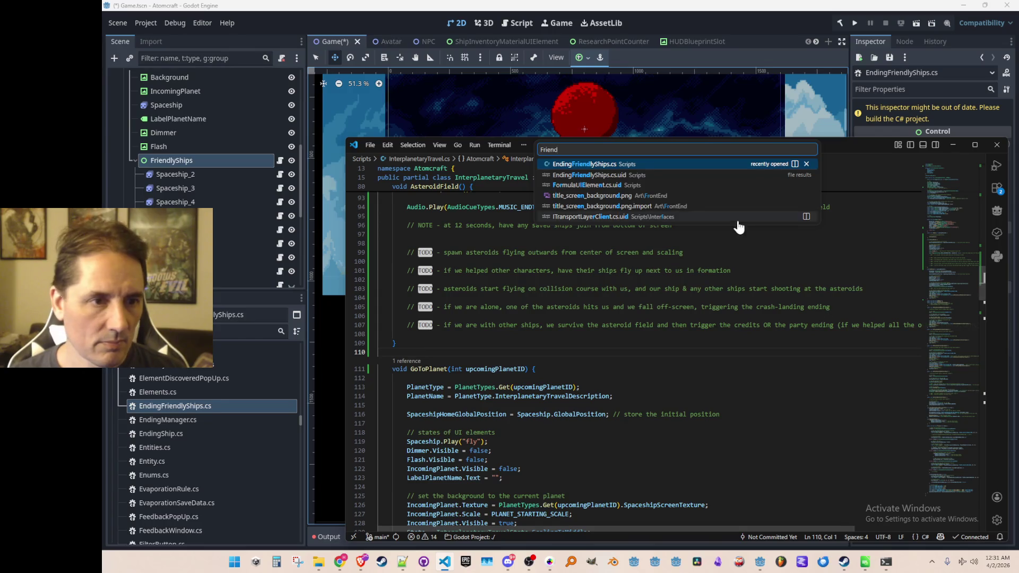
- Open EndingFriendlyShips.cs and paste the coordinates and summoning code after Init()
key(Return)
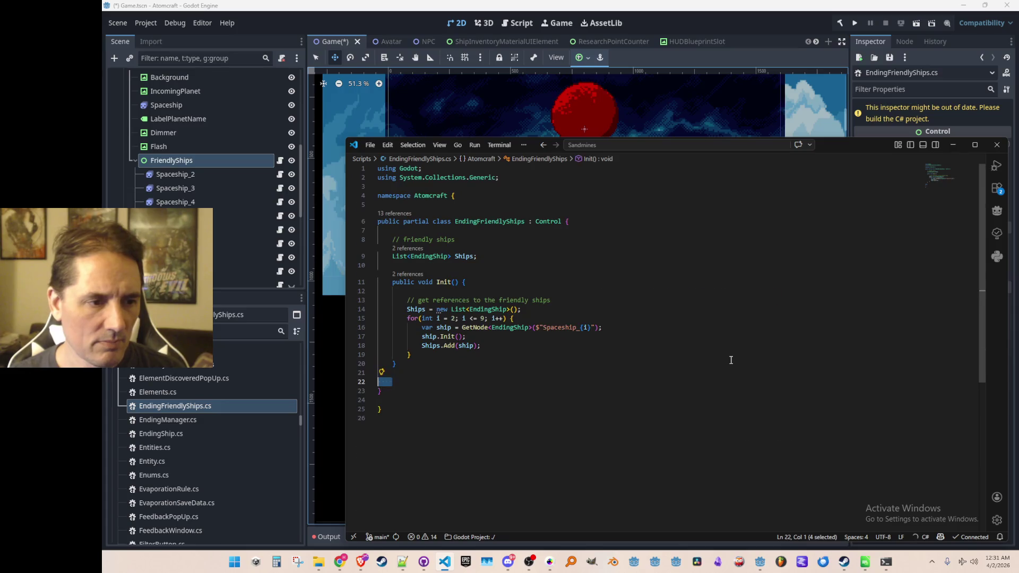
key(ctrl+v)
key(ctrl+z)
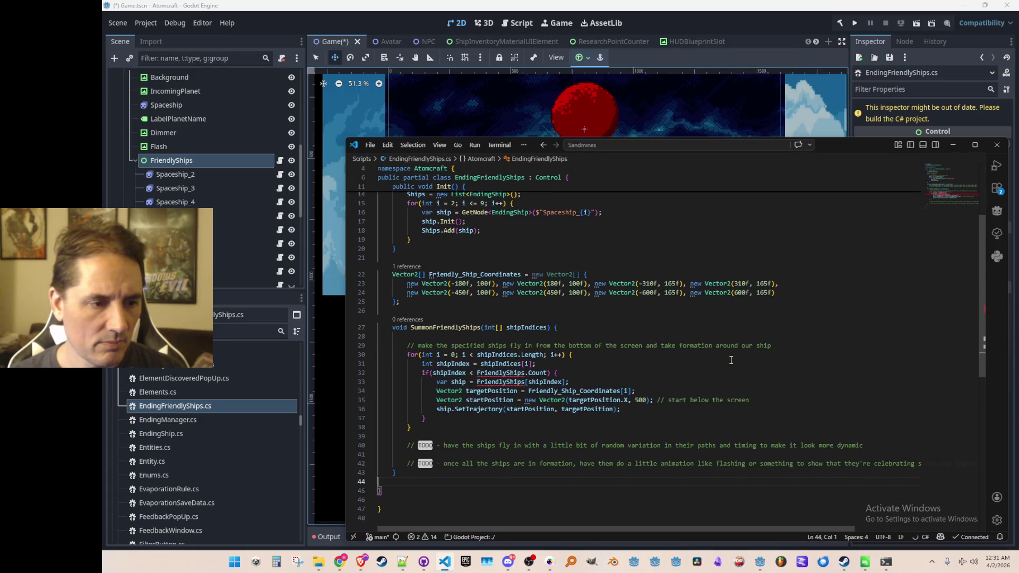
- Make the method public, rename it to Summon, and switch its FriendlyShips references to Ships
key(Left)
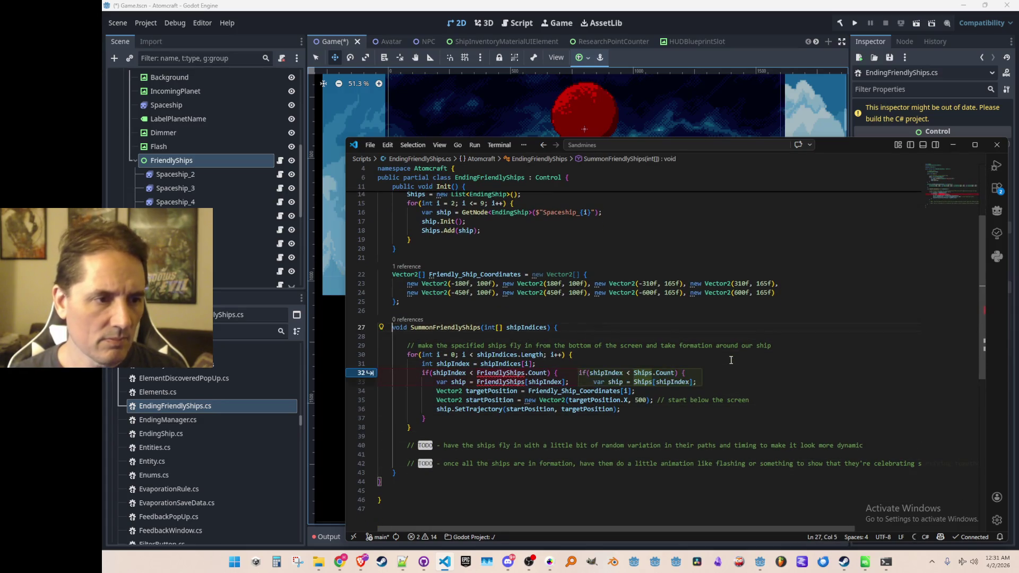
scroll(743, 318, up, 1)
scroll(752, 294, down, 1)
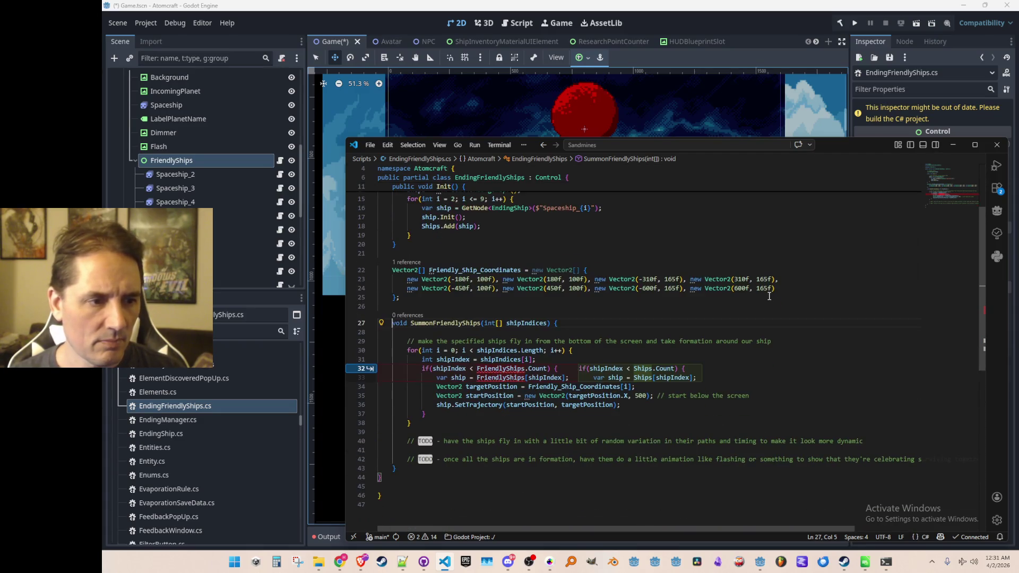
text(public)
key(ctrl+Right)
key(BackSpace)
key(BackSpace)
key(BackSpace)
key(BackSpace)
key(End)
key(Down)
key(Down)
key(Down)
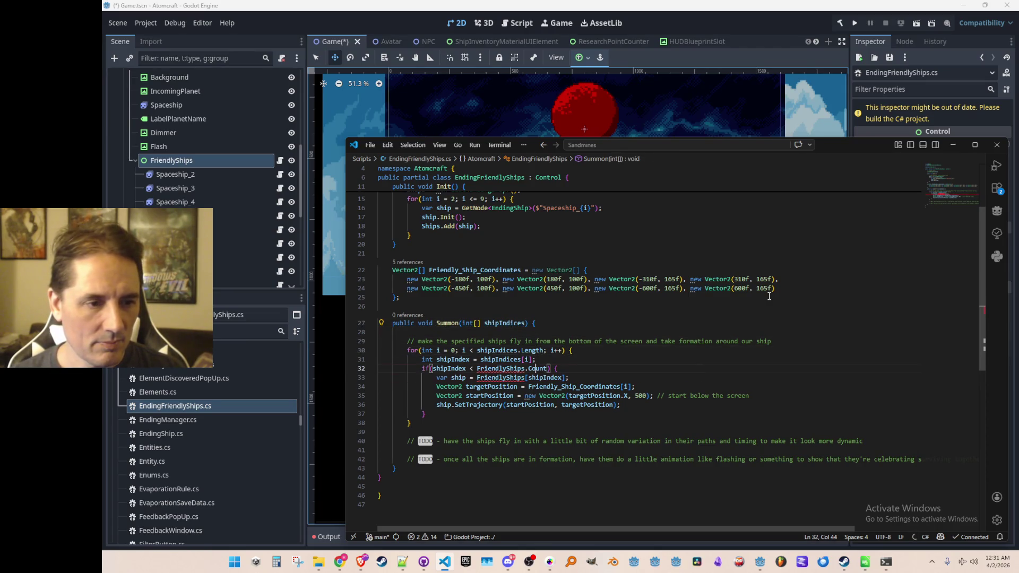
key(Tab)
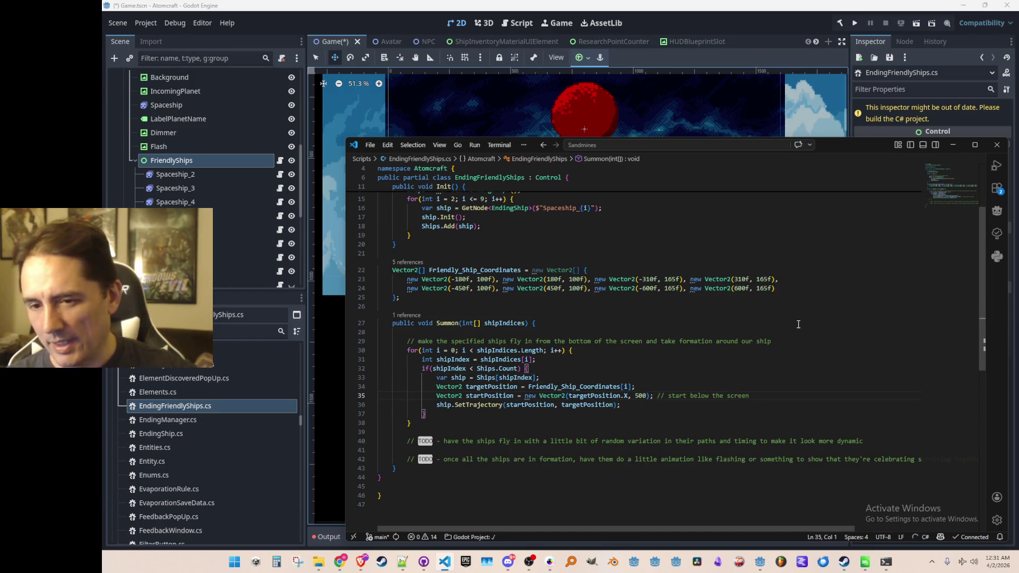
click(677, 309)
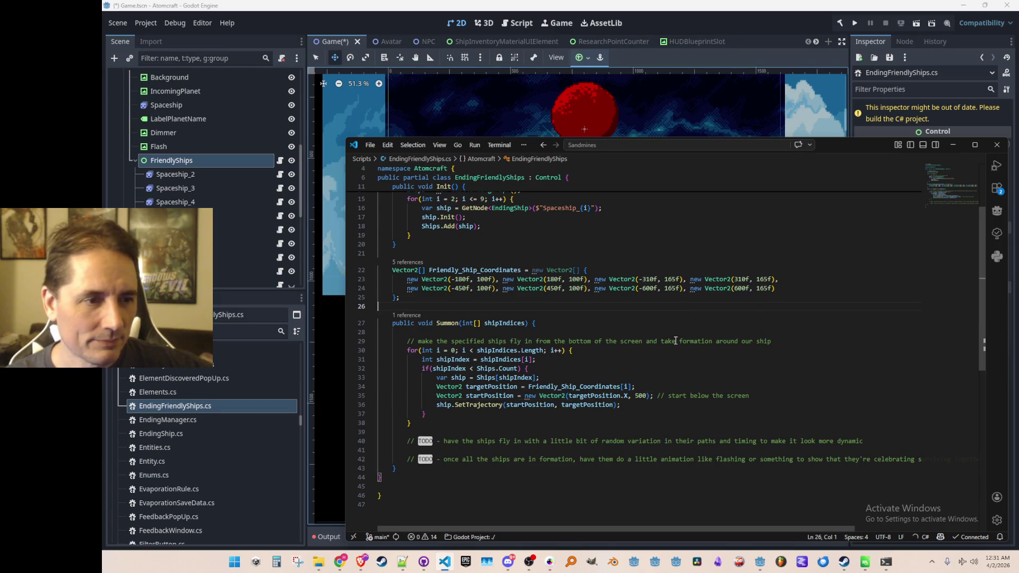
- Move the Friendly_Ship_Coordinates declaration up to just below the Ships field
scroll(678, 358, up, 4)
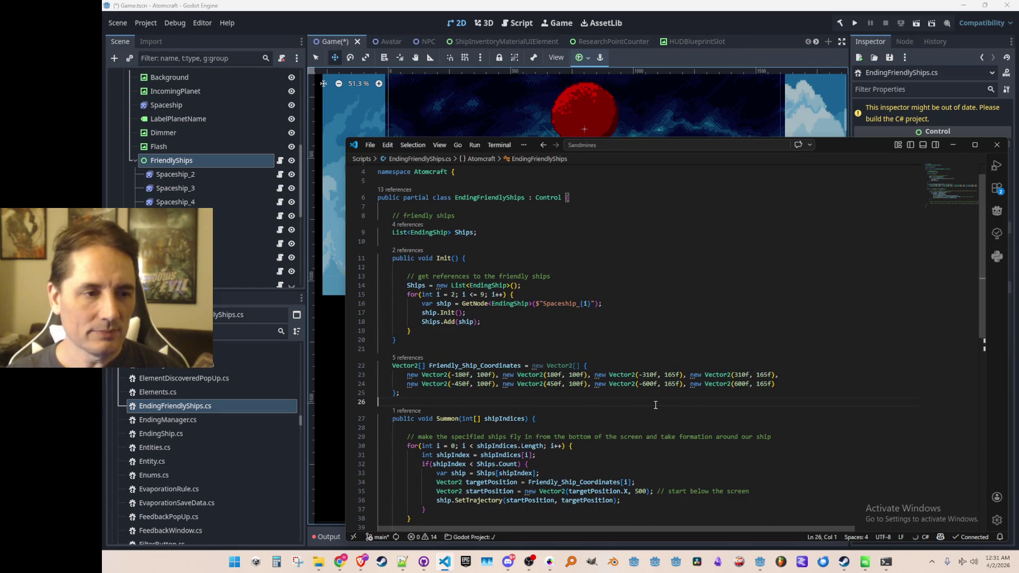
scroll(656, 405, up, 1)
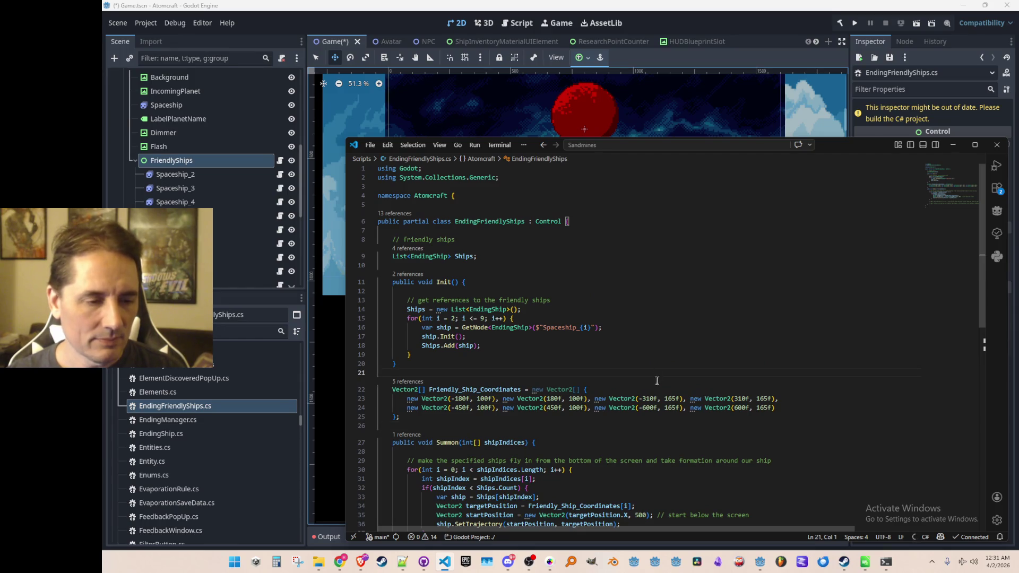
scroll(657, 380, down, 4)
scroll(668, 365, up, 4)
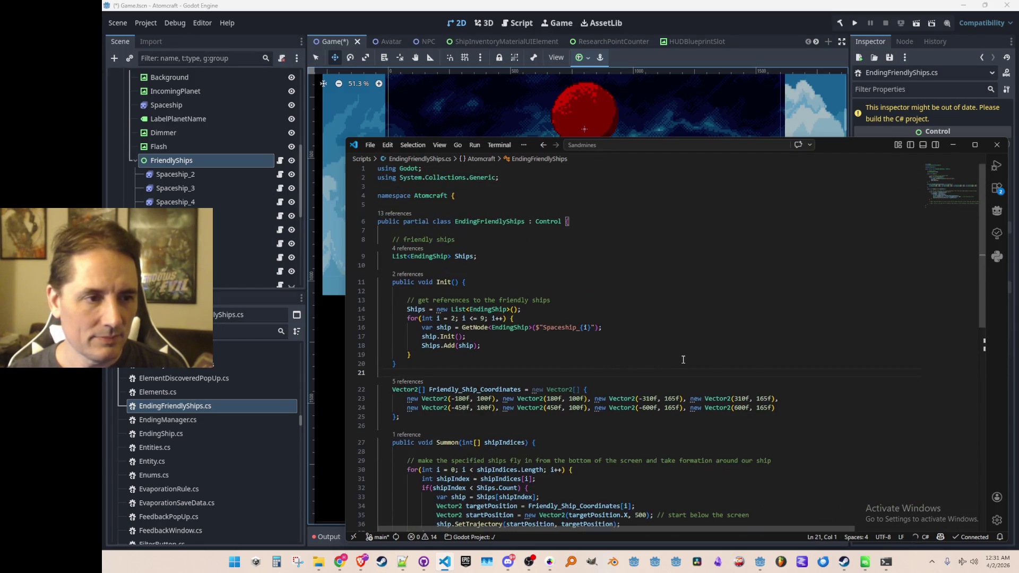
scroll(683, 360, down, 1)
key(Down)
key(shift+Down)
key(shift+Down)
key(ctrl+c)
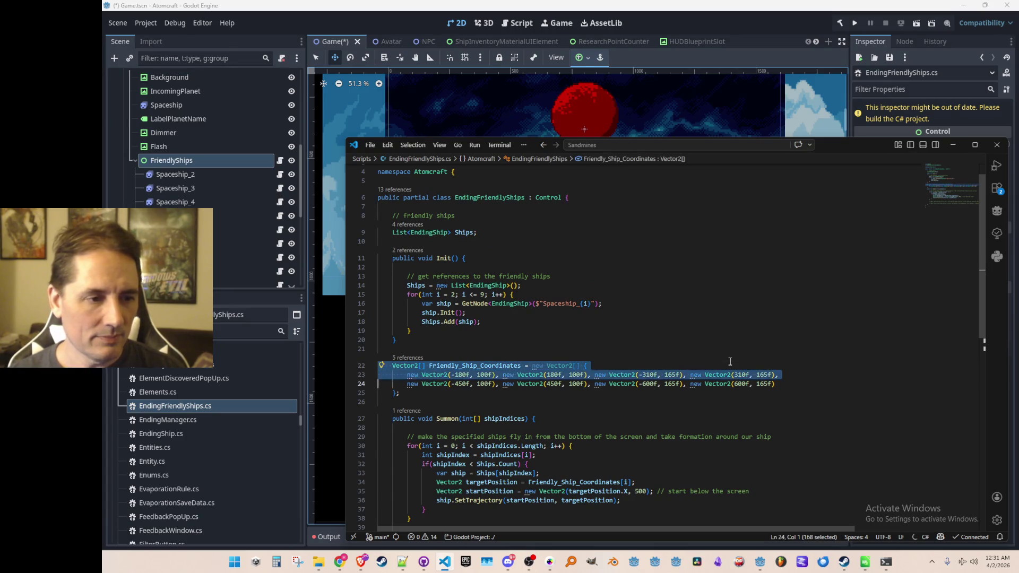
key(shift+Down)
key(shift+Down)
key(shift+Down)
key(Delete)
key(Up)
key(Up)
key(Up)
key(Up)
key(Up)
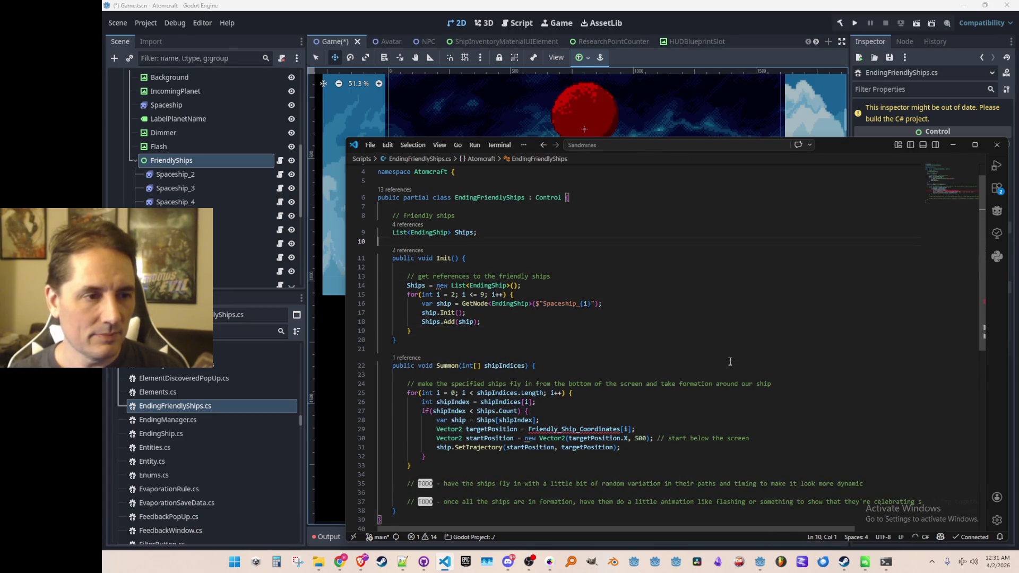
key(ctrl+v)
key(Up)
key(Up)
key(Up)
- Add a suggested comment describing the coordinates on its own line above the declaration
key(End)
text(/)
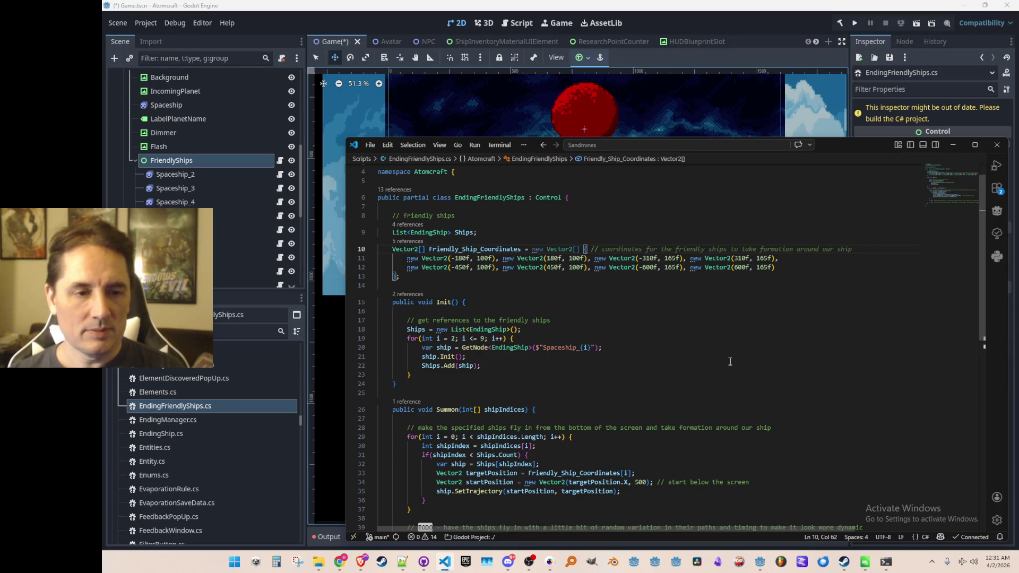
key(Tab)
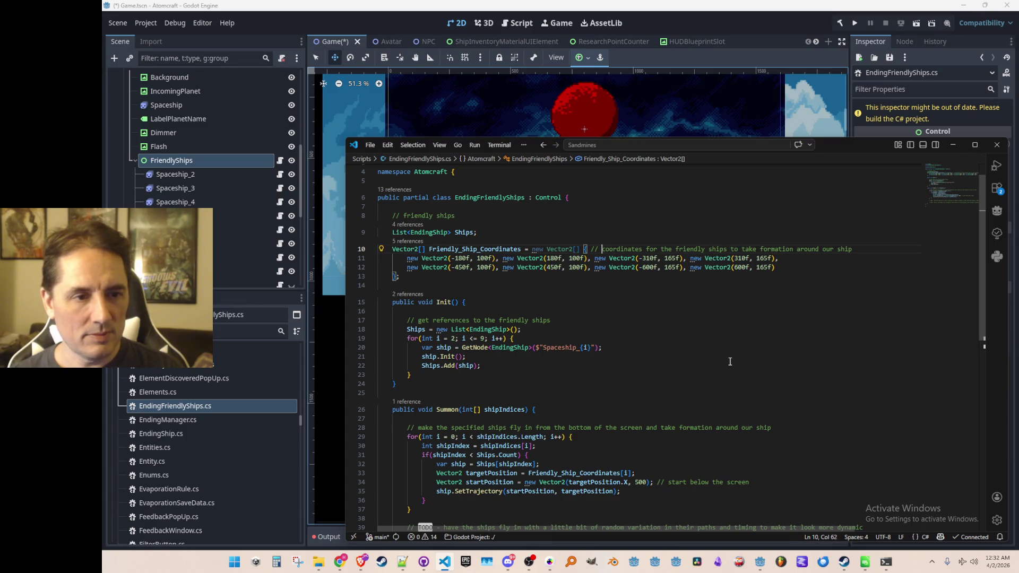
key(shift+End)
key(ctrl+x)
key(Home)
key(Home)
key(Return)
key(Return)
key(Up)
key(ctrl+v)
key(Down)
key(Home)
key(Home)
- Change the Ships field comment to 'friendly ship references'
click(576, 221)
key(BackSpace)
text(ences)
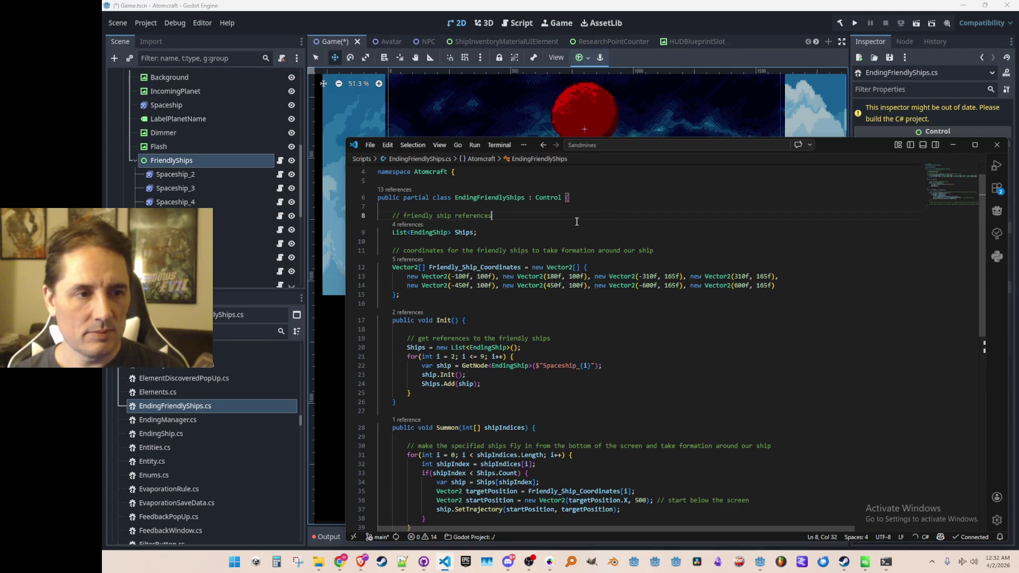
click(725, 411)
scroll(779, 348, down, 3)
scroll(725, 333, down, 3)
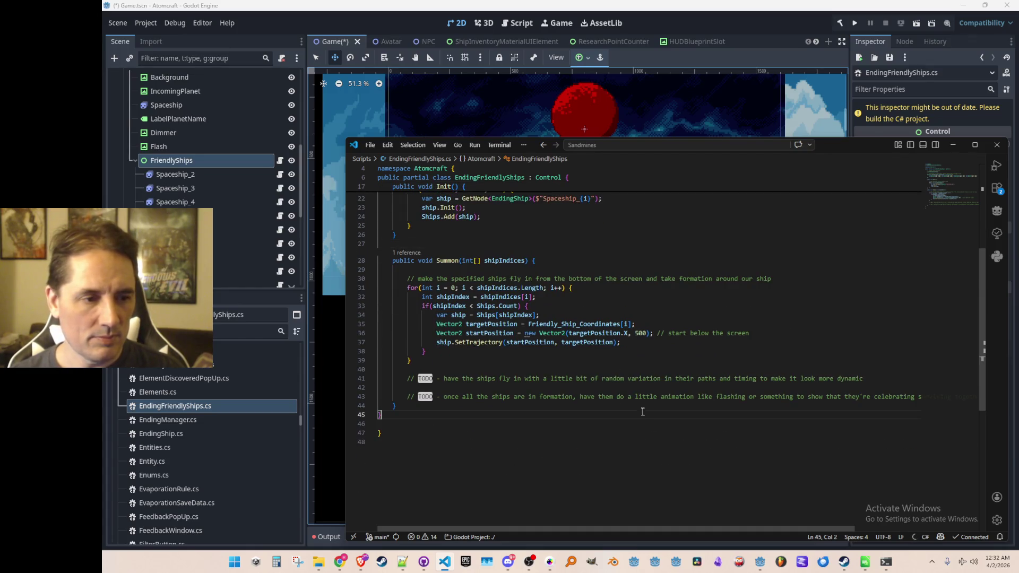
- Add a public void Process(float delta) method below Summon that calls Process(delta) on every ship
key(Return)
key(Return)
text(public void)
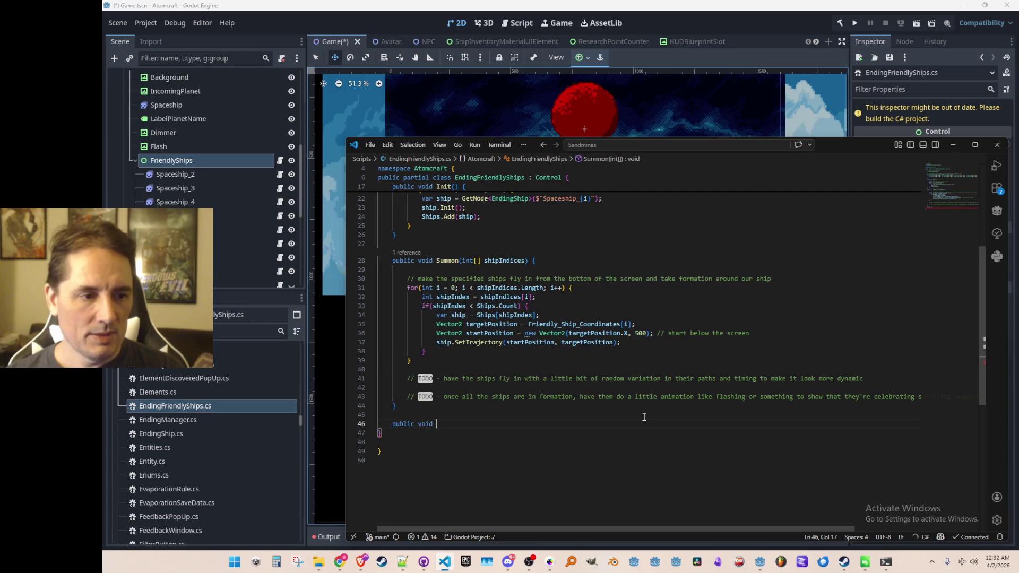
key(Tab)
key(ctrl+z)
key(Tab)
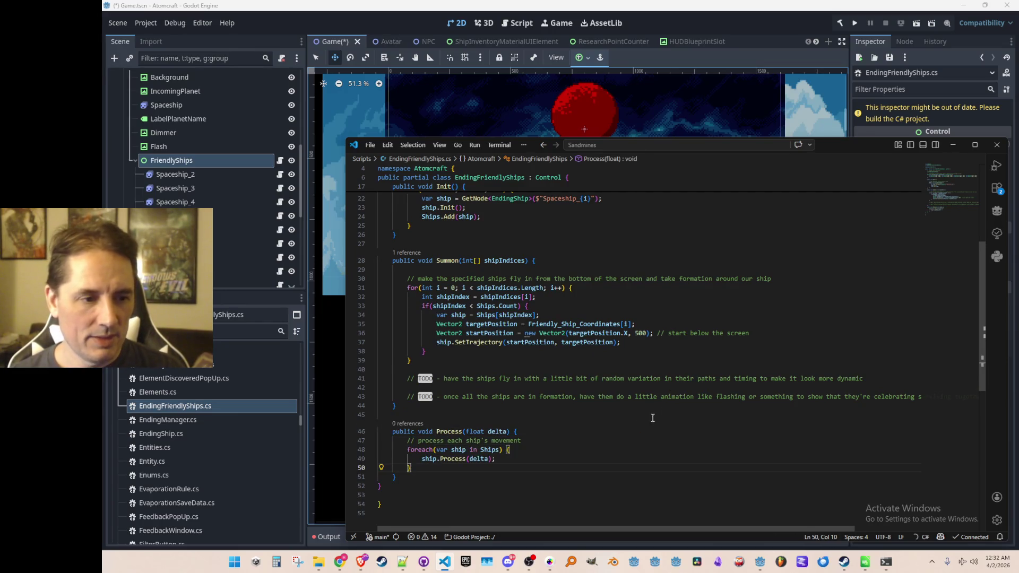
scroll(571, 437, down, 2)
key(Down)
key(Down)
key(Down)
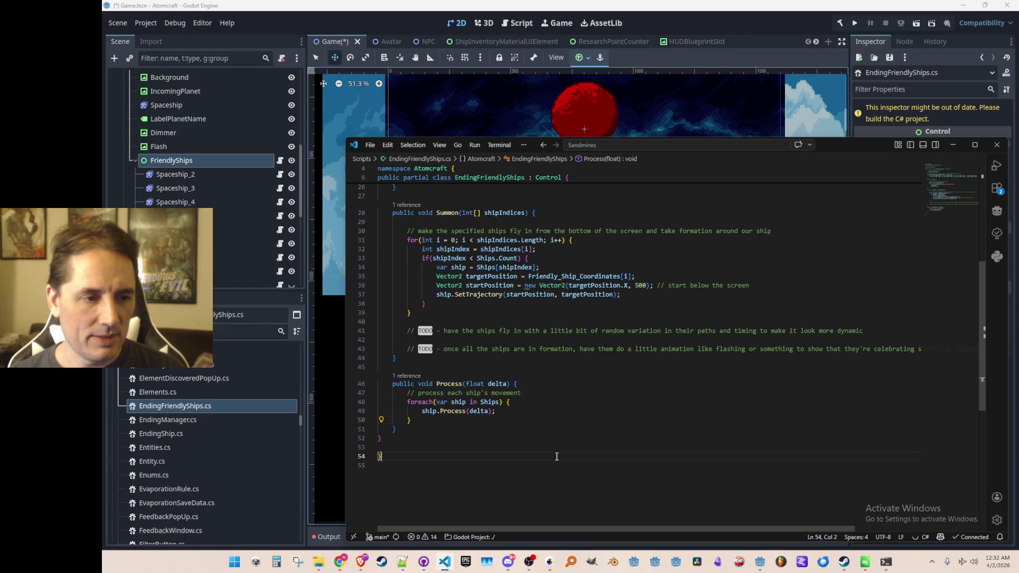
- Navigate back to the earlier edit position in InterplanetaryTravel.cs
scroll(506, 424, up, 8)
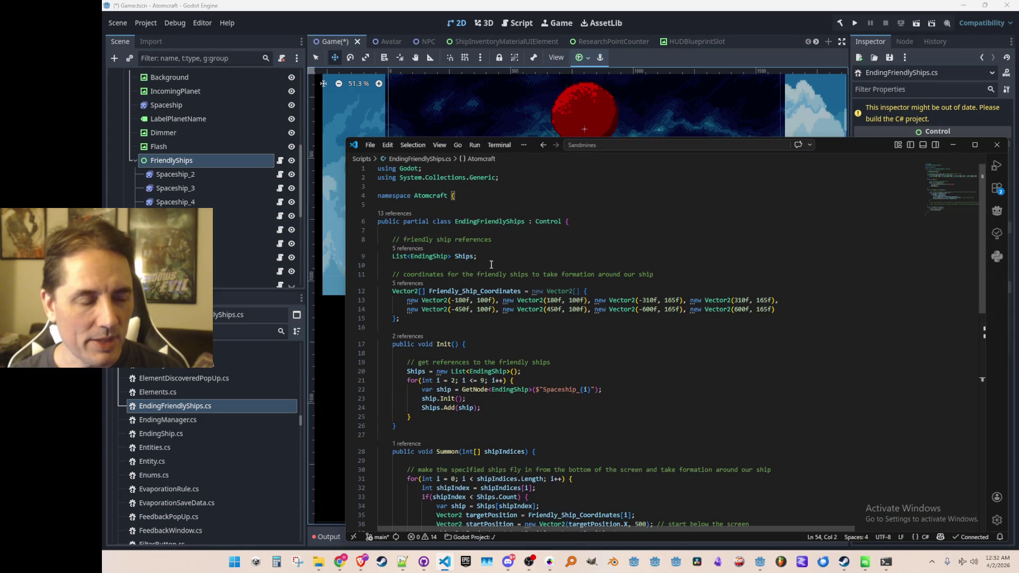
click(481, 223)
key(alt+Left)
key(alt+Left)
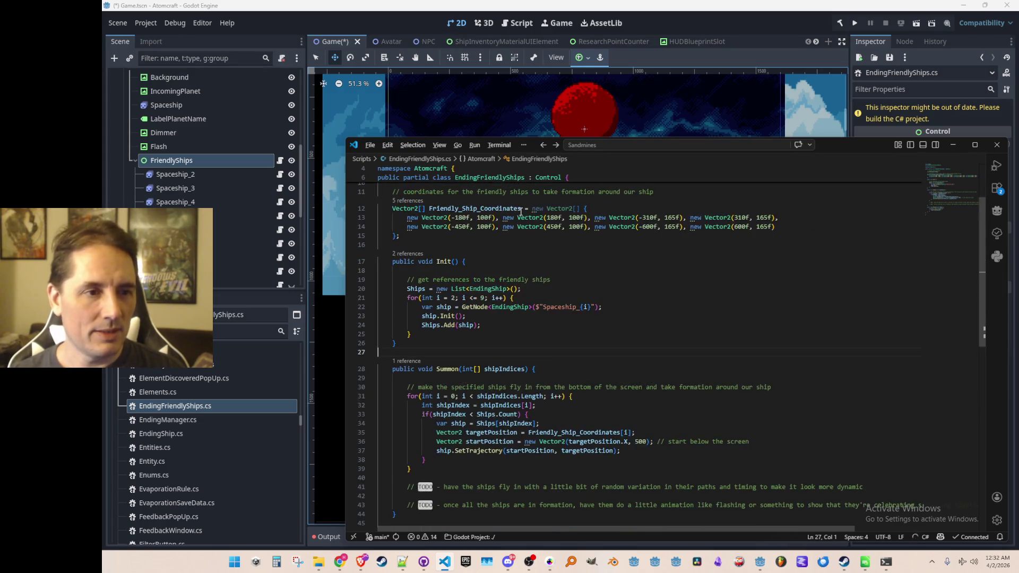
key(alt+Left)
key(alt+Left)
key(alt+Left)
key(alt+Left)
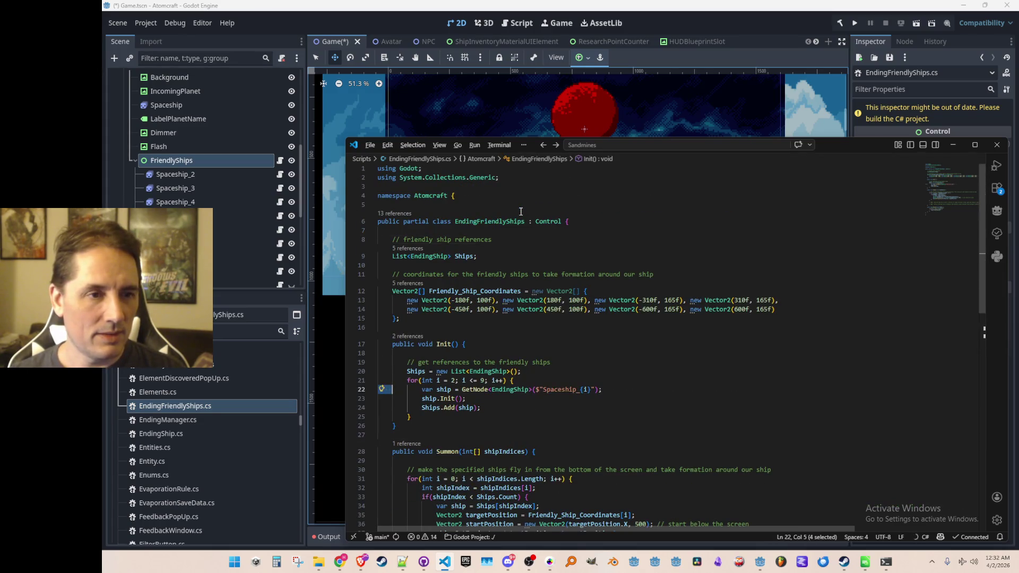
key(alt+Left)
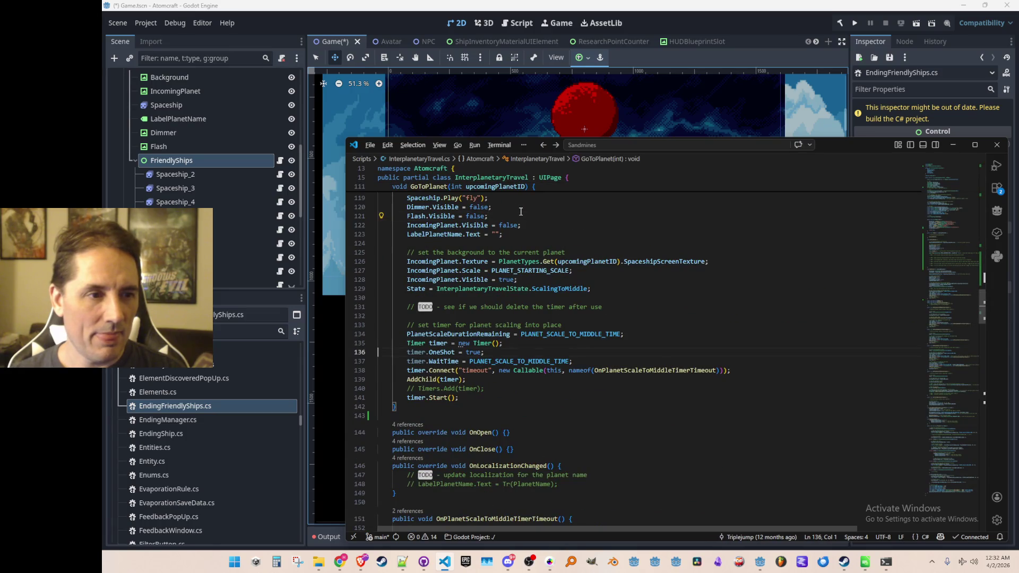
- Insert Copilot's suggested friendly-ships Process(delta) call at the top of Process()
scroll(581, 201, up, 10)
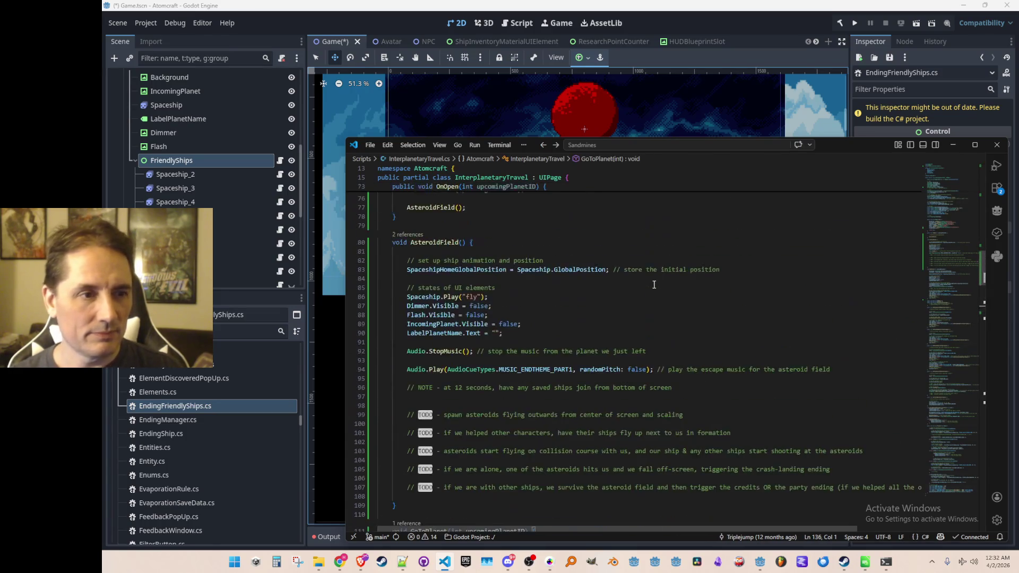
scroll(659, 285, up, 8)
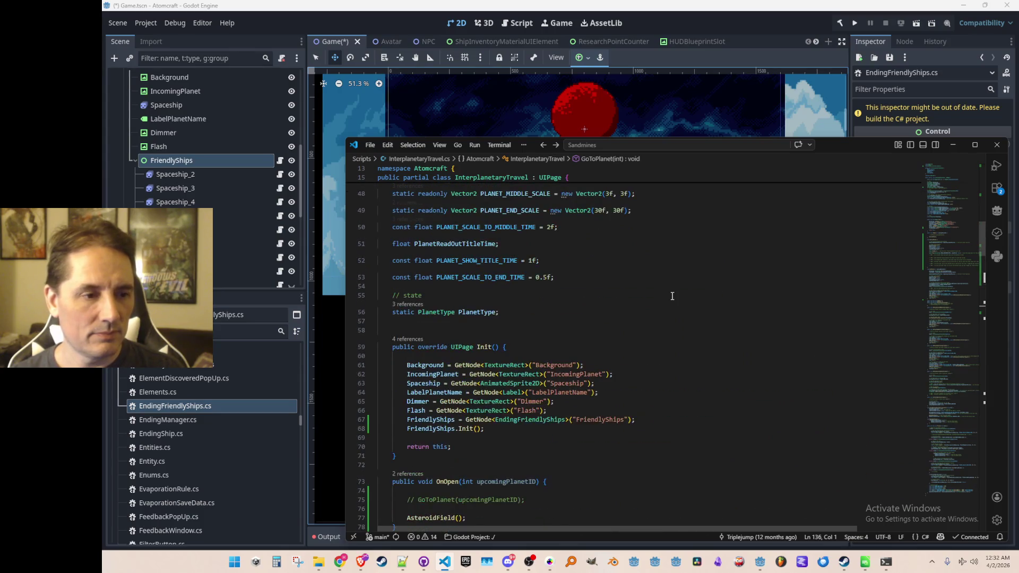
scroll(671, 302, down, 4)
mouse_move(953, 250)
mouse_down()
mouse_move(951, 468)
mouse_move(944, 428)
mouse_up()
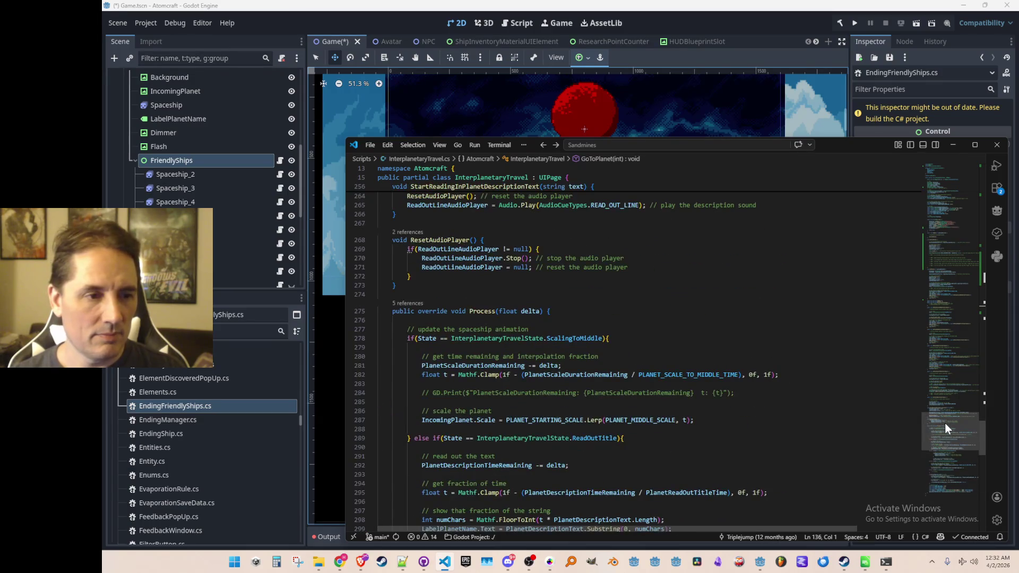
scroll(945, 425, down, 2)
click(841, 262)
key(Return)
text(EndingFriendlyShips)
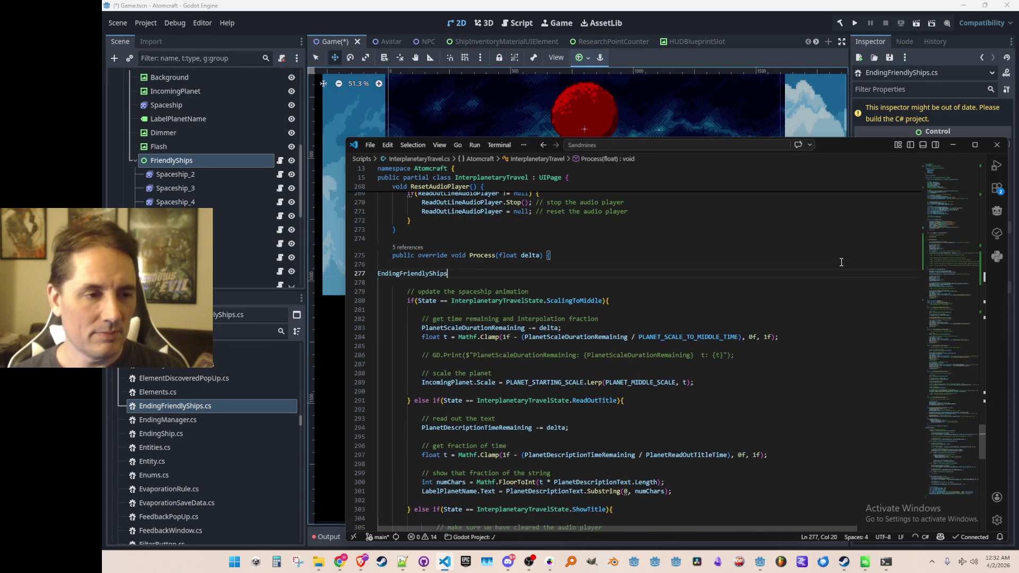
key(Tab)
key(Tab)
key(Tab)
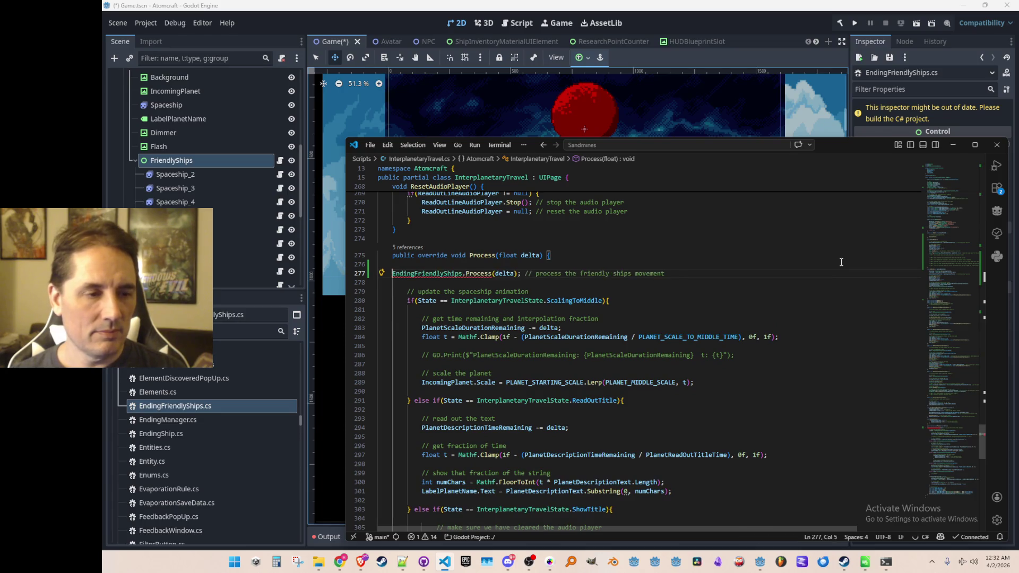
key(ctrl+shift+Right)
- Check the field declaration and correct the call's variable name to FriendlyShips
key(alt+Left)
key(alt+Left)
key(alt+Left)
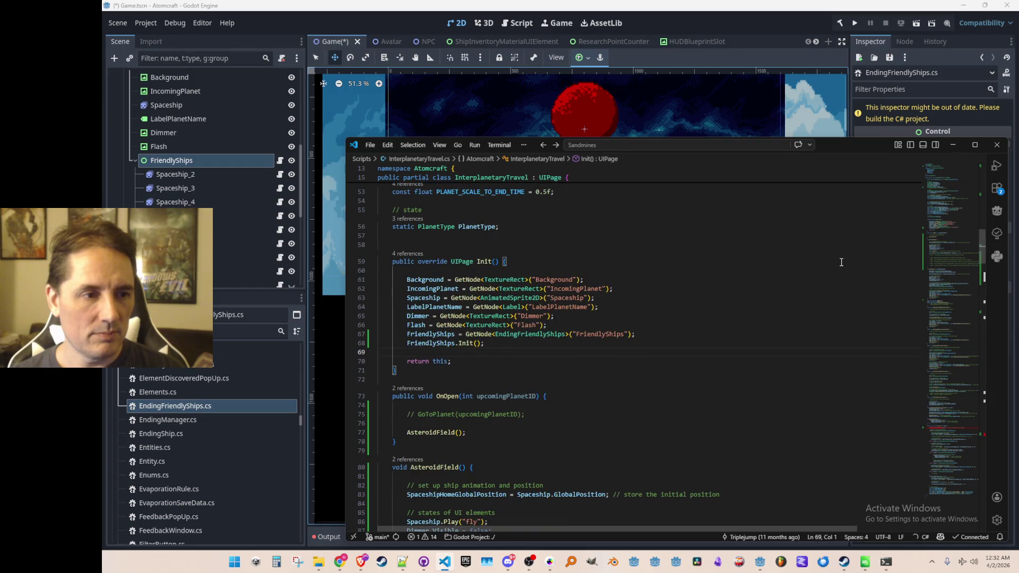
scroll(888, 244, up, 10)
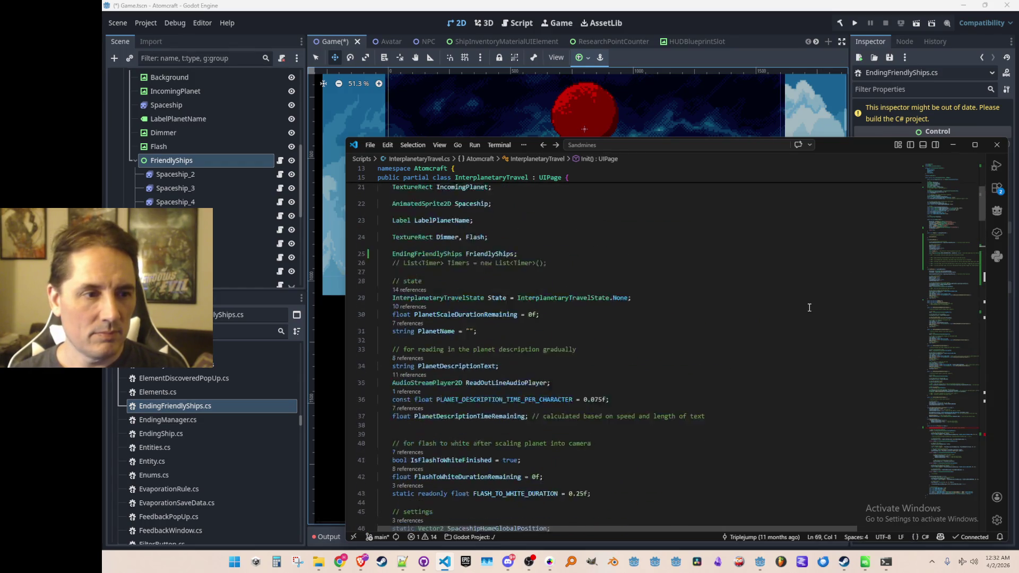
scroll(805, 310, up, 5)
scroll(732, 336, down, 5)
click(614, 308)
click(484, 302)
click(947, 384)
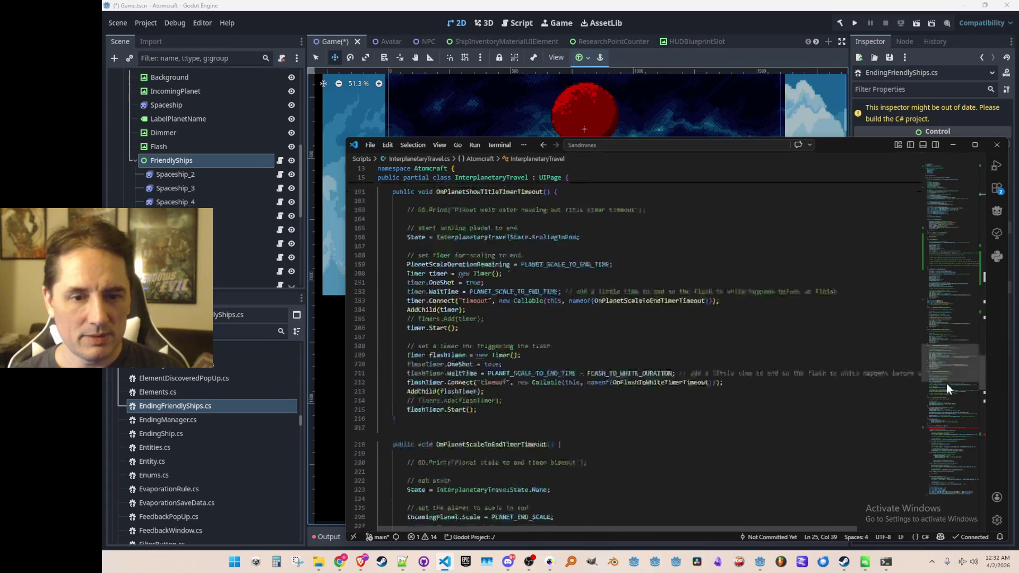
click(950, 425)
double_click(443, 376)
text(FriendlyShips.Process(delta); // process the friendly ships movement)
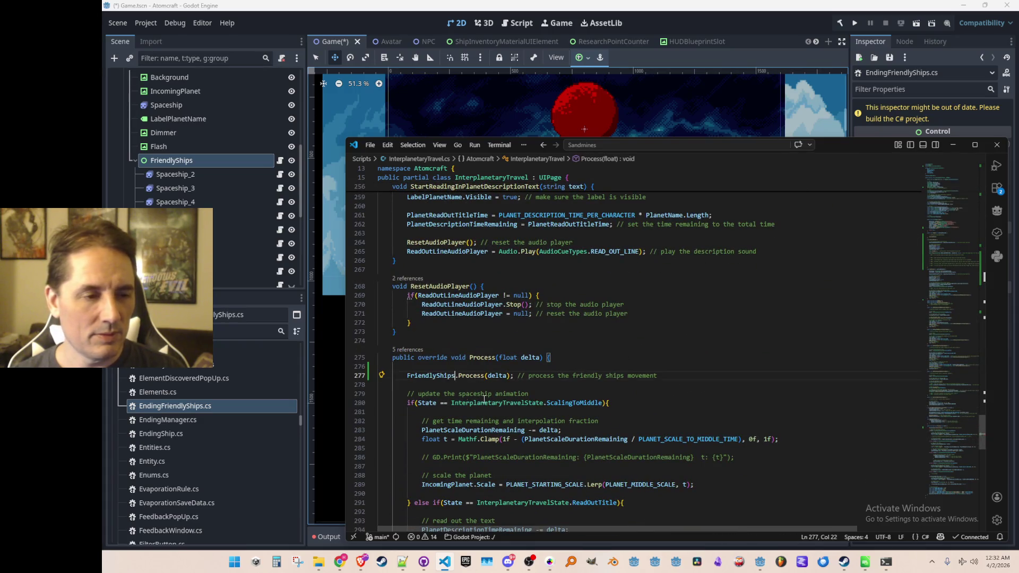
click(434, 383)
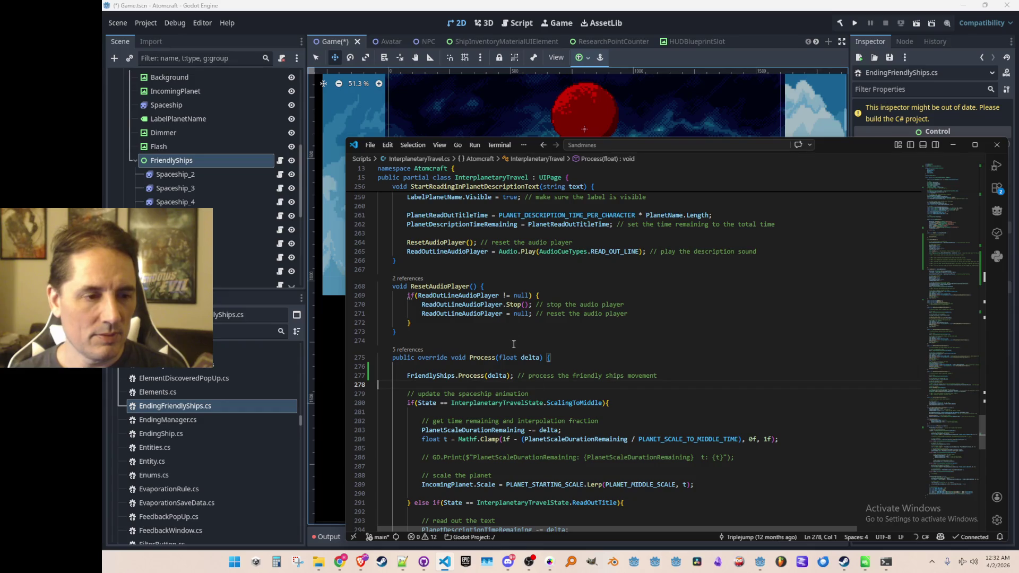
mouse_move(939, 426)
mouse_down()
mouse_move(948, 215)
mouse_move(928, 294)
mouse_move(947, 285)
mouse_move(938, 332)
mouse_move(942, 323)
mouse_move(870, 353)
mouse_up()
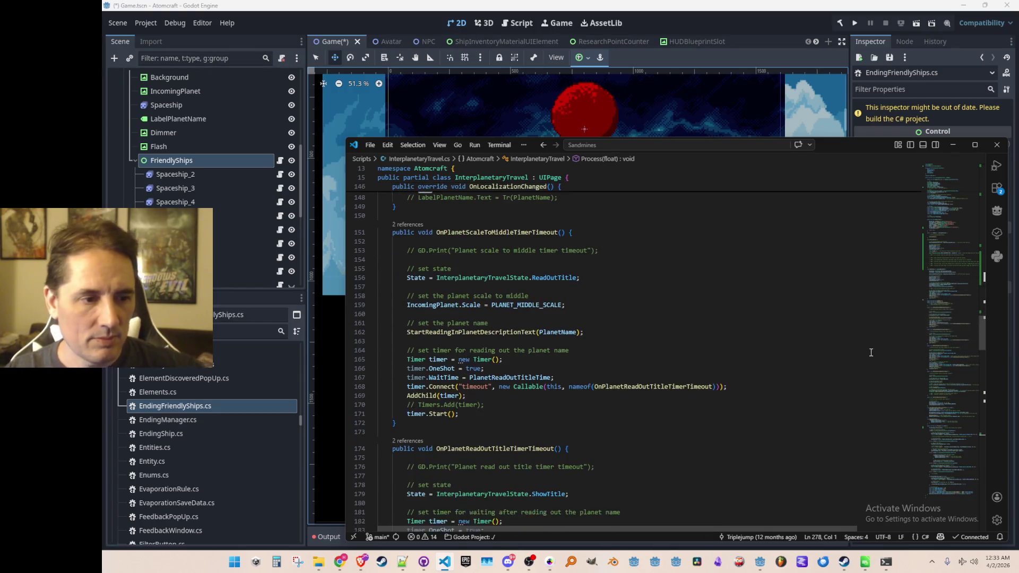
- Copy the planet-name timer setup block from OnPlanetScaleToMiddleTimerTimeout
click(865, 353)
scroll(874, 340, down, 1)
key(Home)
key(Home)
key(shift+Down)
key(shift+Down)
key(shift+Down)
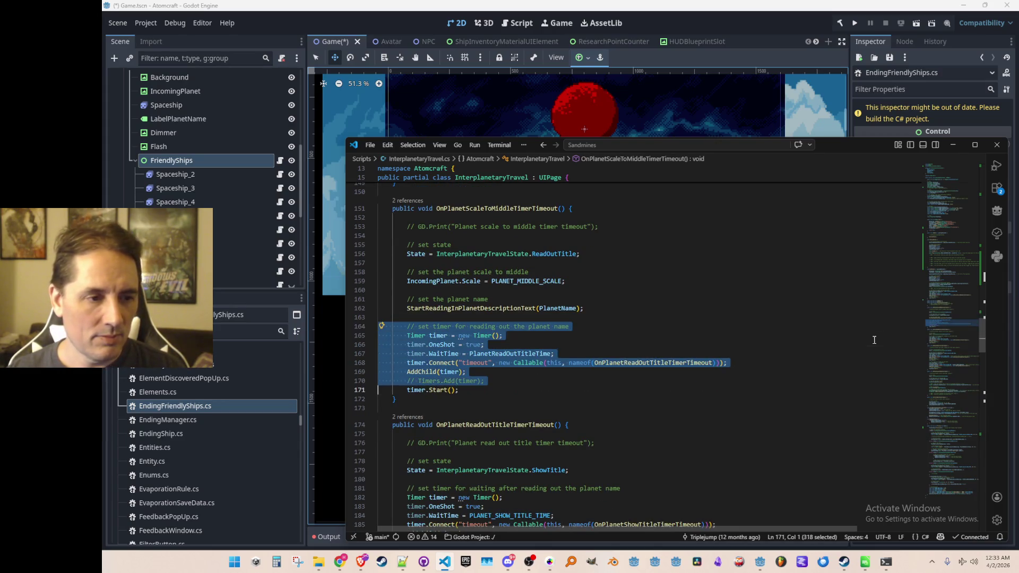
key(ctrl+c)
key(Left)
key(Up)
scroll(799, 355, up, 7)
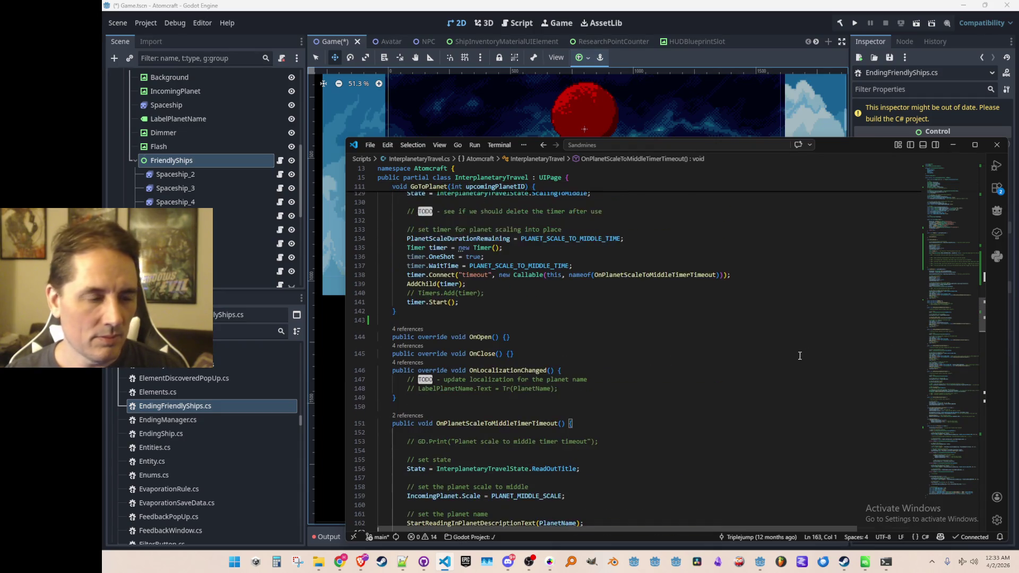
scroll(799, 355, up, 19)
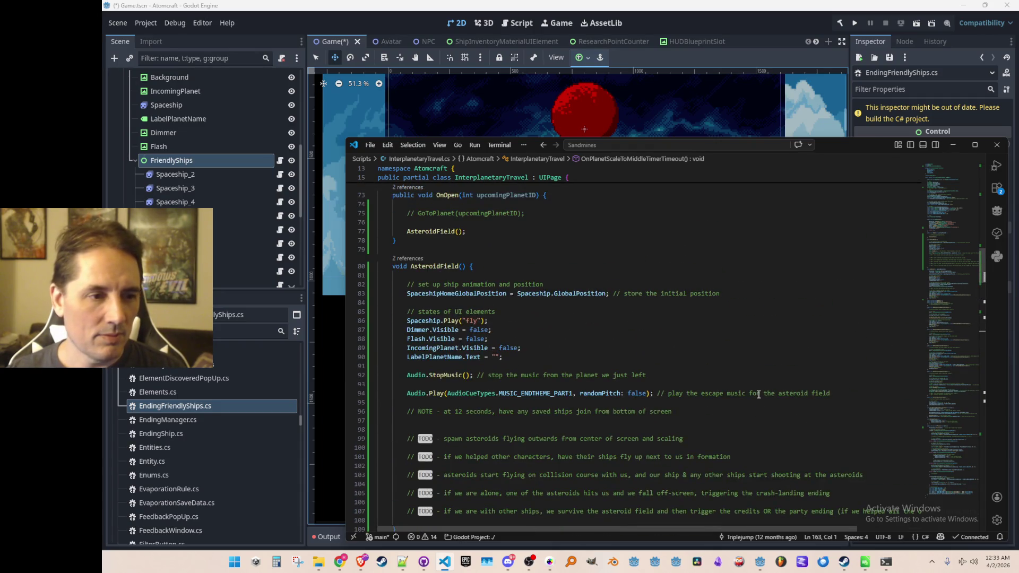
scroll(758, 394, down, 2)
- Paste the timer block into AsteroidField below the NOTE comment, removing the copied planet-name comment
click(763, 373)
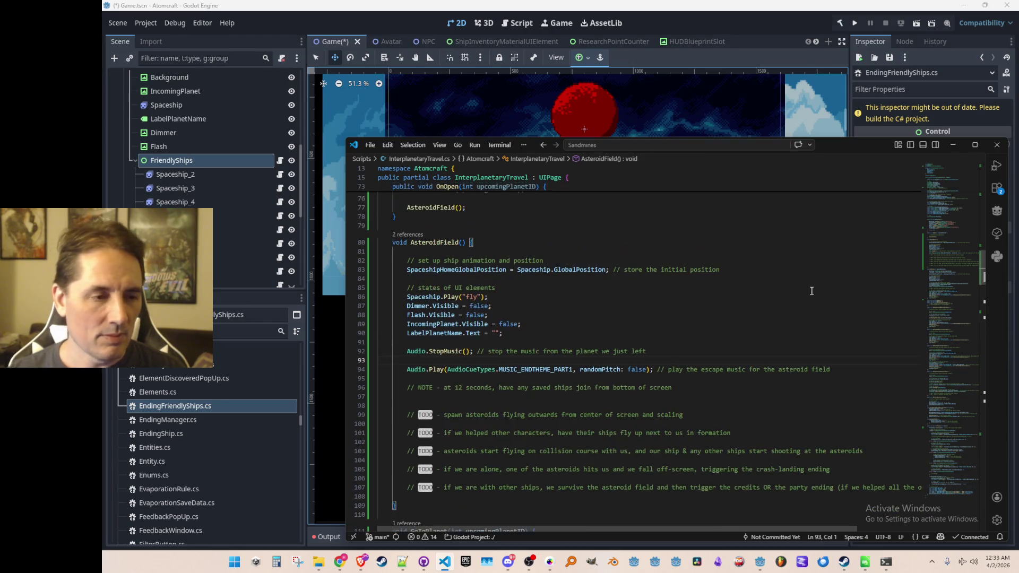
scroll(793, 264, down, 1)
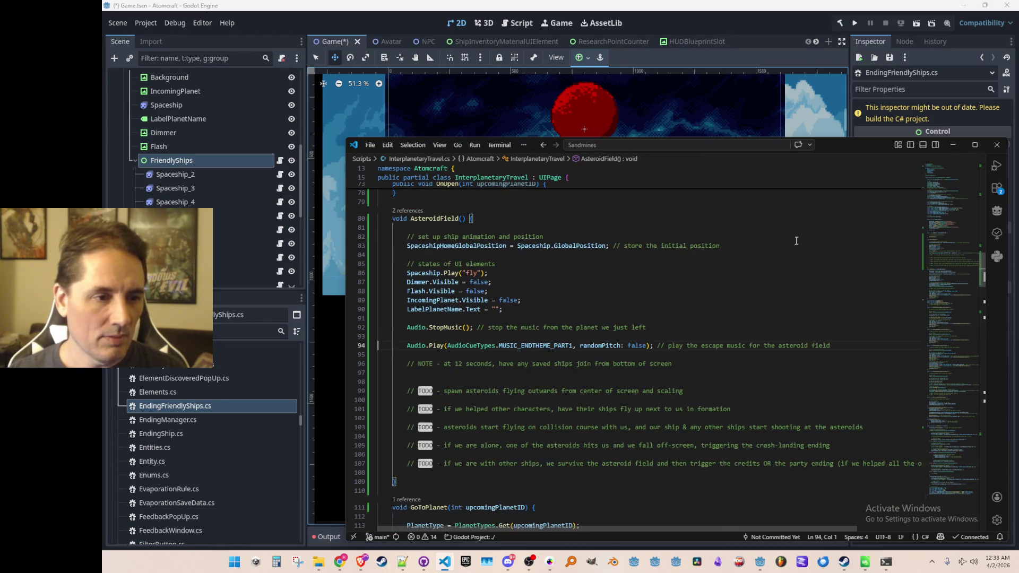
key(Down)
key(ctrl+v)
key(Up)
key(Up)
key(Up)
key(shift+Down)
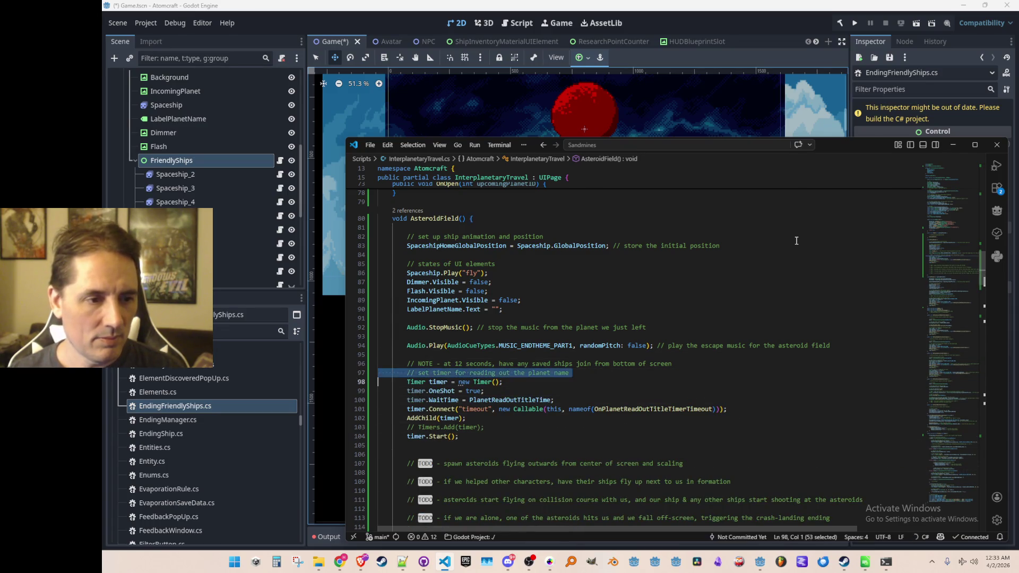
key(Delete)
key(Down)
key(Down)
key(End)
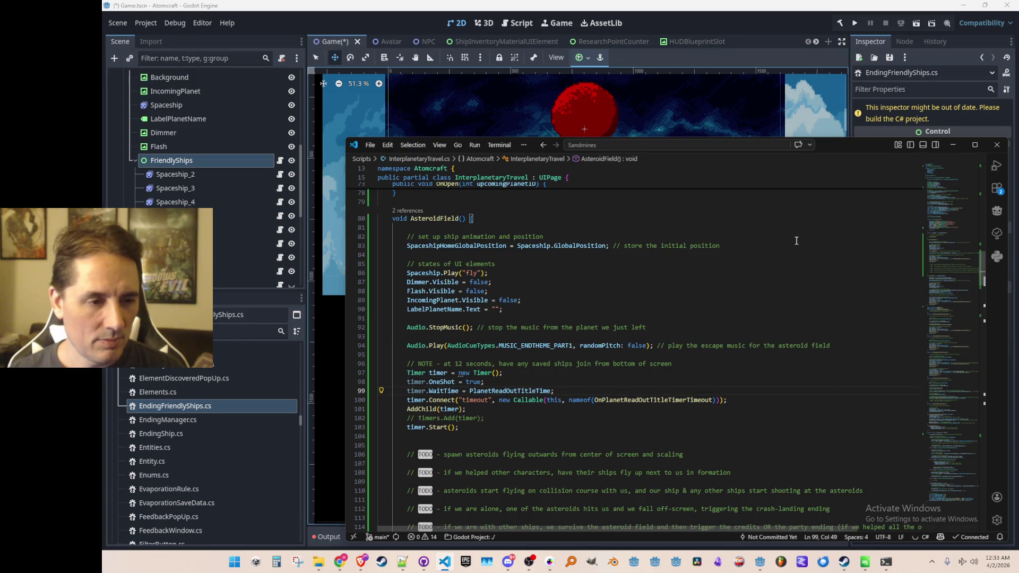
key(Down)
- Update the pasted timer's wait time and point its timeout to OnTimeForFriendlyShipsToJoin
key(Up)
key(ctrl+shift+Right)
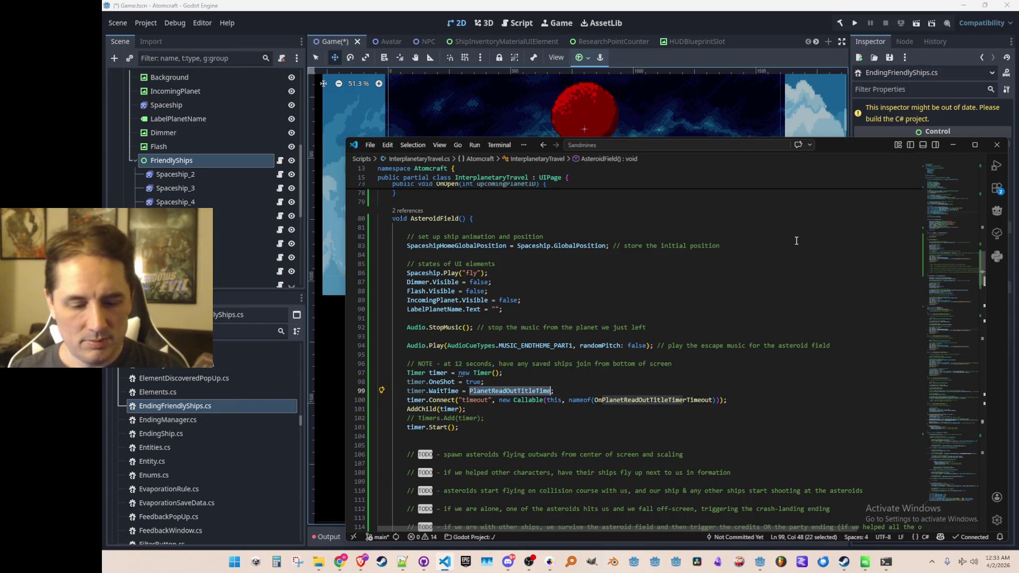
text(12)
text(f;)
key(Escape)
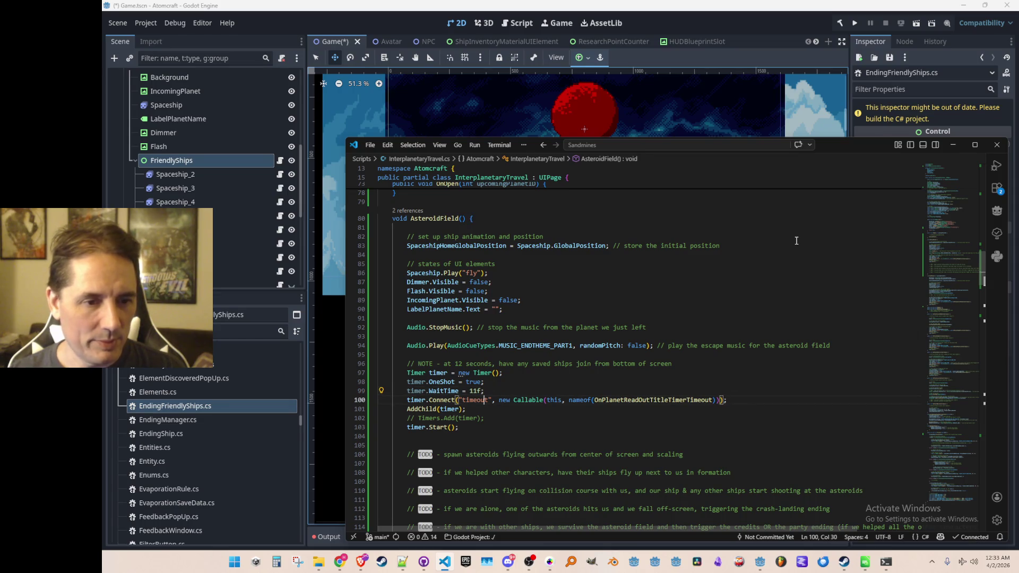
key(Down)
key(End)
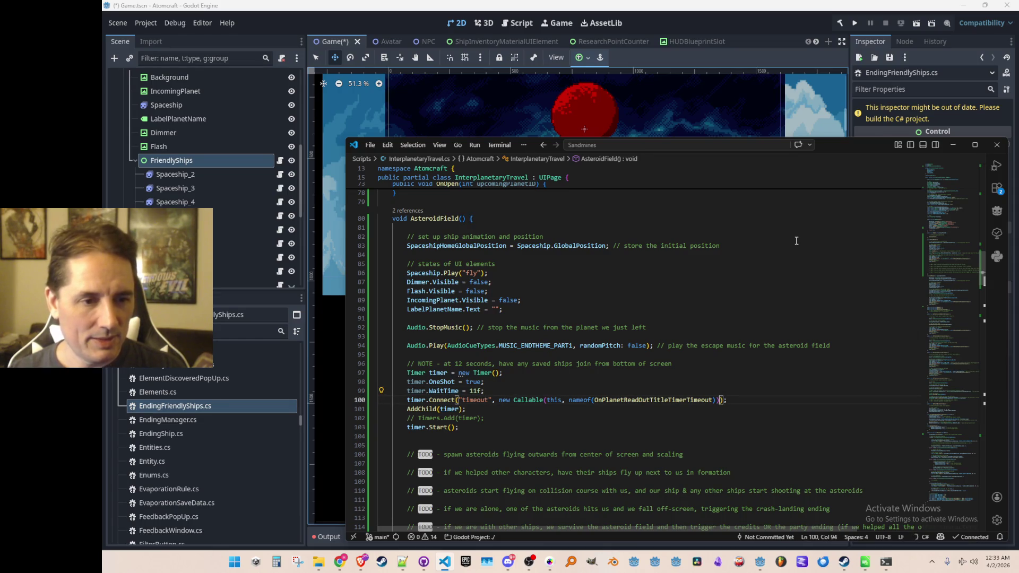
key(Left)
key(Left)
key(ctrl+shift+Right)
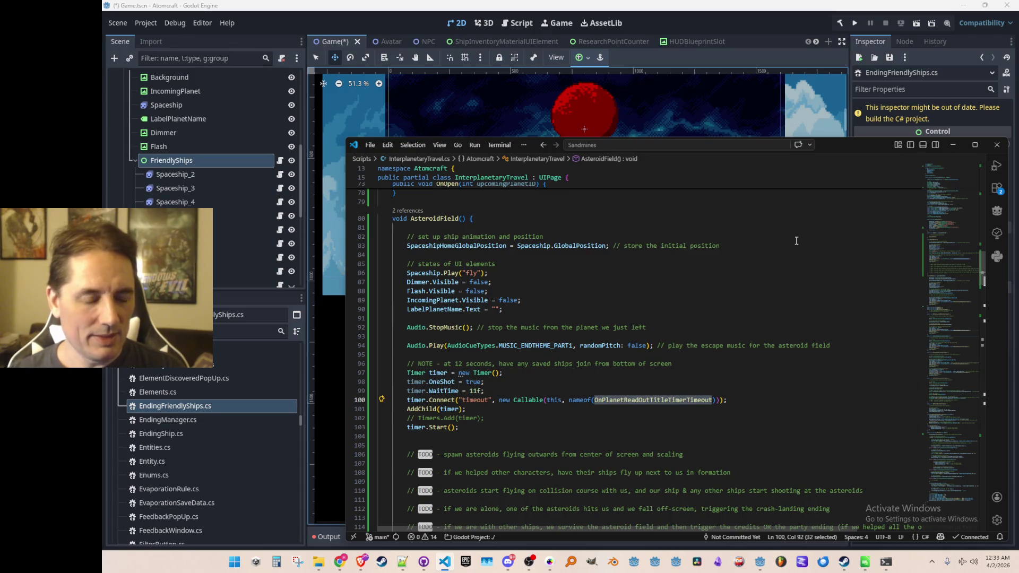
text(OnTimeFor)
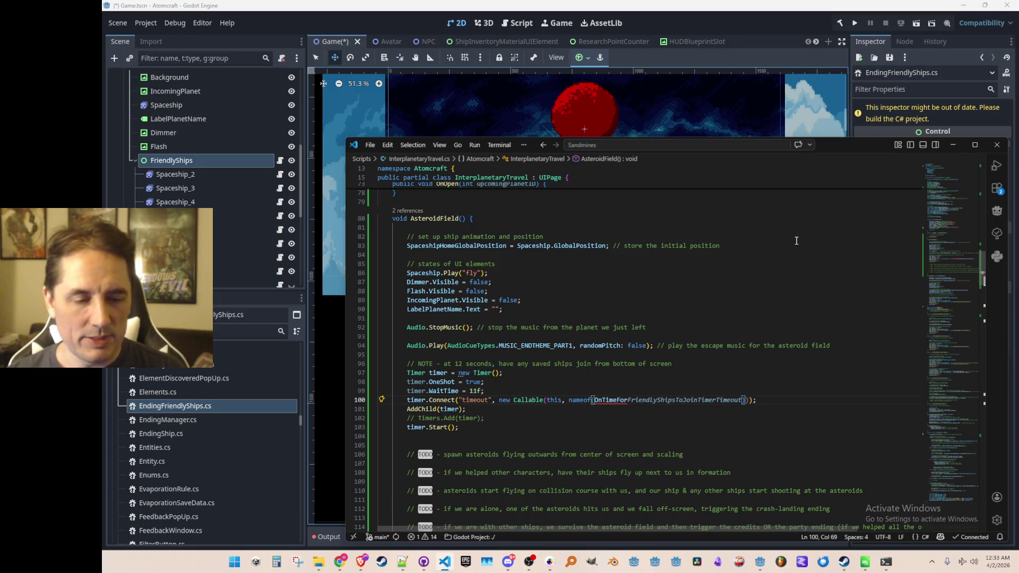
key(Tab)
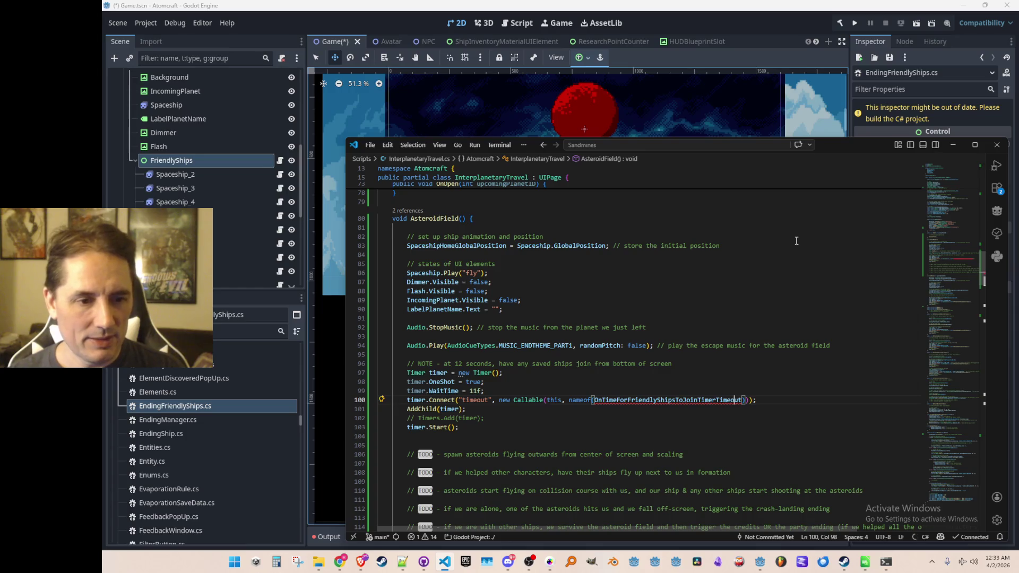
key(ctrl+shift+Right)
key(Delete)
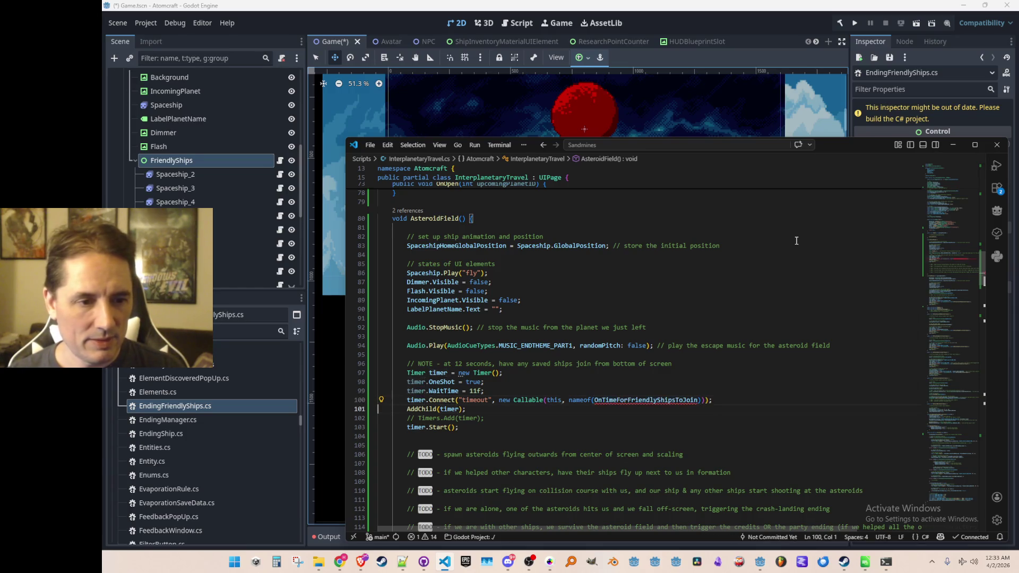
scroll(770, 276, down, 6)
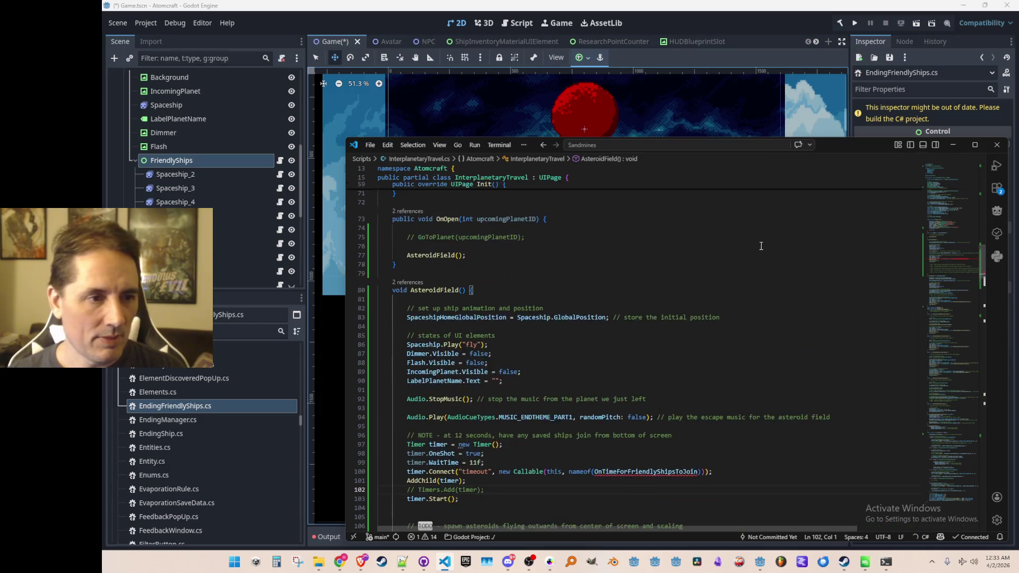
- Add a void OnTimeForFriendlyShipsToJoin method below AsteroidField with Copilot's suggested body
click(740, 333)
key(Return)
key(Return)
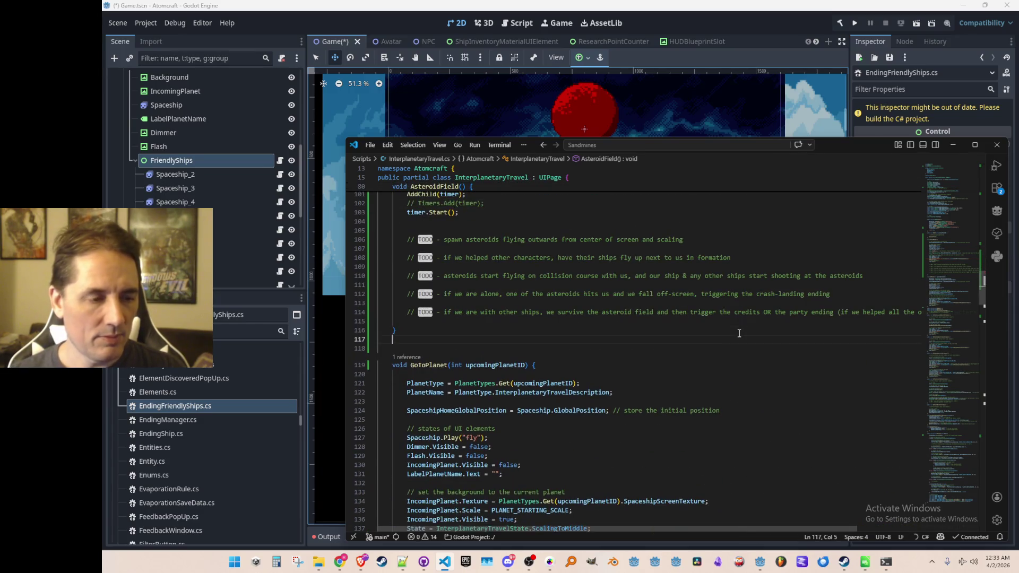
text(void OnTimeForFriendlyShipsToJoin()
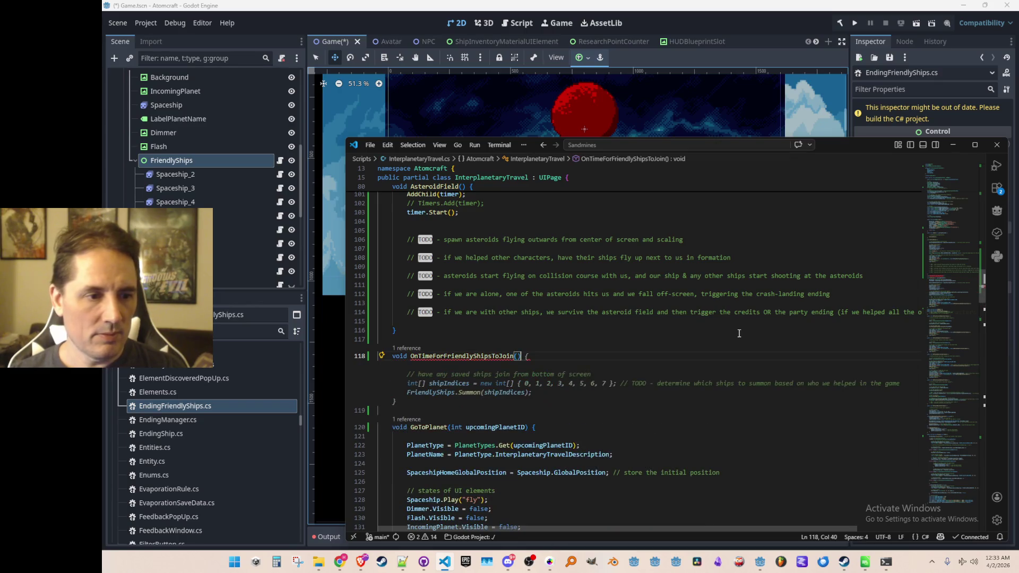
key(Tab)
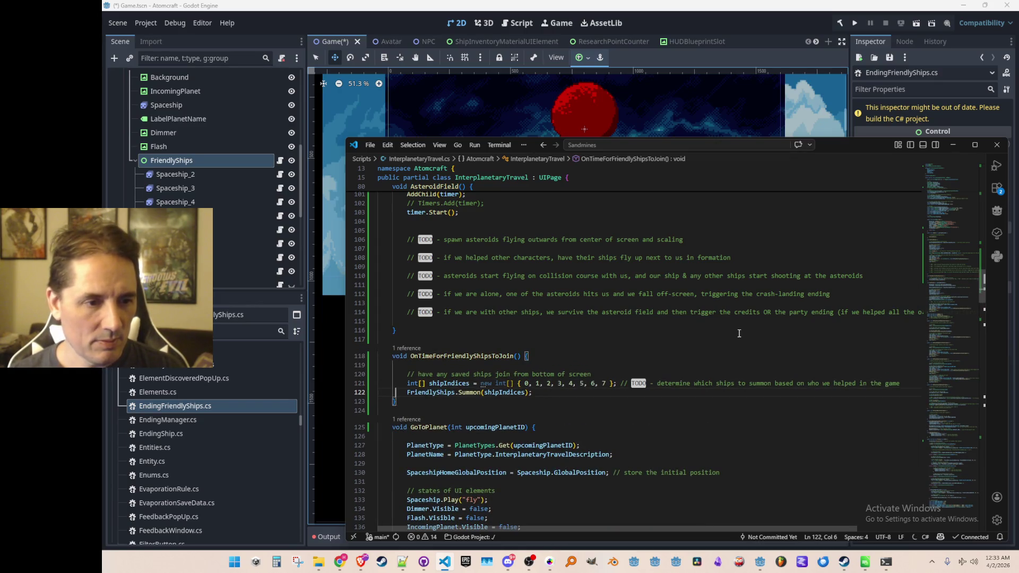
- Undo the accidental edit so shipIndices again lists ships 0 through 7
key(Up)
key(ctrl+Right)
key(ctrl+Right)
key(ctrl+Right)
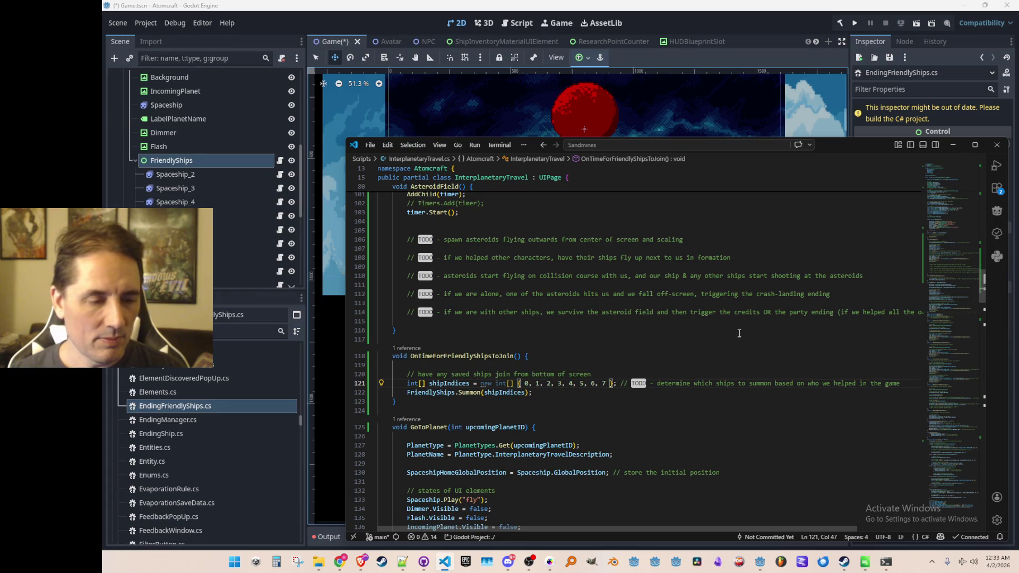
key(Delete)
key(BackSpace)
key(BackSpace)
key(BackSpace)
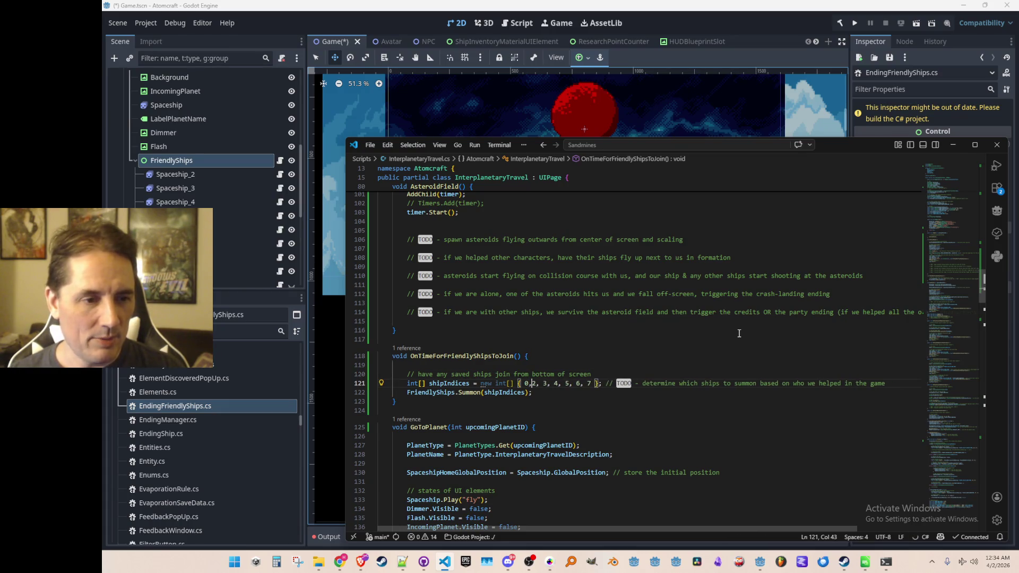
key(ctrl+z)
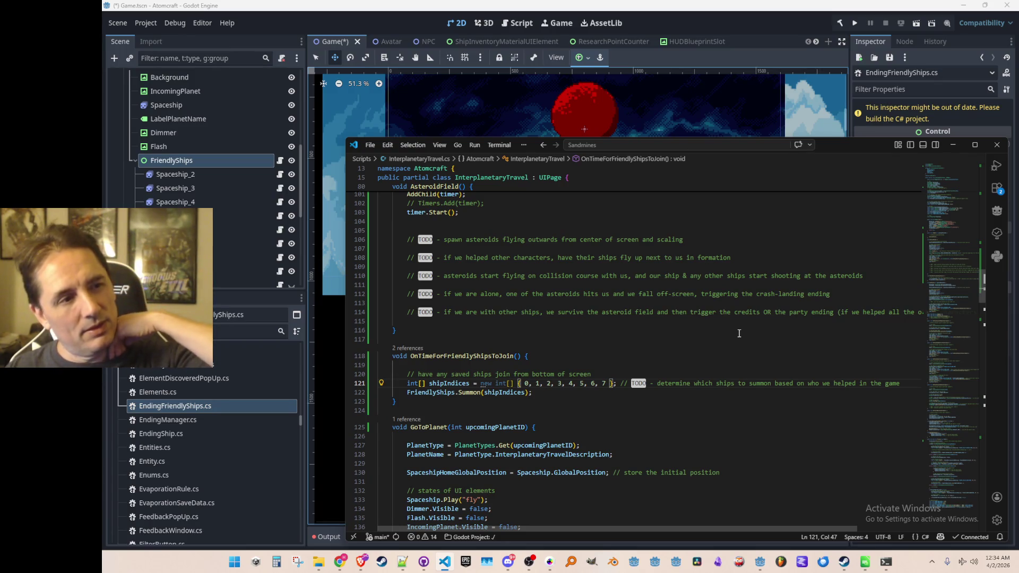
key(Right)
key(Home)
key(Right)
key(Right)
key(Right)
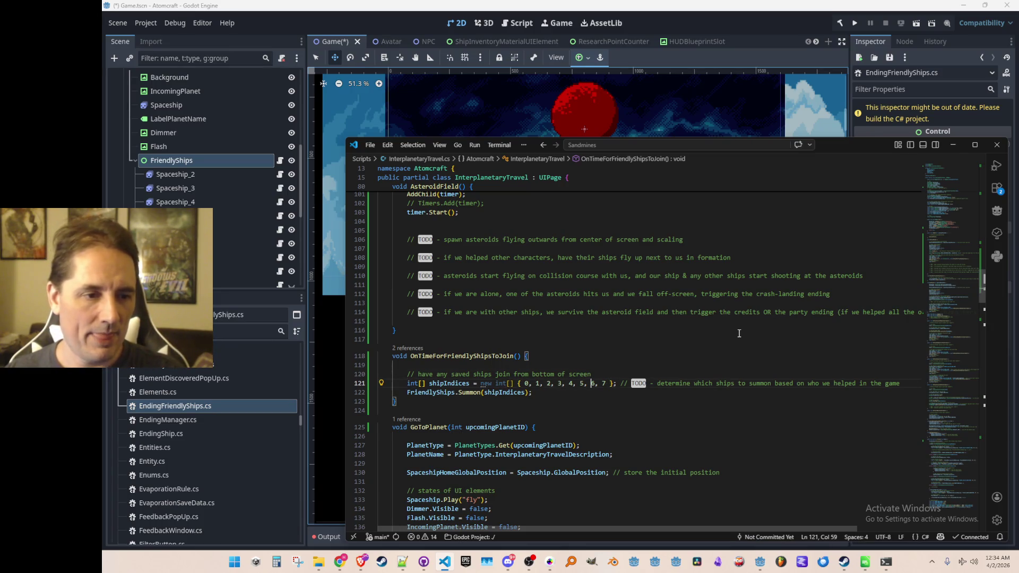
key(shift+Right)
key(shift+Right)
key(shift+Right)
key(Home)
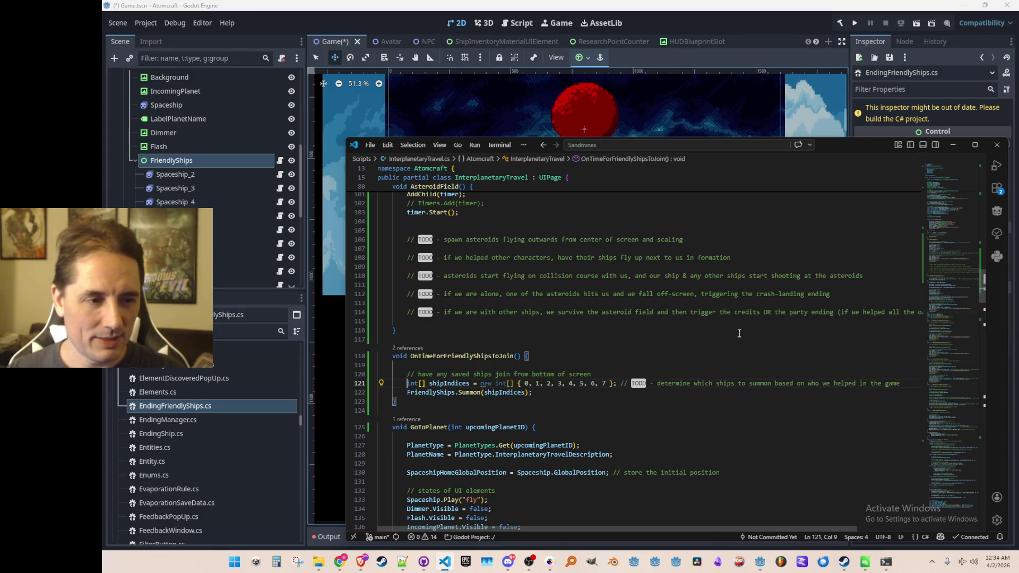
- Comment out the original shipIndices line and duplicate it as an active copy
key(shift+End)
key(ctrl+slash)
key(shift+alt+Down)
key(ctrl+slash)
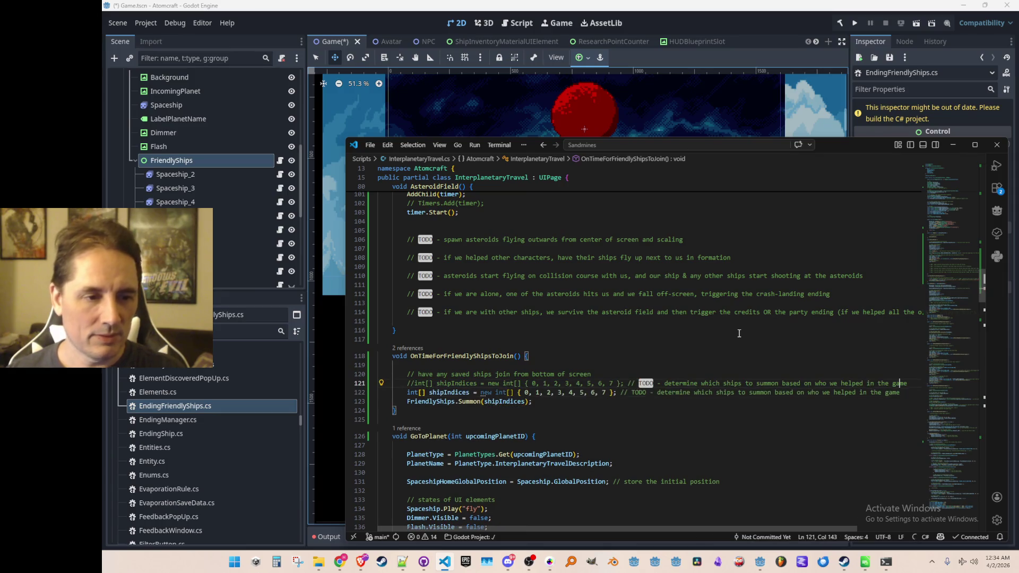
key(Home)
- Trim the new list to ships 0, 1, 2, 3 and delete its trailing TODO comment
key(ctrl+Right)
key(ctrl+Right)
key(ctrl+Right)
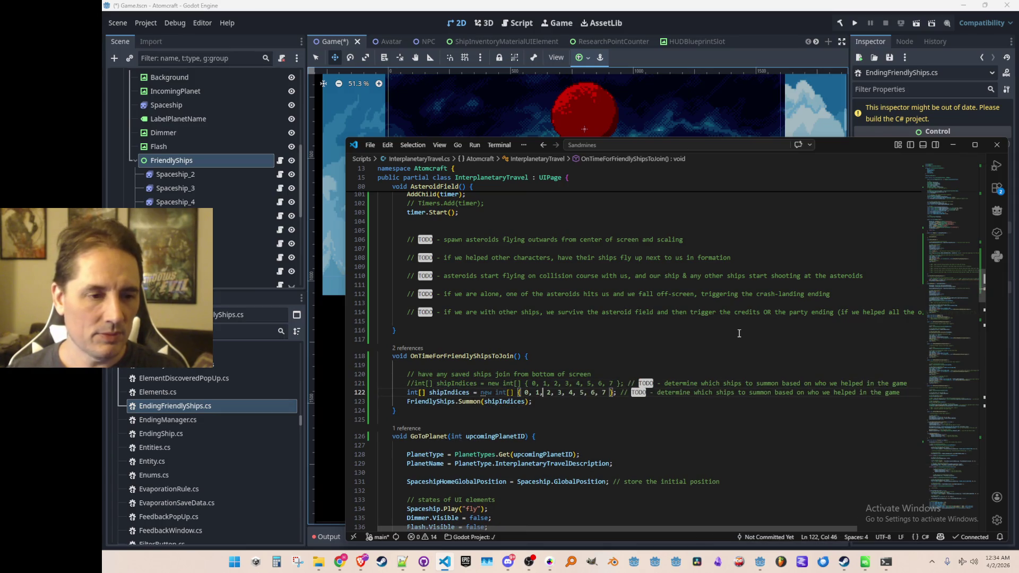
key(shift+Right)
key(shift+Right)
key(shift+Right)
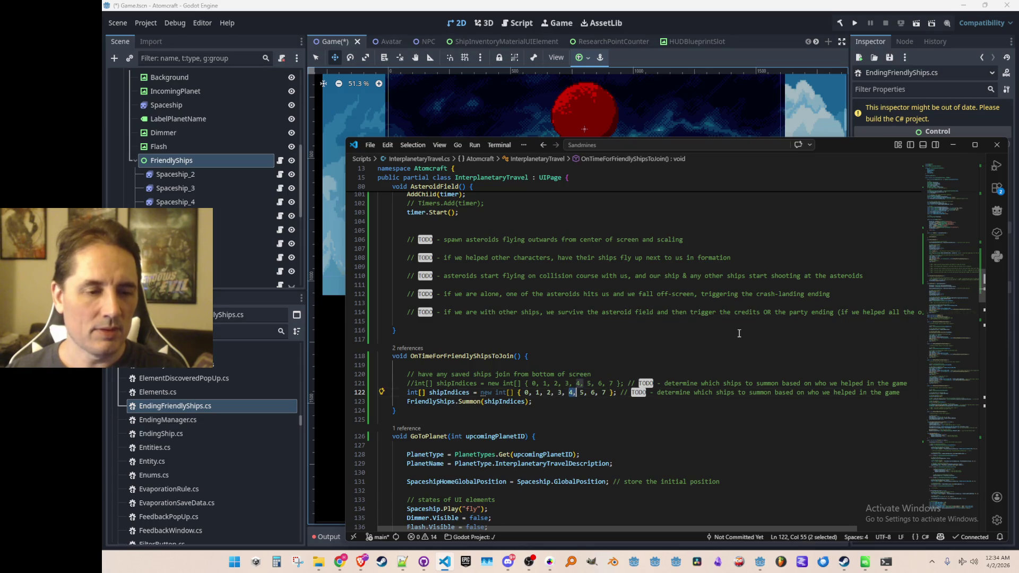
key(BackSpace)
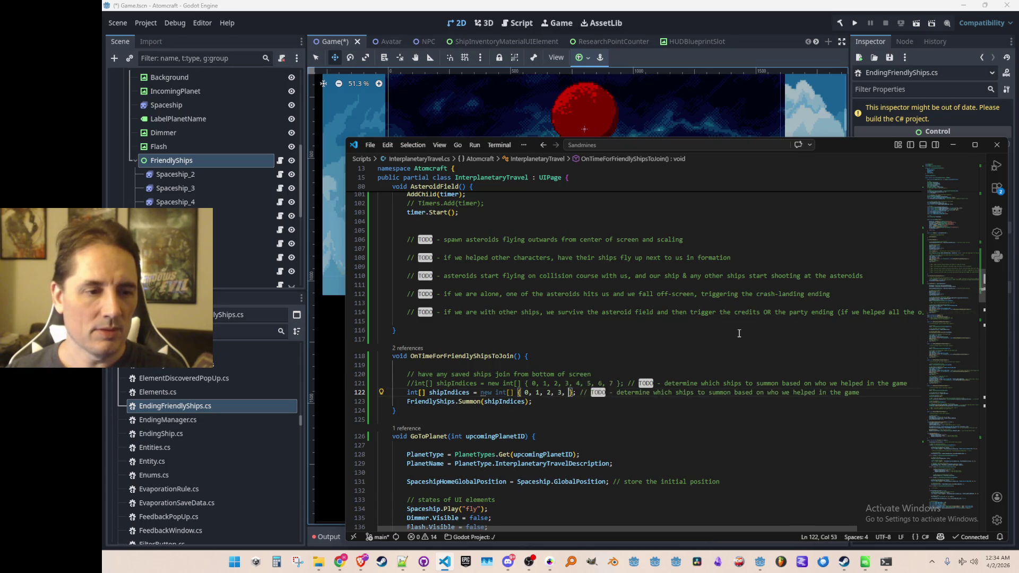
key(Down)
key(Home)
key(Home)
key(Up)
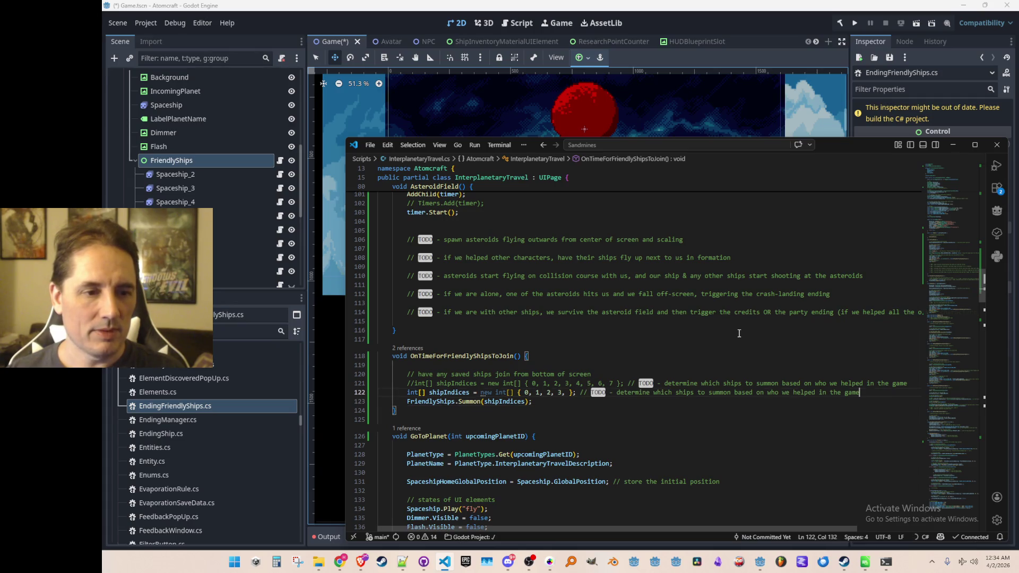
key(ctrl+Right)
key(ctrl+Right)
key(ctrl+Right)
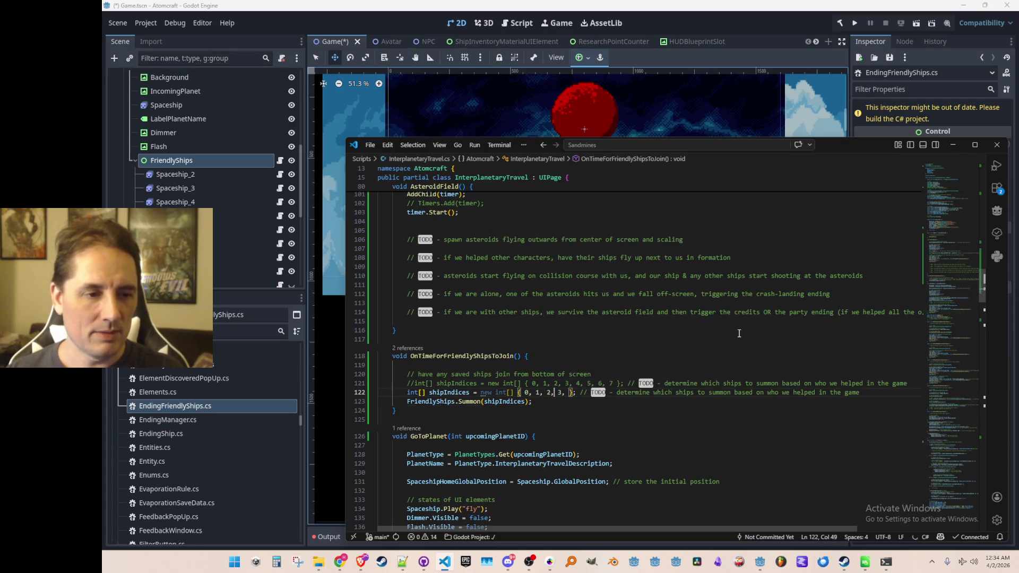
key(ctrl+Right)
key(shift+End)
key(BackSpace)
key(Down)
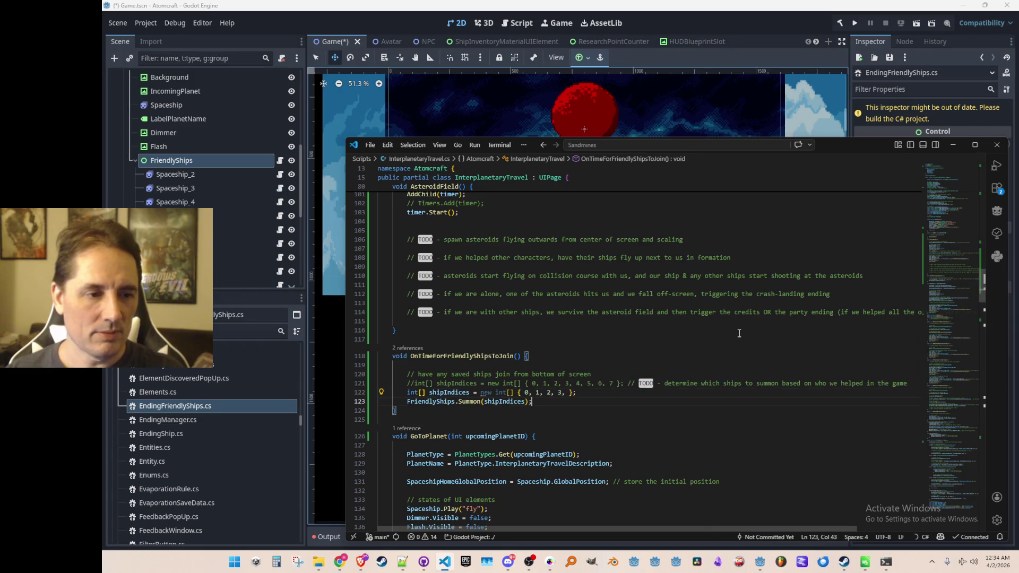
key(Home)
key(Home)
key(Up)
key(Up)
key(Up)
- Delete the commented '// Timers.Add(timer);' line in AsteroidField and switch back to Godot
scroll(689, 303, up, 5)
click(755, 346)
scroll(755, 370, up, 1)
key(Home)
key(Home)
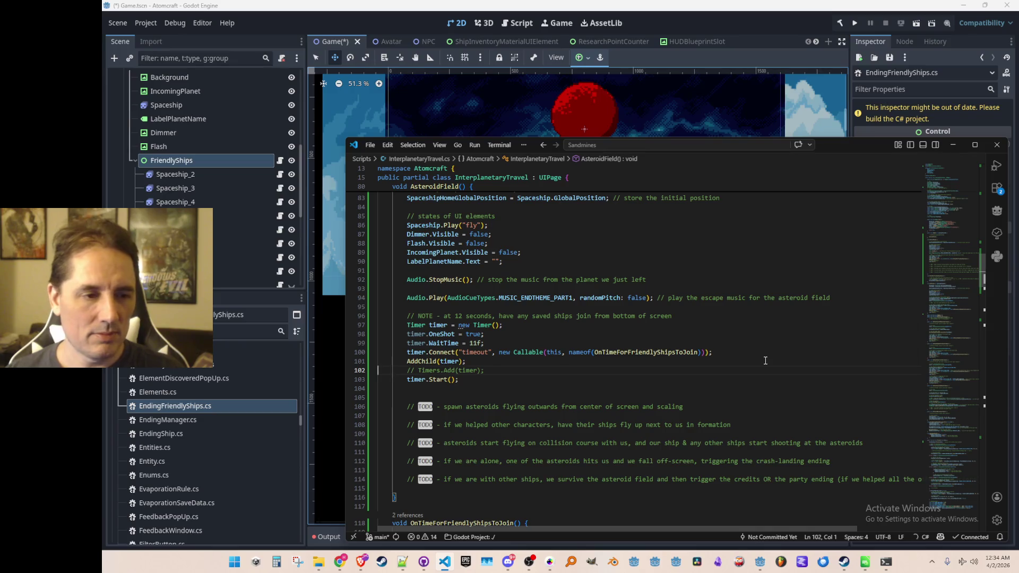
key(shift+Down)
key(Delete)
key(Up)
key(Up)
key(Up)
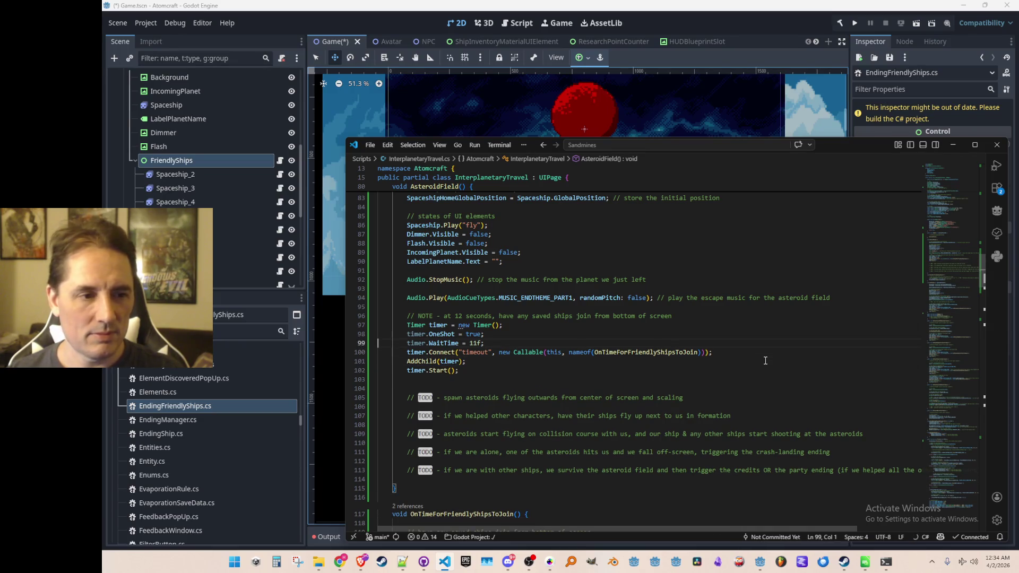
scroll(707, 430, up, 2)
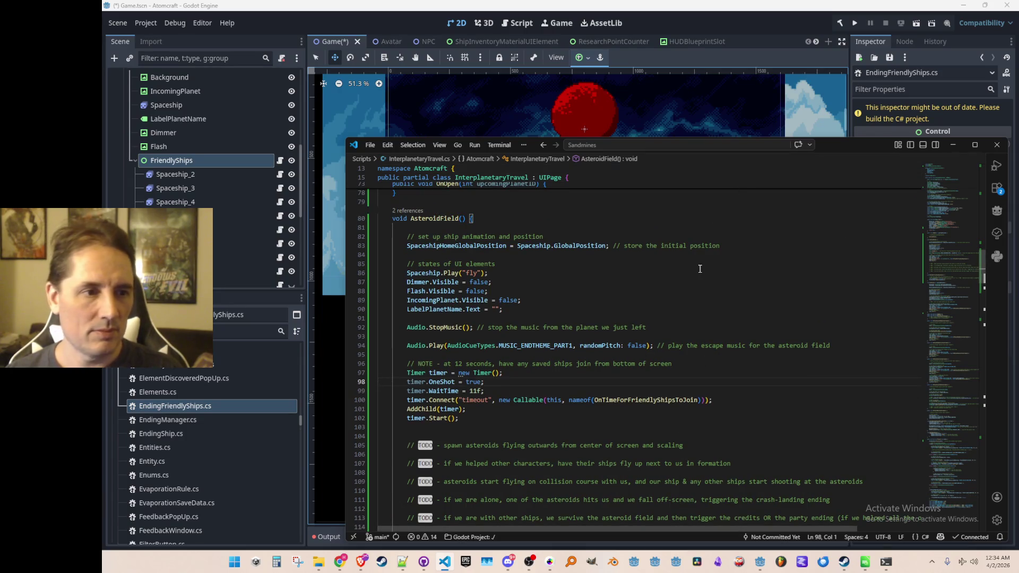
click(668, 204)
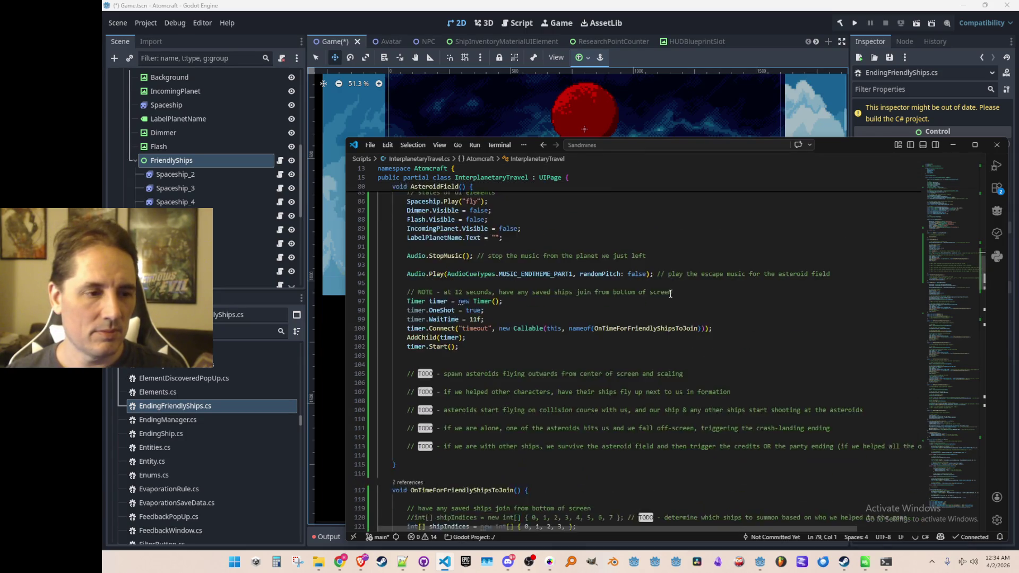
click(795, 26)
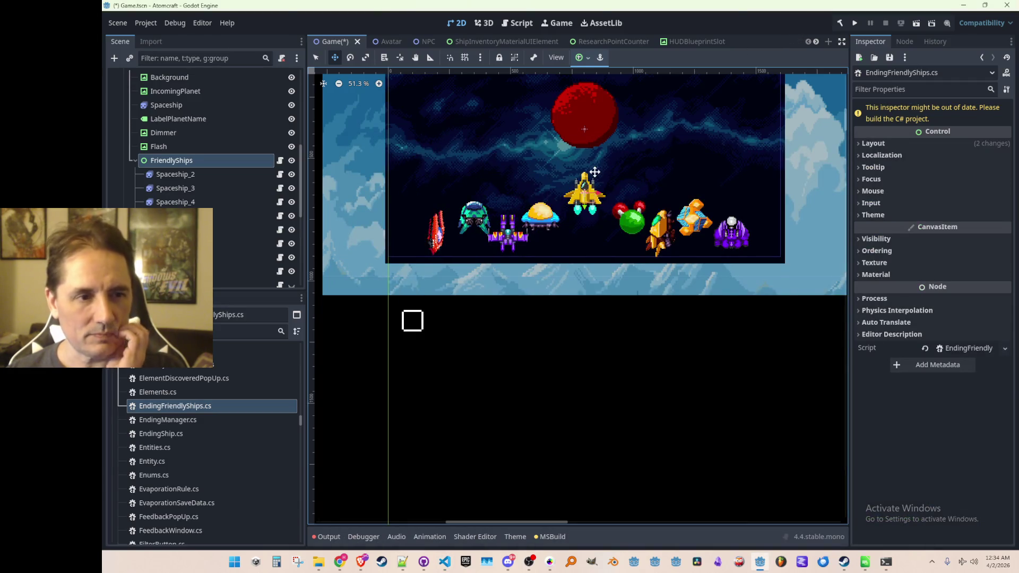
- Select Spaceship_2 through the eighth ship and drag them 697 px down below the game frame
scroll(591, 239, down, 2)
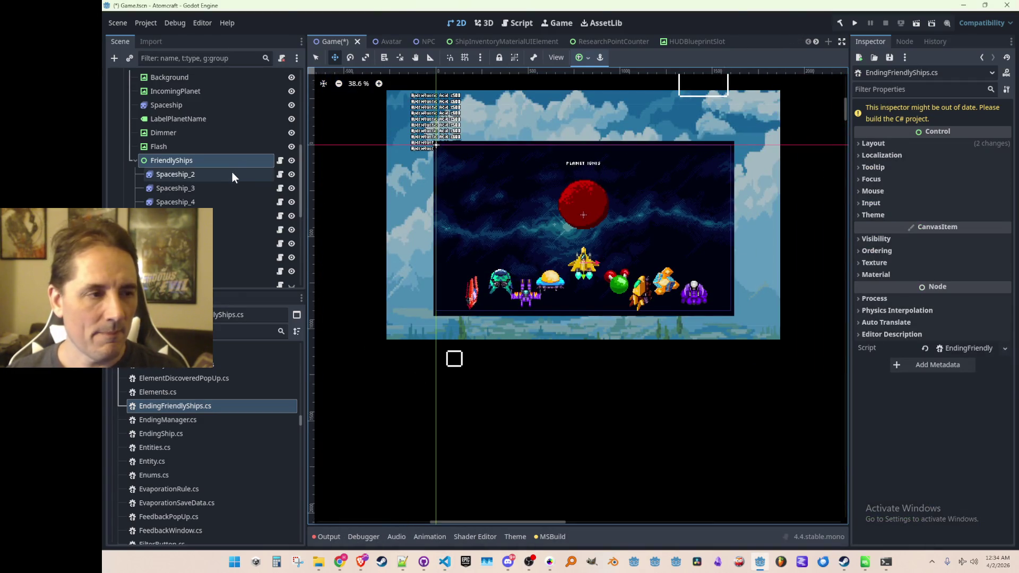
click(229, 174)
shift+click(227, 270)
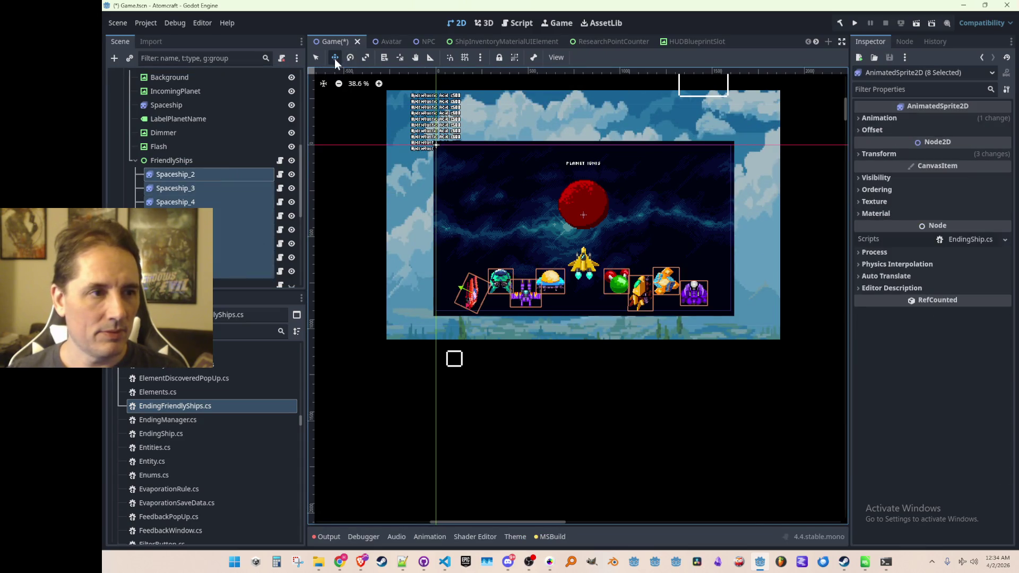
scroll(430, 191, down, 2)
drag(504, 280, 505, 378)
- Inspect the FriendlyShips container and a ship's EndingShip.cs script
click(178, 161)
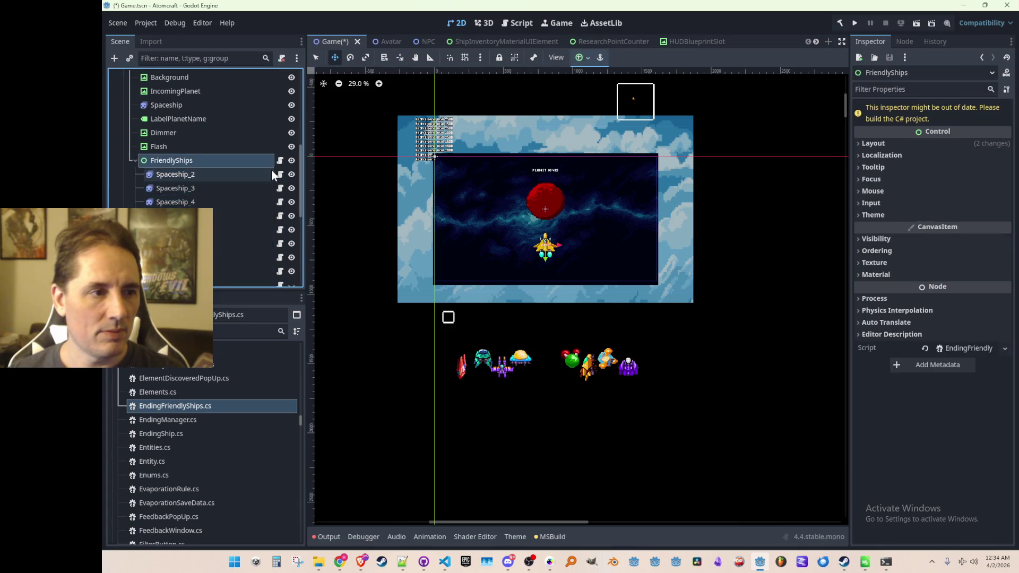
click(135, 161)
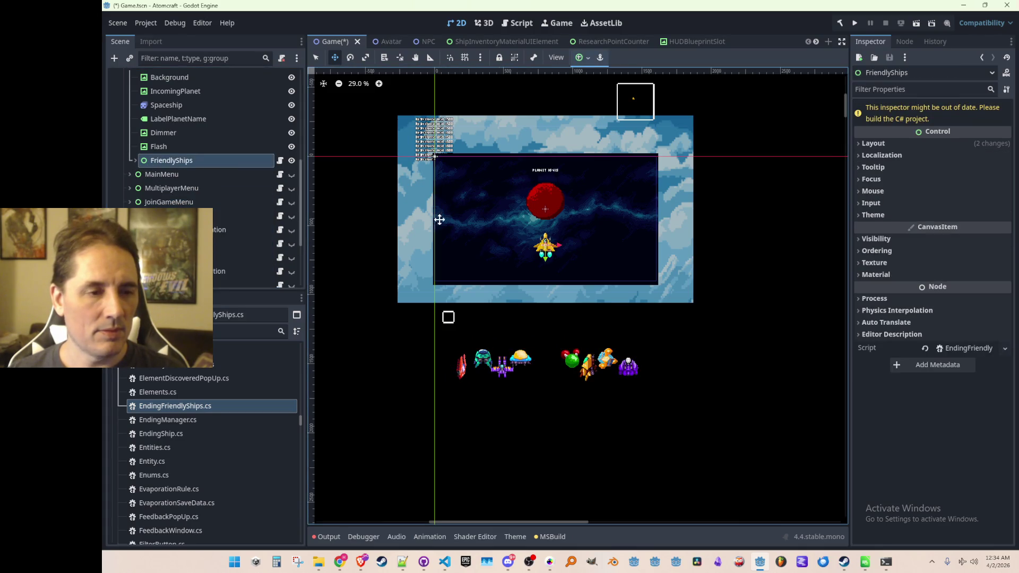
scroll(440, 218, left, 1)
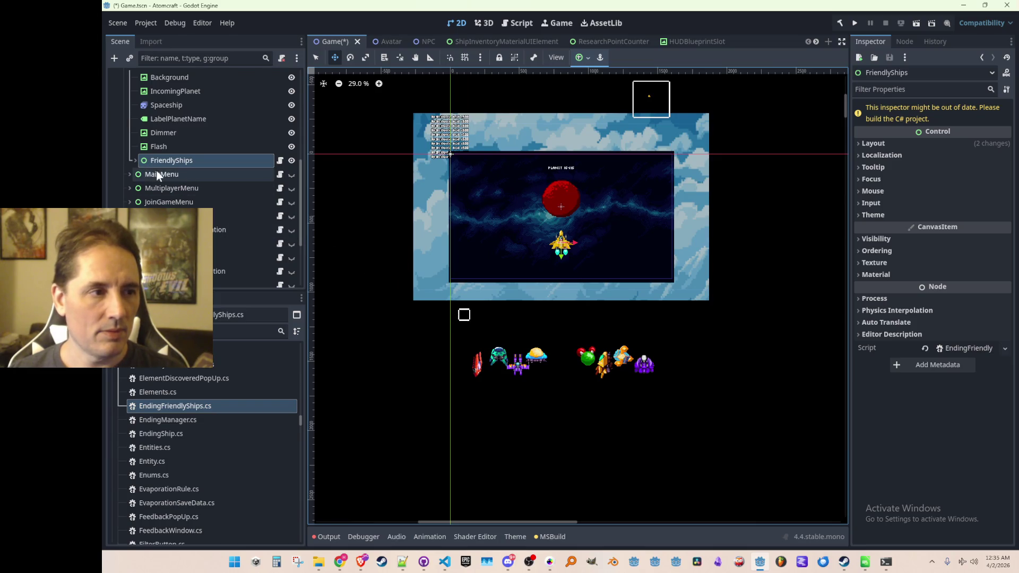
click(134, 160)
click(279, 174)
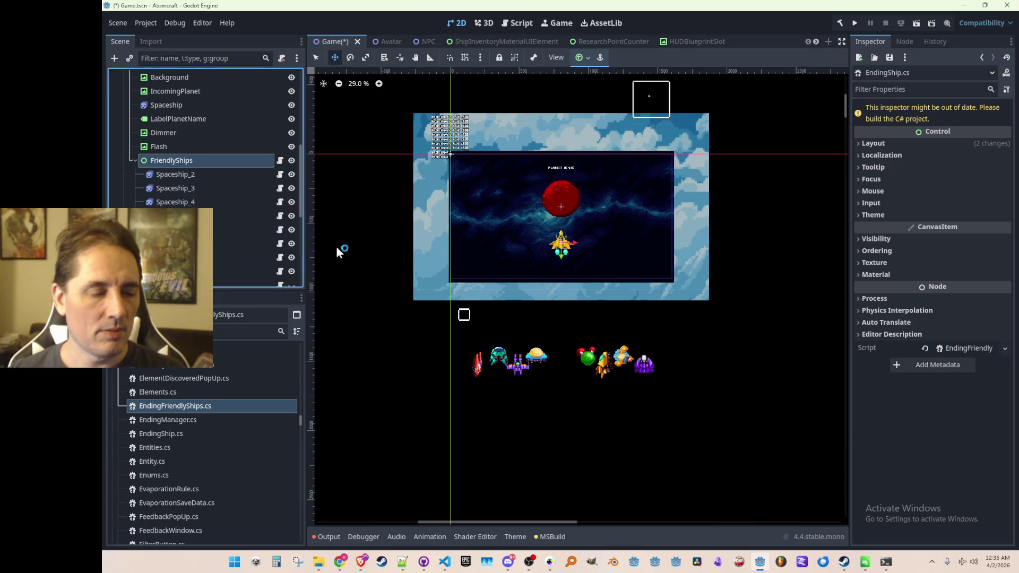
click(384, 16)
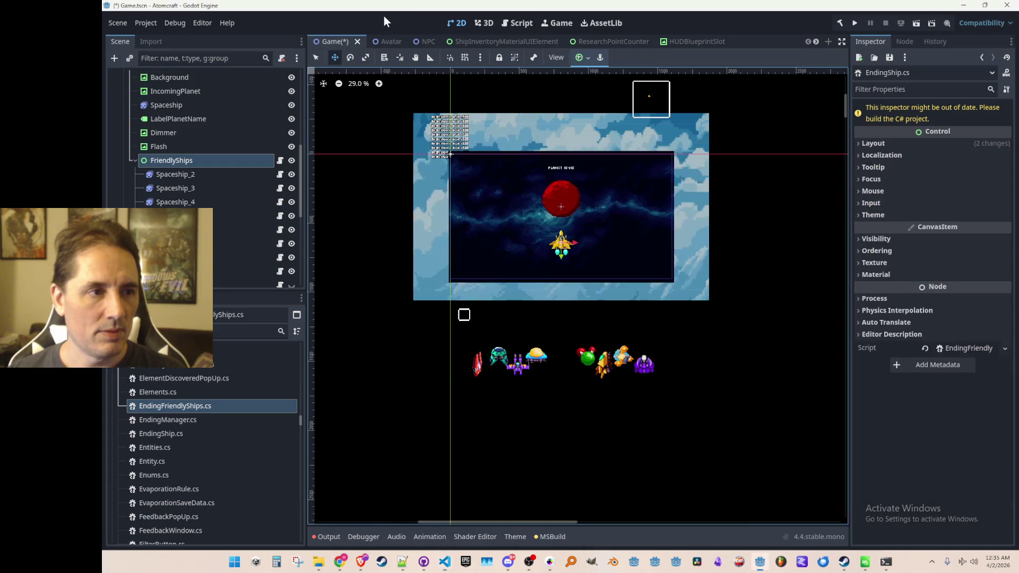
- Select the eight friendly ships and the FriendlyShips container to hide them
click(217, 171)
shift+click(218, 263)
shift+click(218, 271)
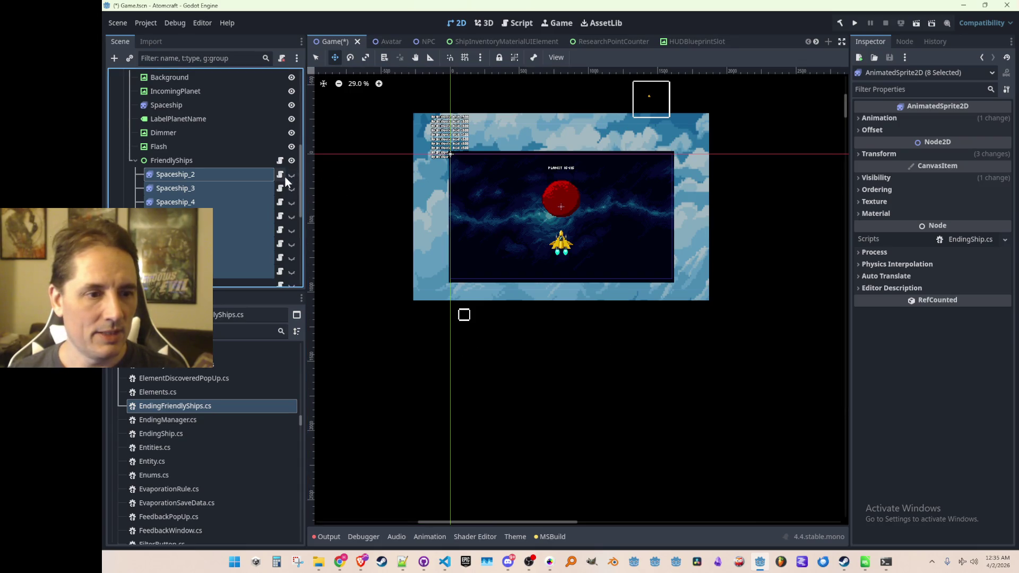
click(136, 160)
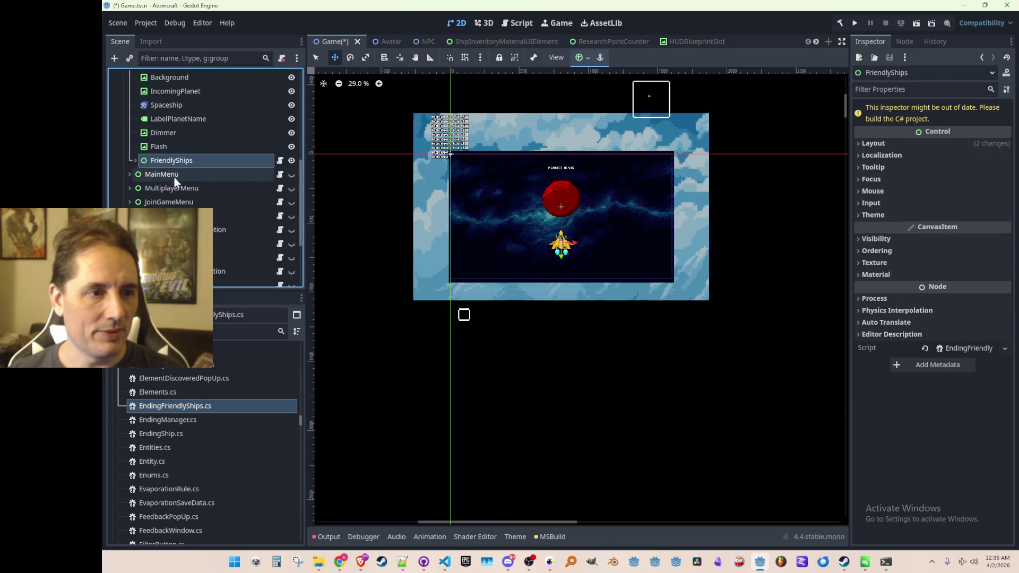
scroll(403, 201, up, 3)
scroll(225, 192, up, 3)
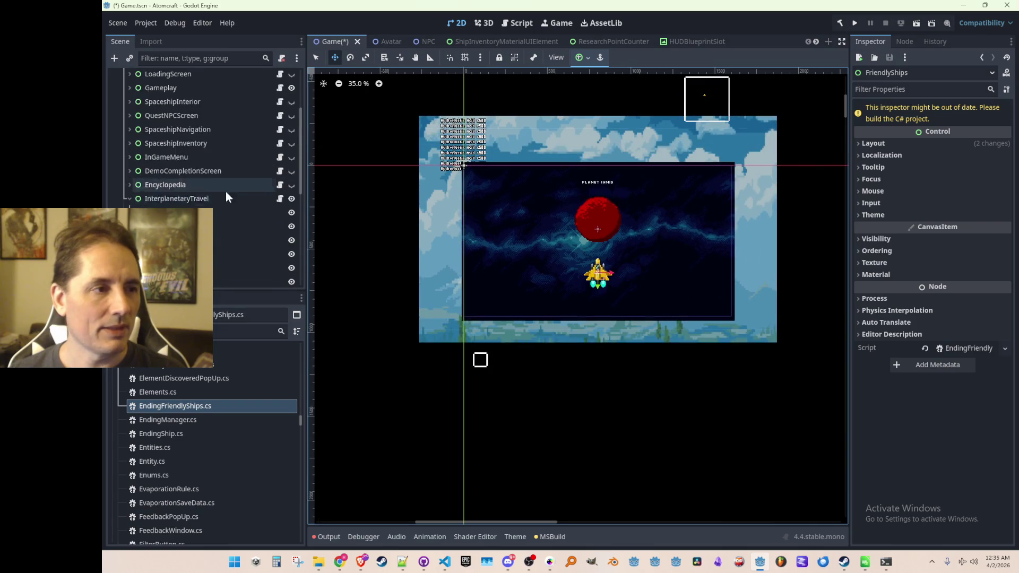
- Hide the InterplanetaryTravel screen node and save the Game scene
click(196, 117)
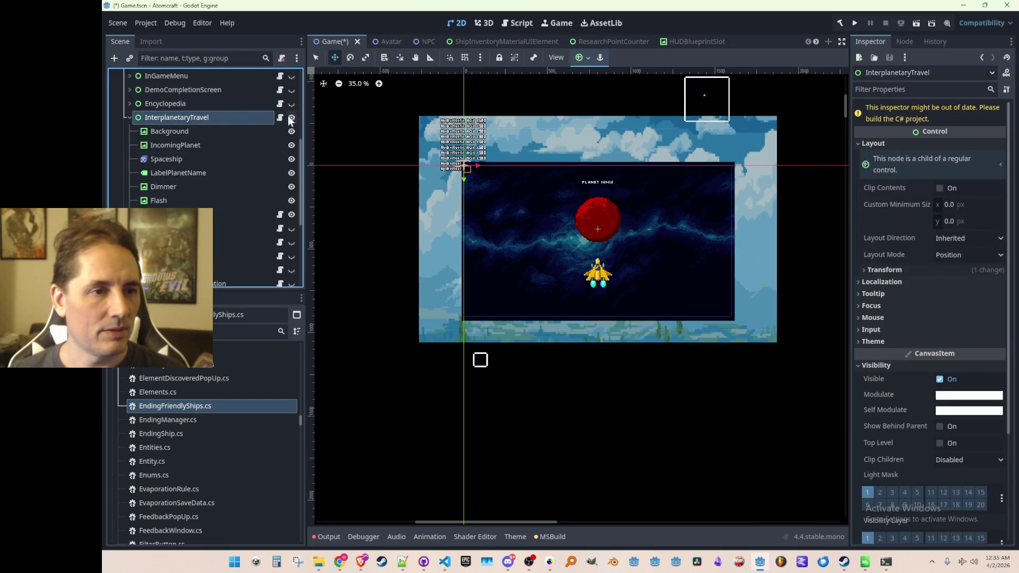
click(291, 117)
click(130, 117)
scroll(180, 154, up, 5)
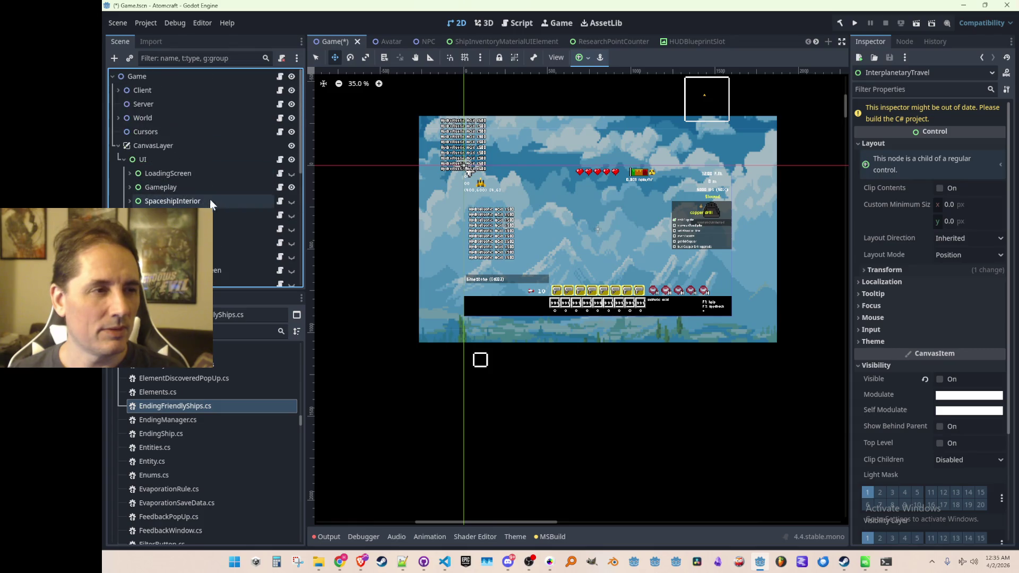
scroll(395, 186, up, 1)
key(ctrl+s)
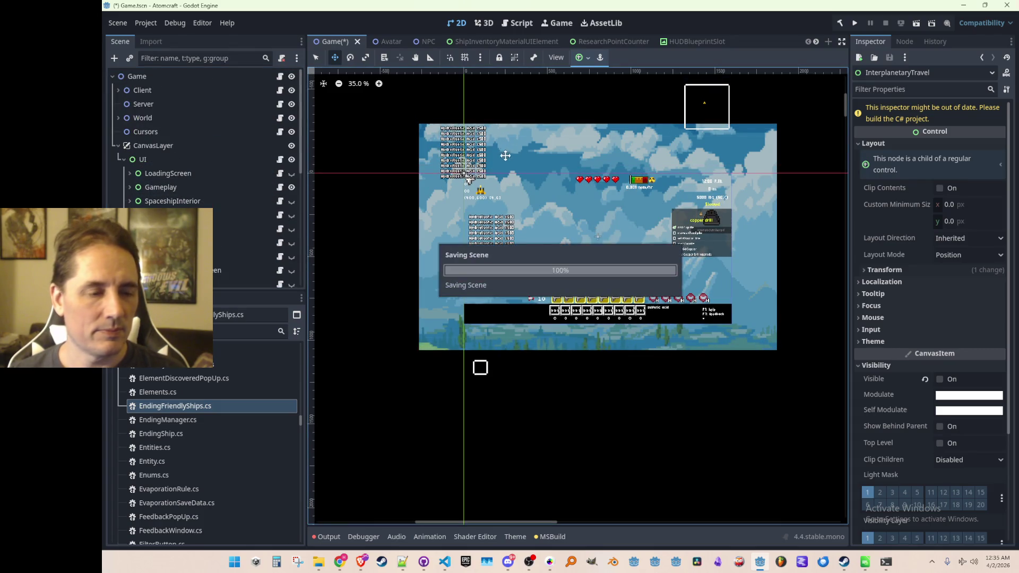
- Run the game from the editor to test the ending
click(446, 563)
click(446, 562)
click(854, 22)
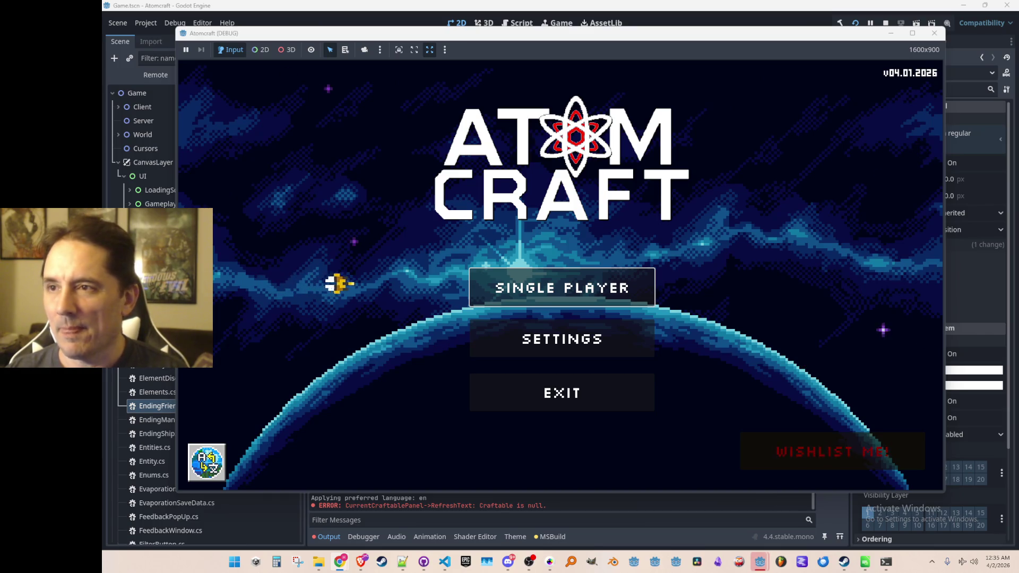
- Open the Steam library from the taskbar over the running Atomcraft window
click(844, 561)
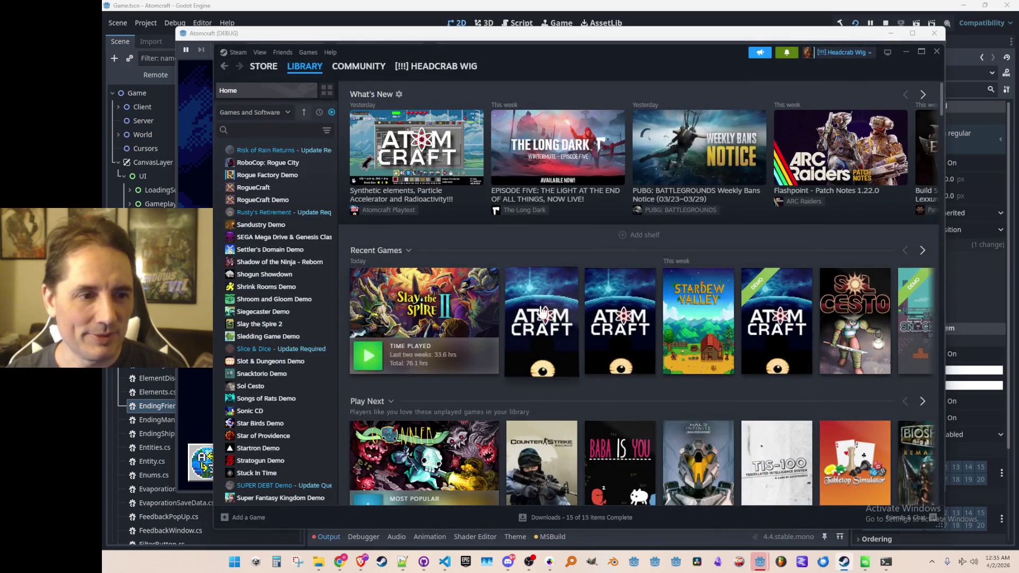
- Open Atomcraft's Steam store page, copy its page URL, and close Steam
click(543, 313)
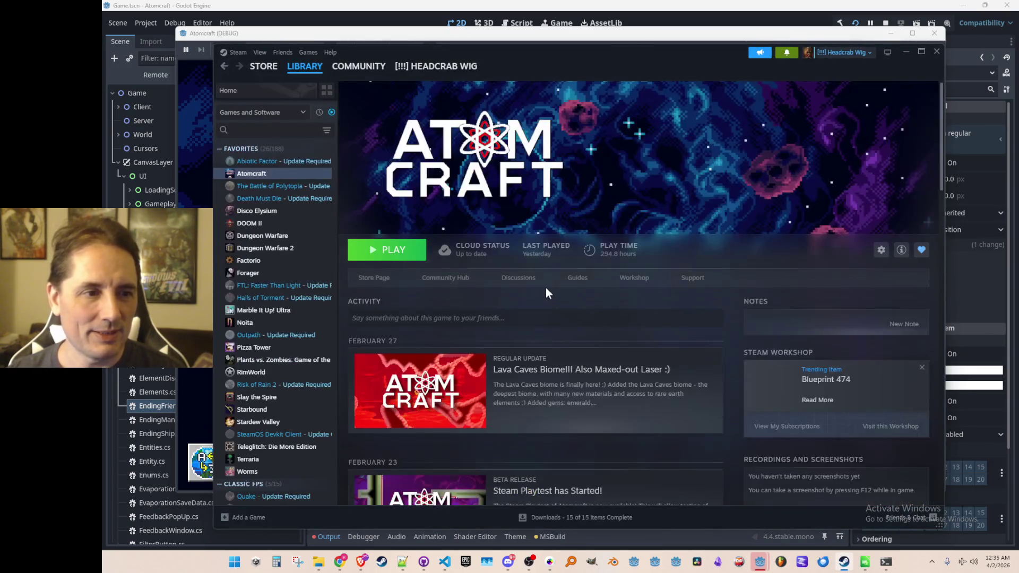
click(377, 279)
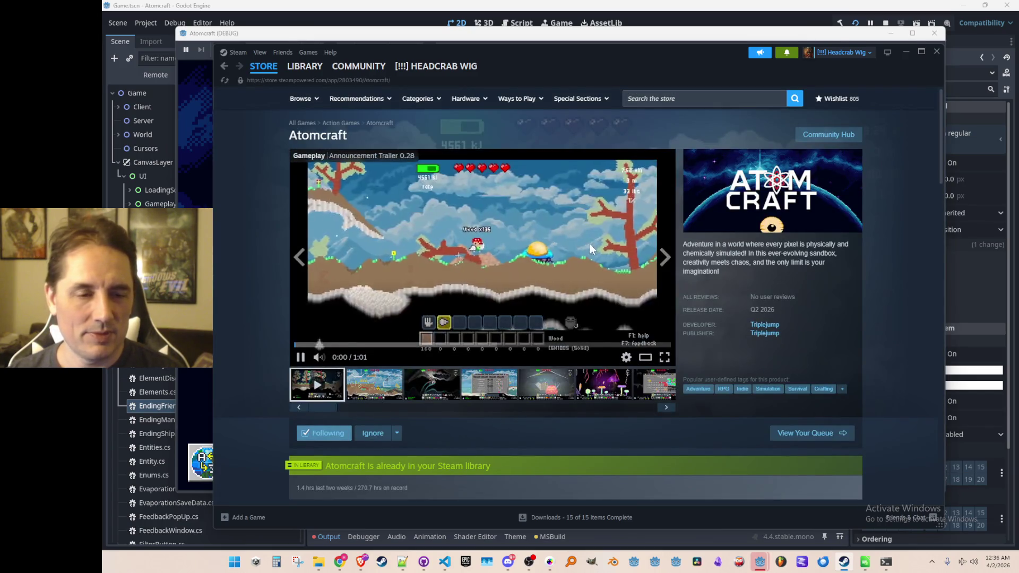
right_click(907, 218)
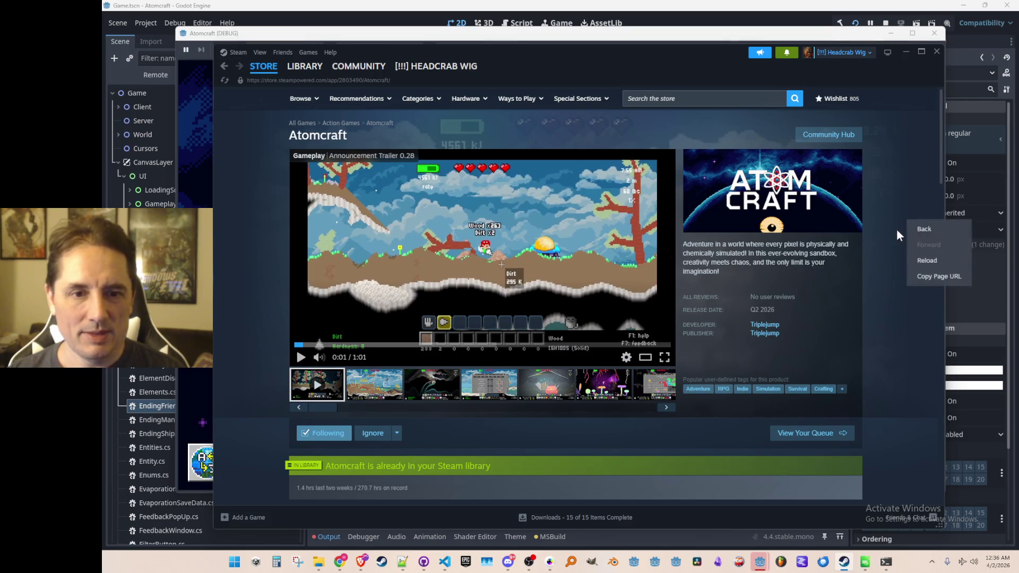
click(915, 276)
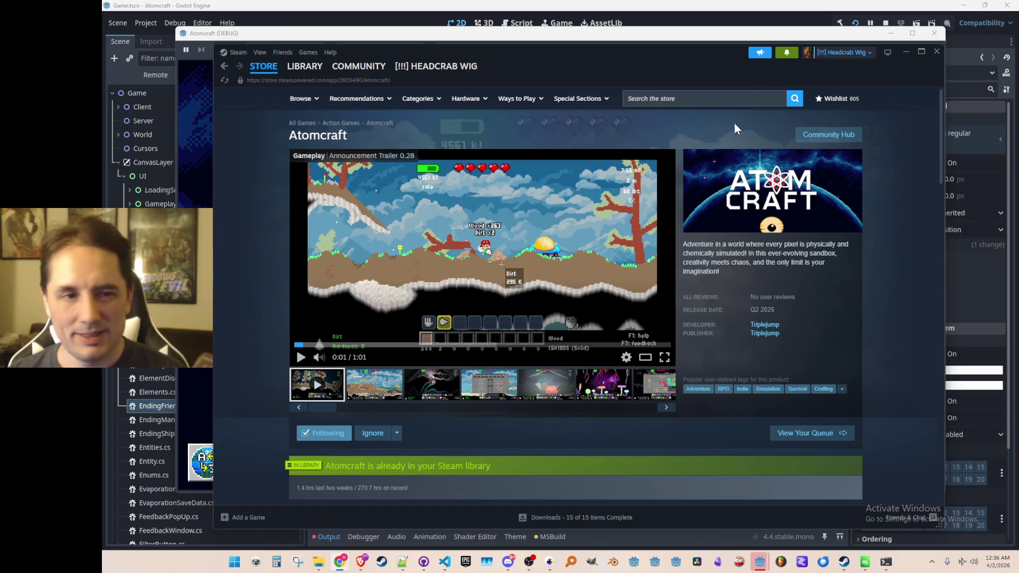
click(904, 51)
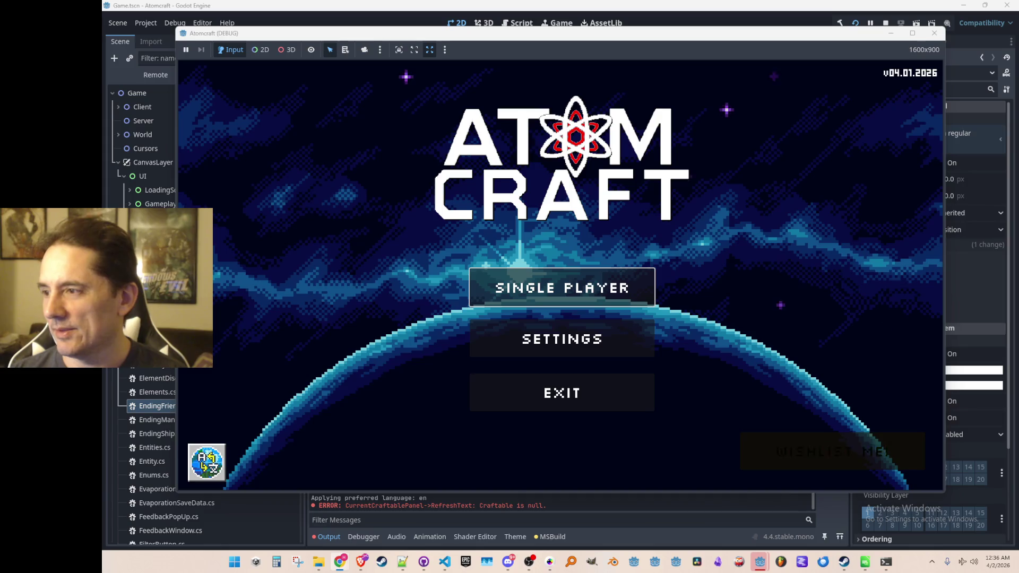
- Start a single-player game from a saved profile, board and lift off in the ship, then stop debugging
click(613, 291)
scroll(612, 291, down, 2)
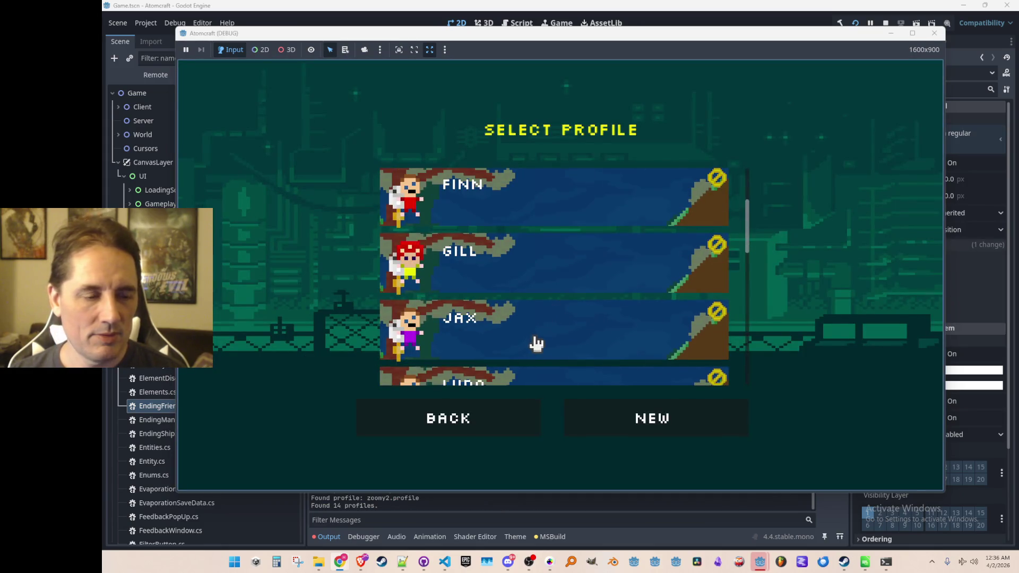
scroll(534, 343, down, 1)
click(560, 291)
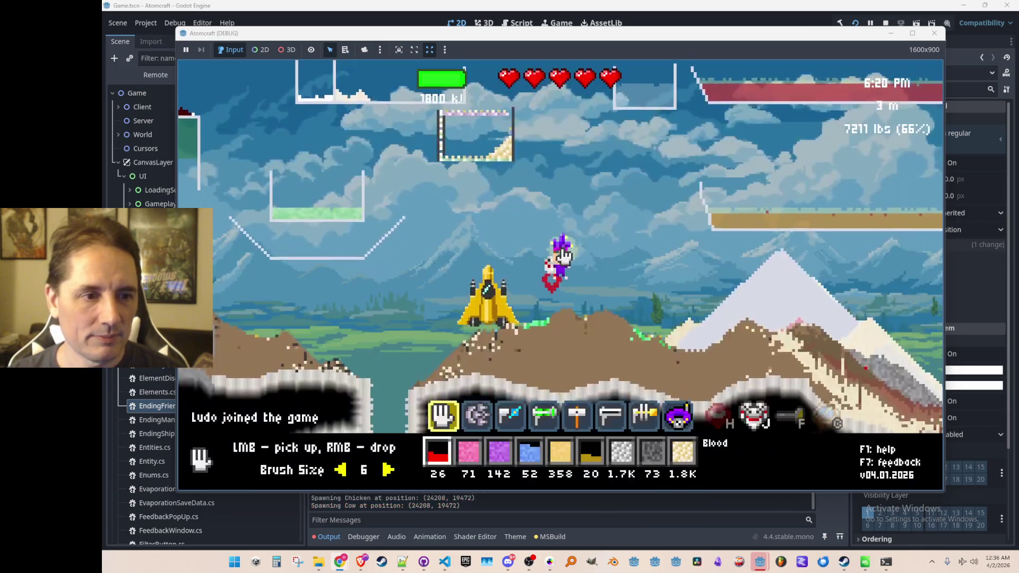
key(Return)
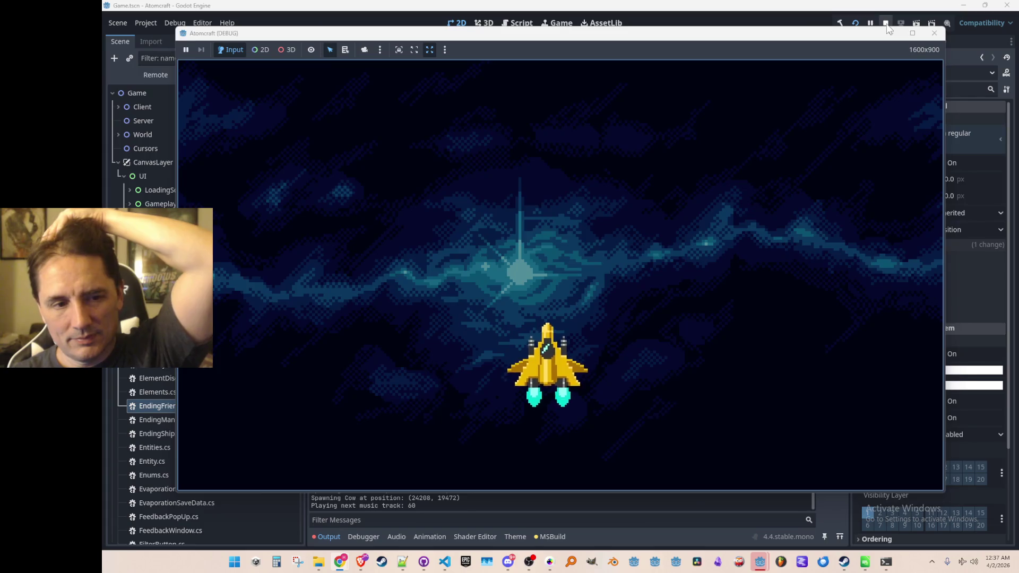
click(886, 25)
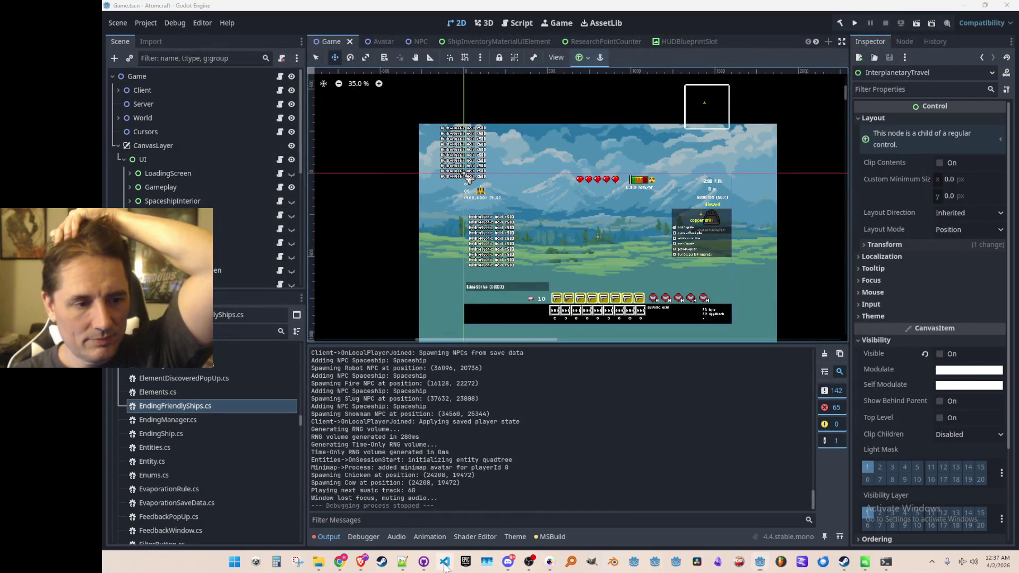
- Peek EndingShip's Process references and open EndingFriendlyShips.cs at the ship.Process(delta) call
click(444, 564)
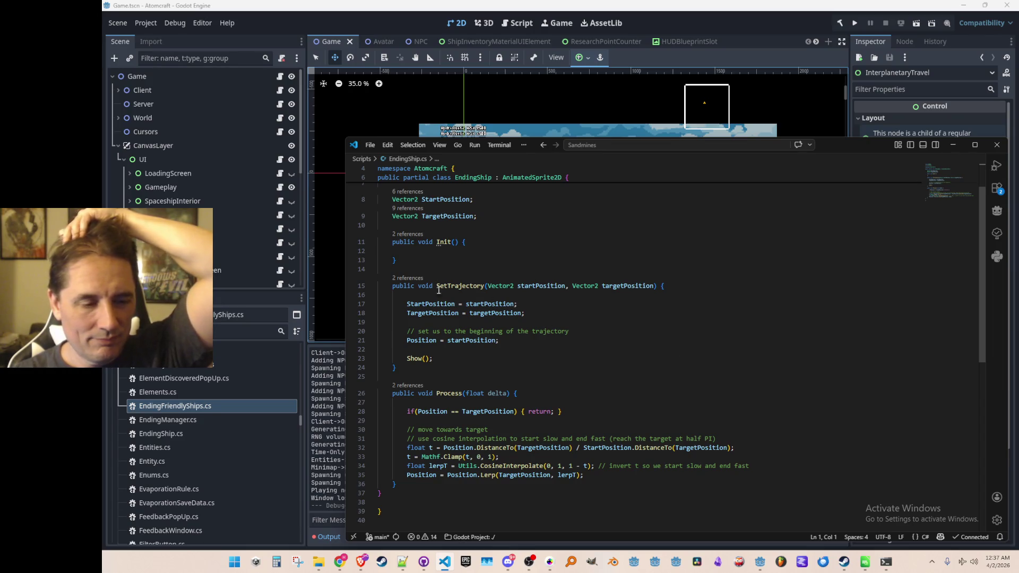
click(409, 387)
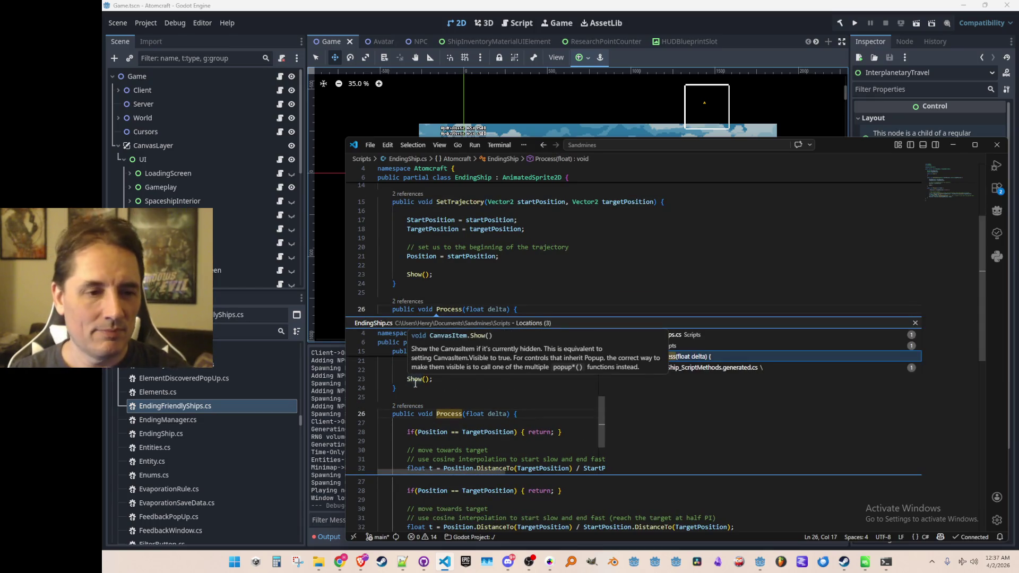
click(653, 335)
click(648, 356)
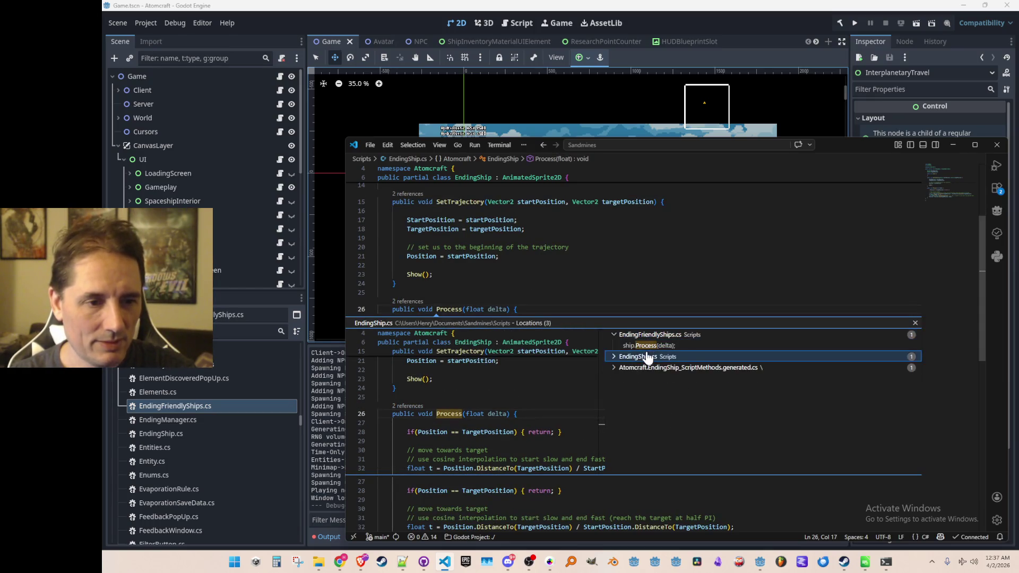
click(647, 357)
click(652, 346)
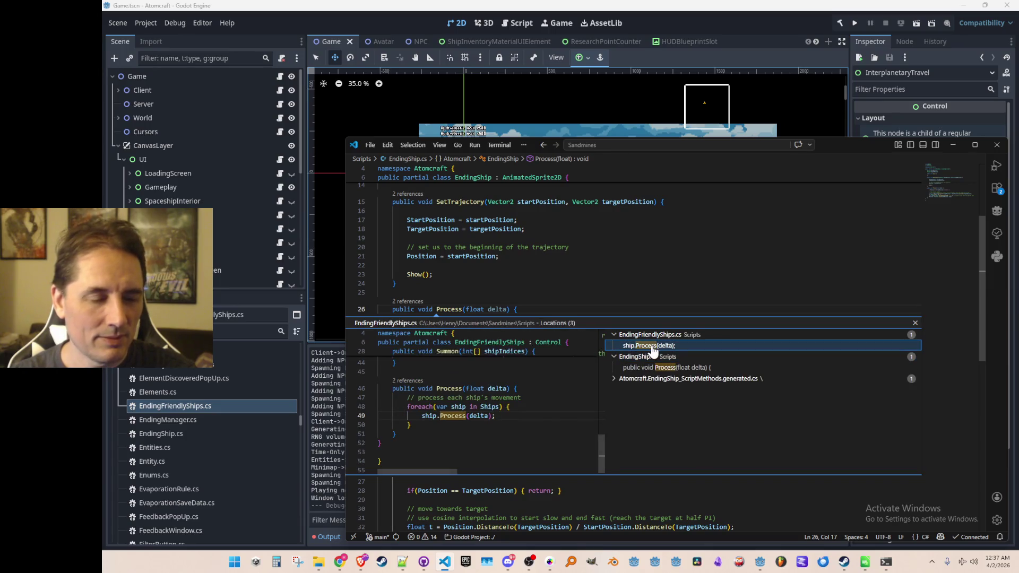
double_click(651, 346)
- Look over the Summon method and movement comment in EndingFriendlyShips.cs
scroll(716, 382, up, 3)
click(630, 361)
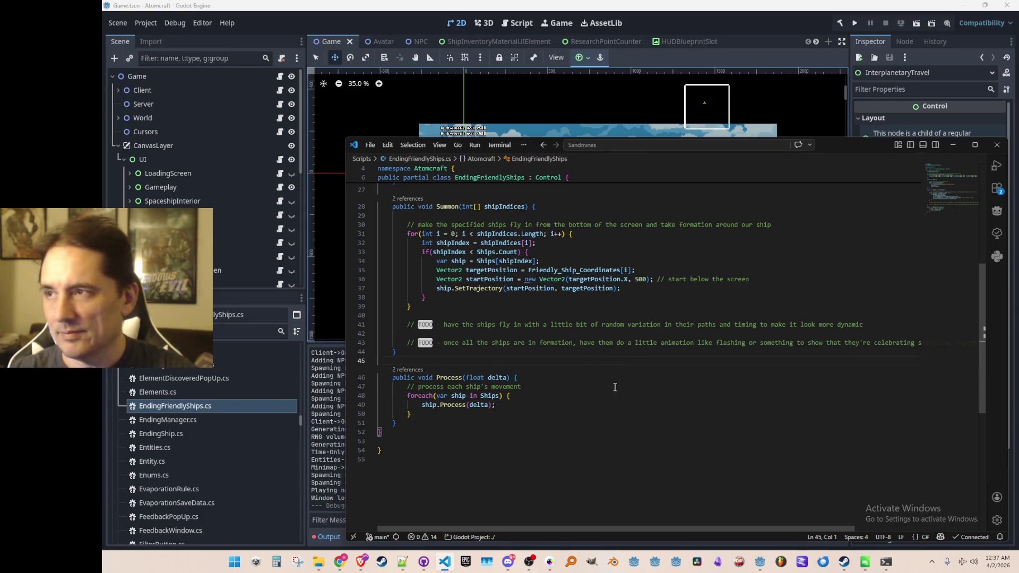
click(550, 386)
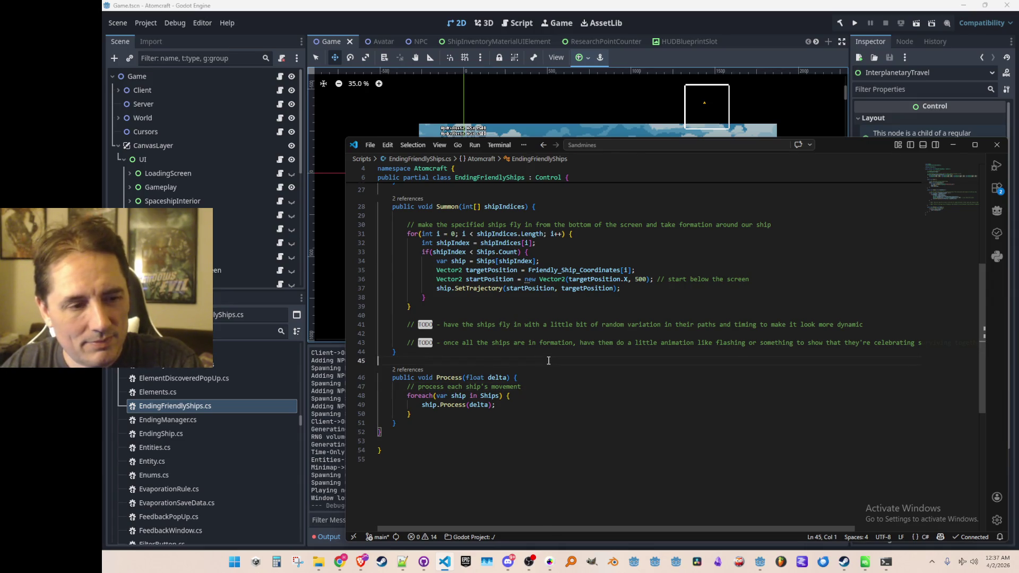
click(550, 315)
click(535, 364)
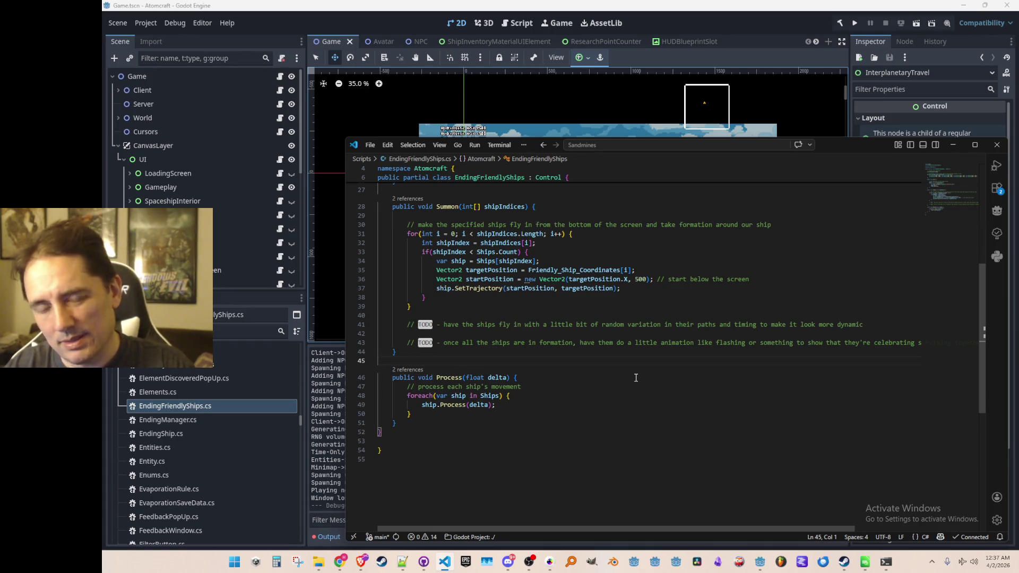
- Follow EndingFriendlyShips' Process call into InterplanetaryTravel.cs, then return to EndingFriendlyShips.cs
click(409, 369)
click(702, 356)
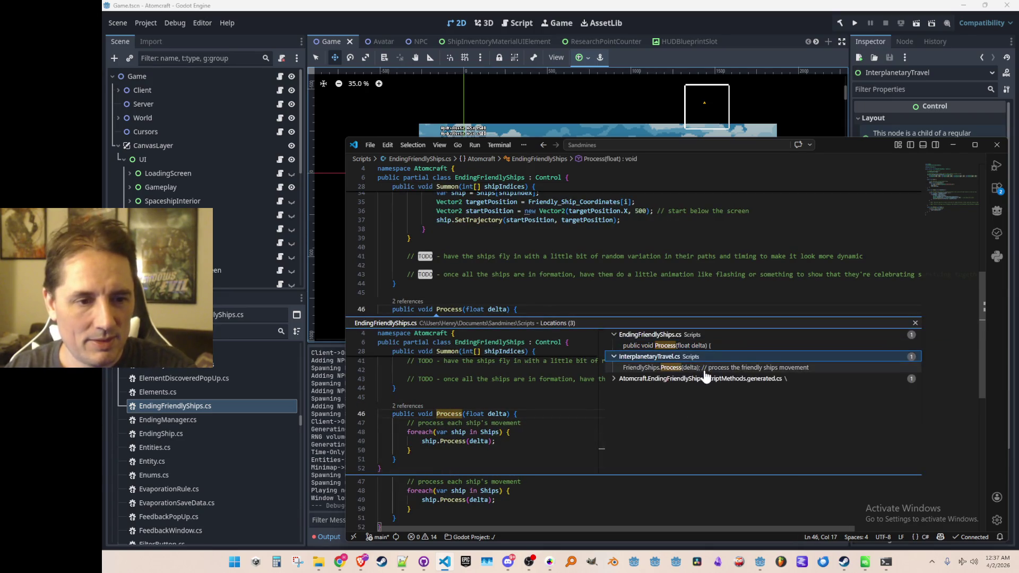
double_click(703, 368)
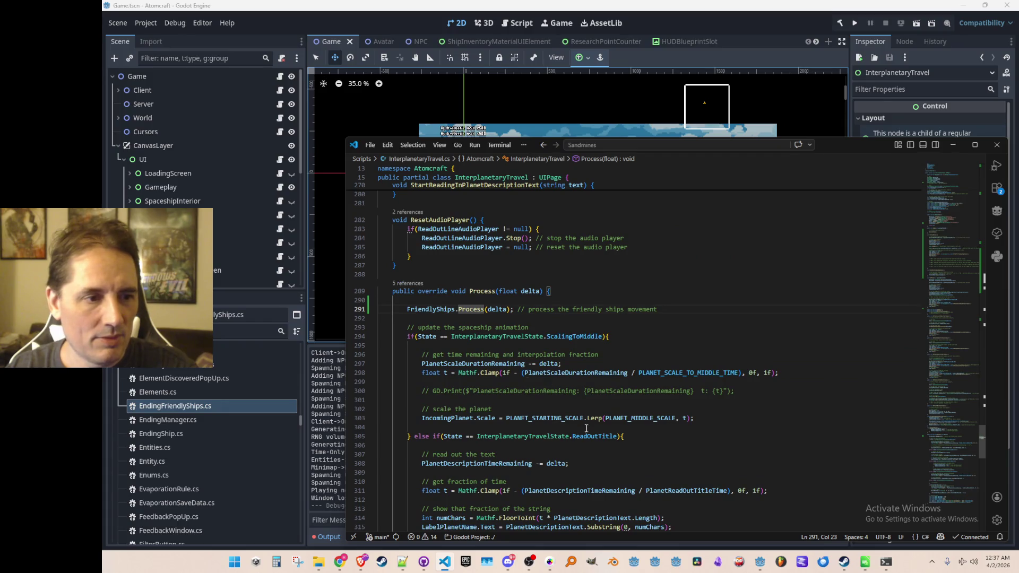
key(alt+Left)
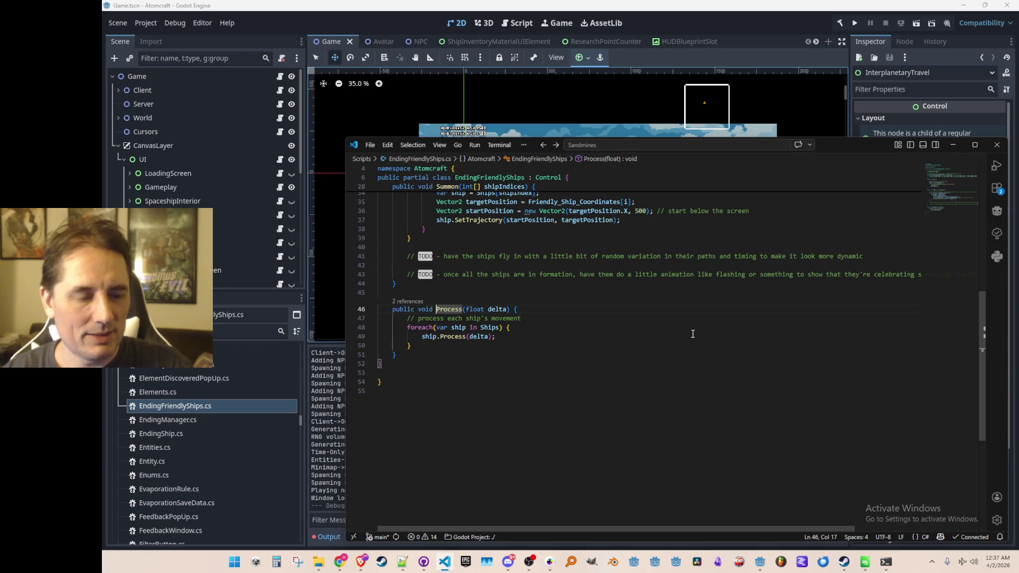
- Go to the SetTrajectory definition in EndingShip.cs
scroll(658, 372, up, 10)
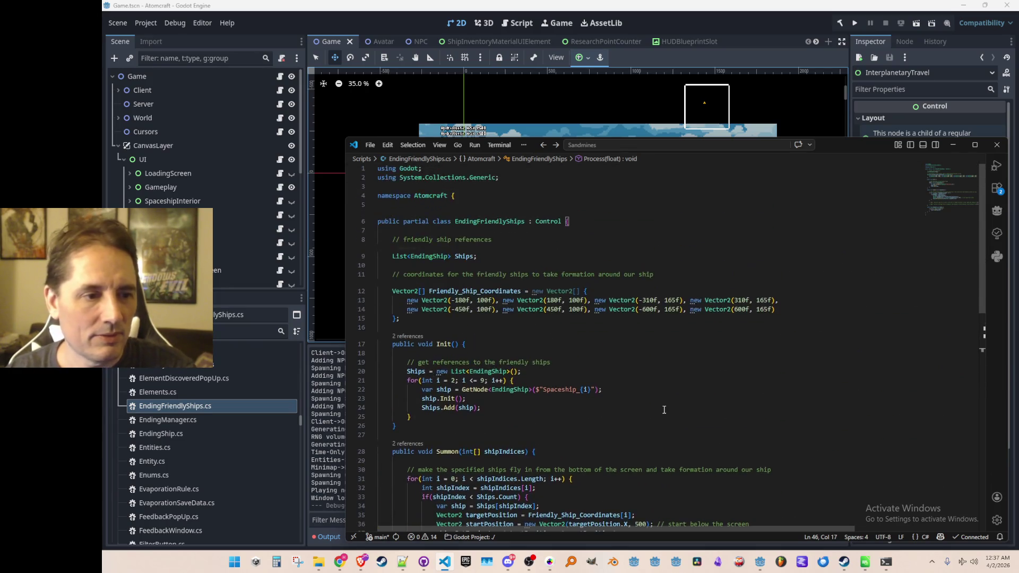
scroll(661, 402, down, 5)
scroll(661, 402, down, 1)
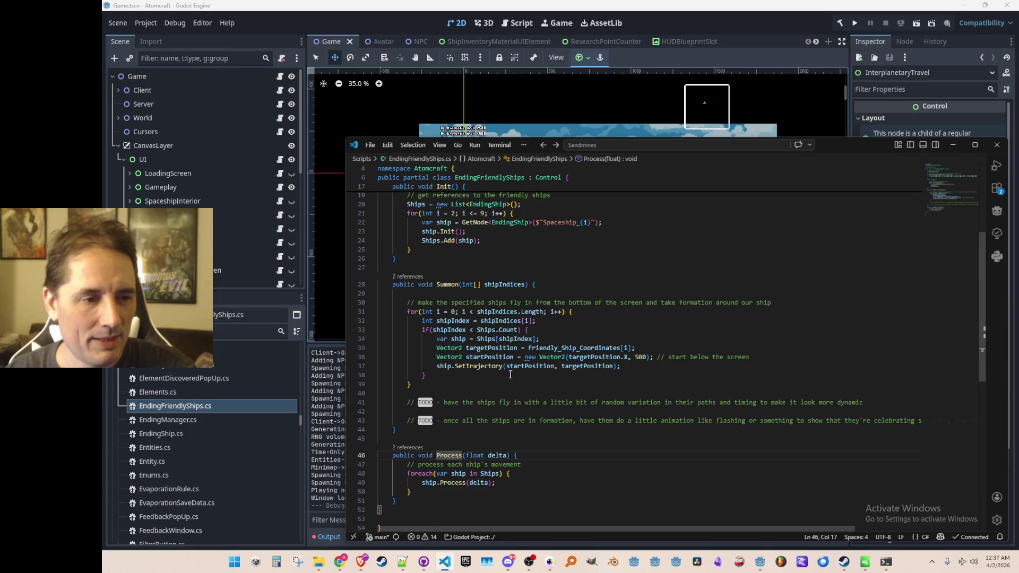
right_click(495, 366)
click(562, 233)
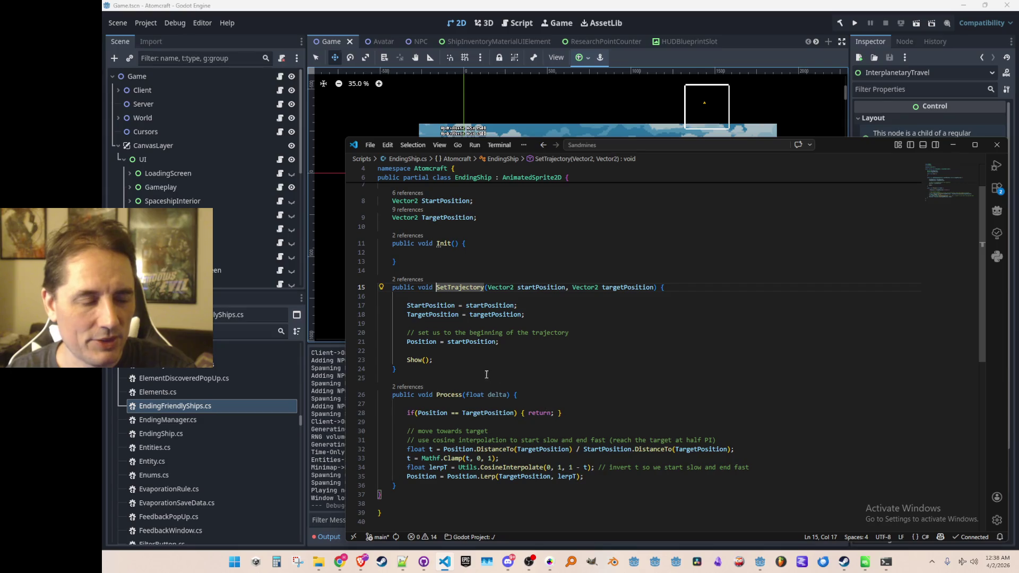
- Add a GD.Print at the top of SetTrajectory logging the friendly ship's start and target positions
key(End)
key(Return)
key(Return)
text(GD.Print)
key(Tab)
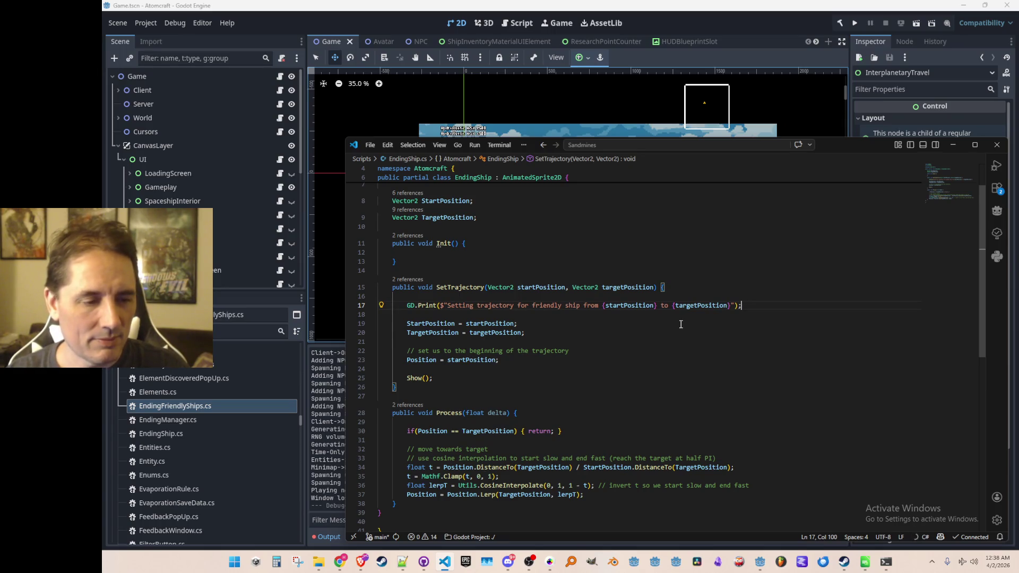
scroll(681, 324, down, 1)
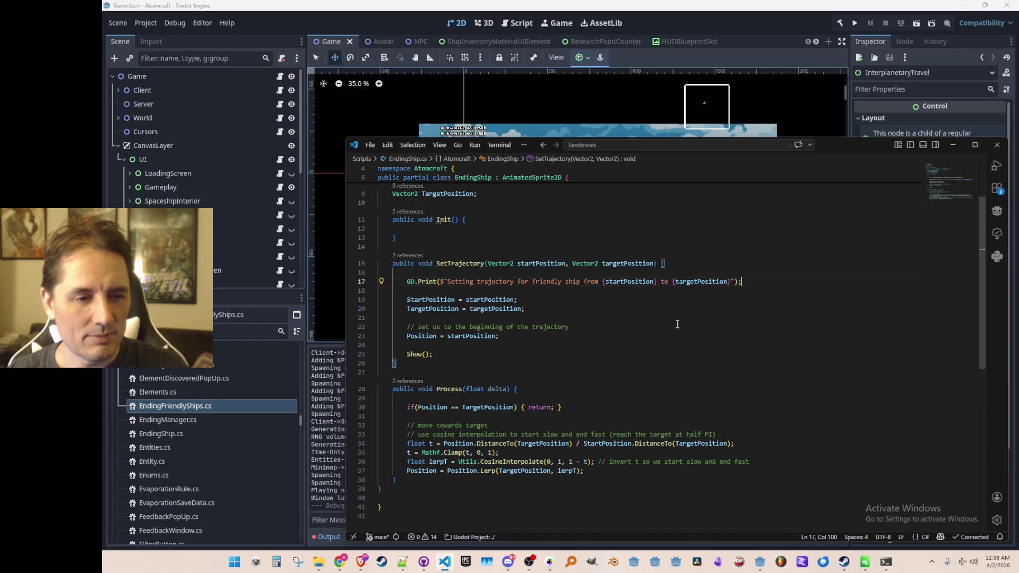
scroll(678, 325, up, 1)
scroll(678, 324, down, 2)
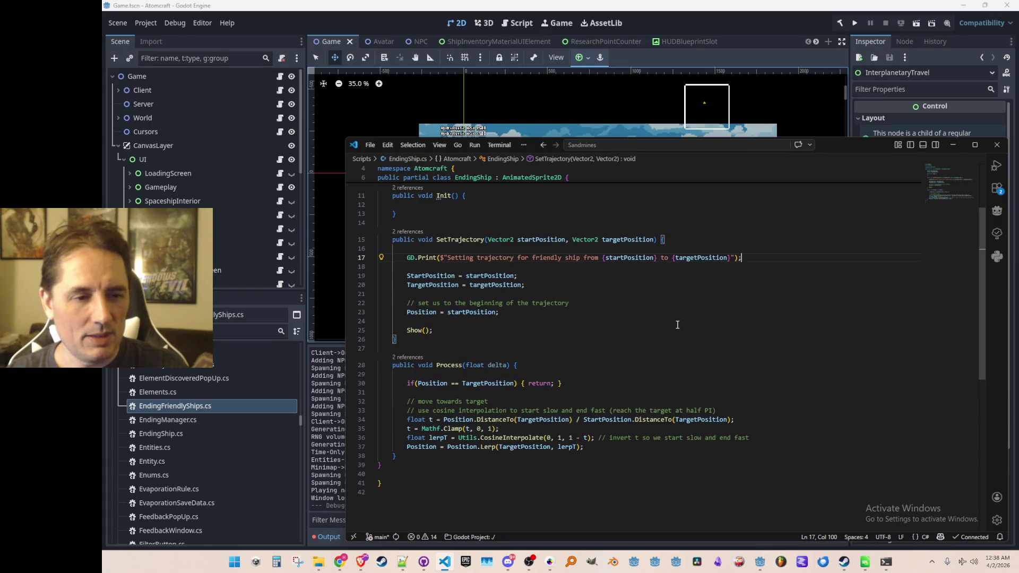
scroll(678, 324, up, 4)
scroll(676, 363, down, 5)
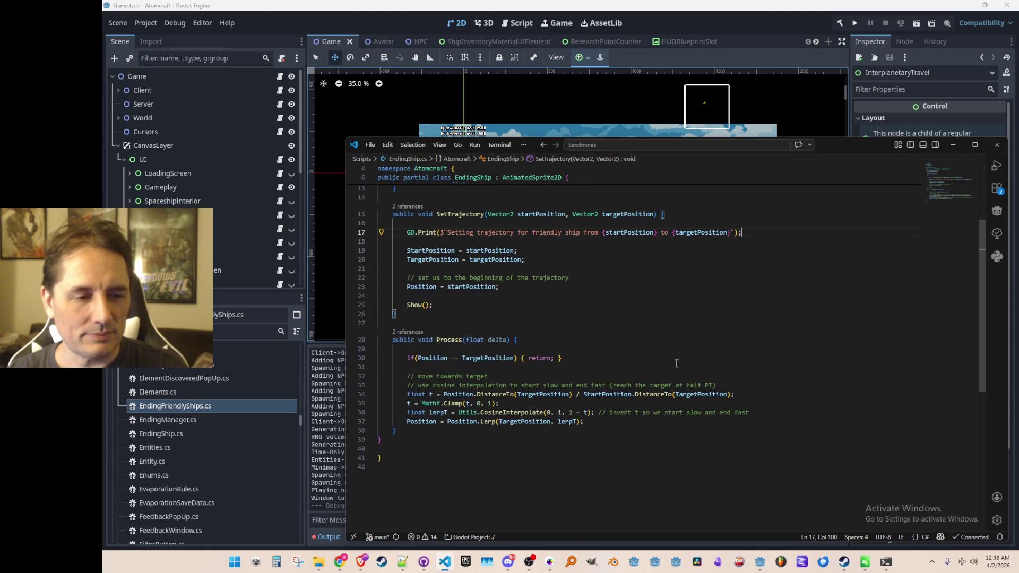
click(793, 377)
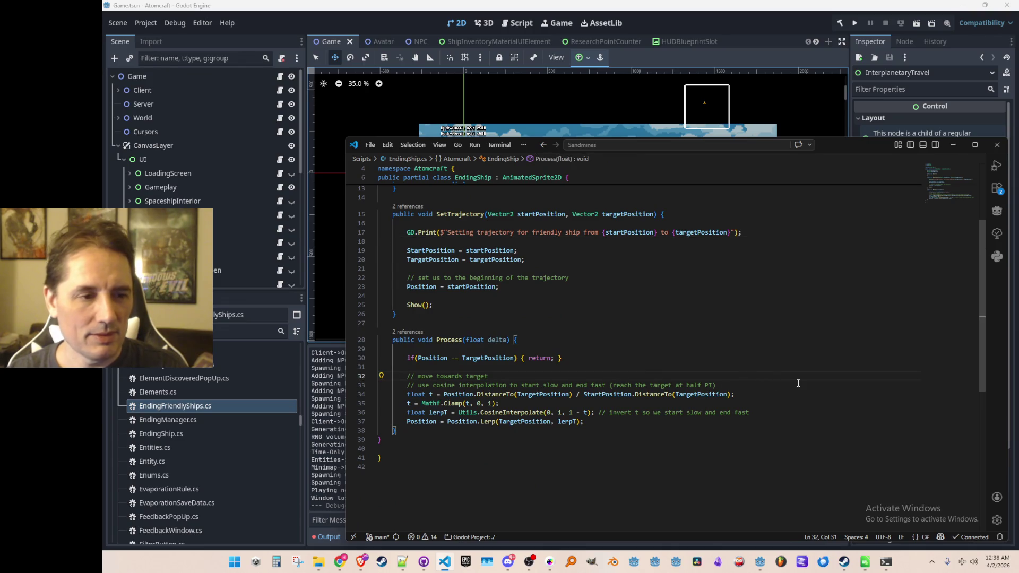
- Replace the cosine comment and add 'const float TIME_TO_REACH_TARGET = 3f; // seconds'
key(Down)
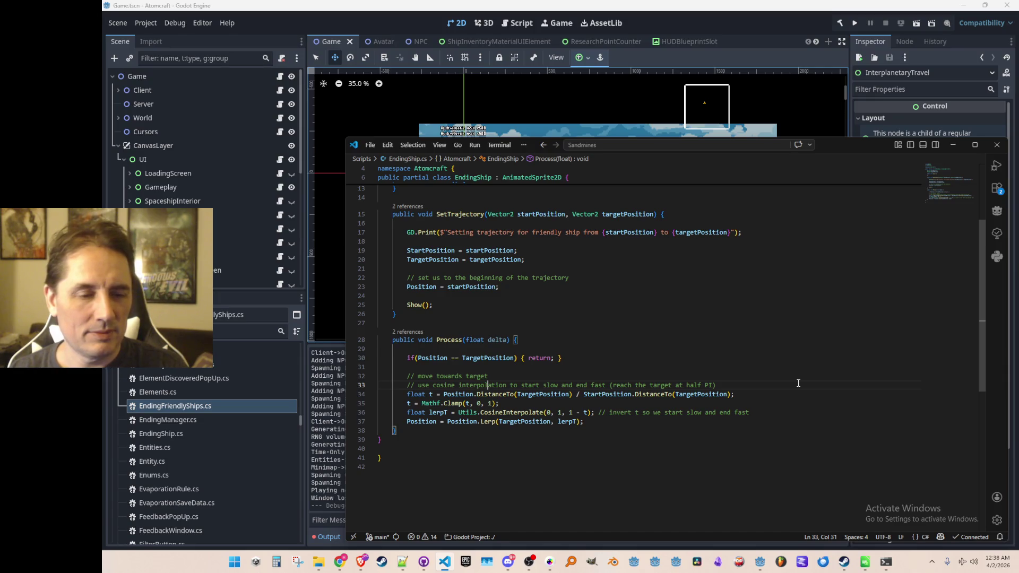
key(shift+Home)
key(shift+Home)
key(BackSpace)
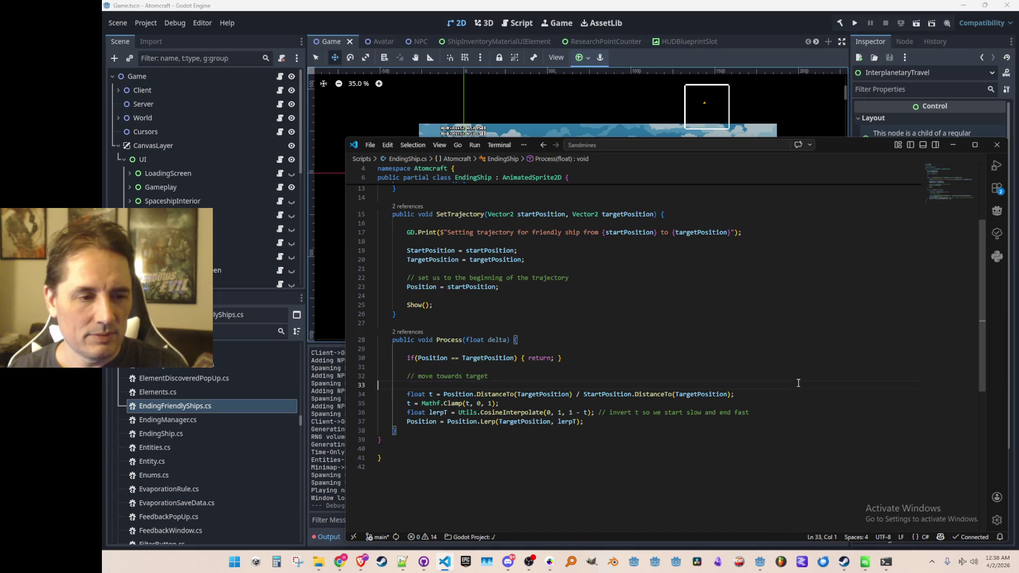
key(BackSpace)
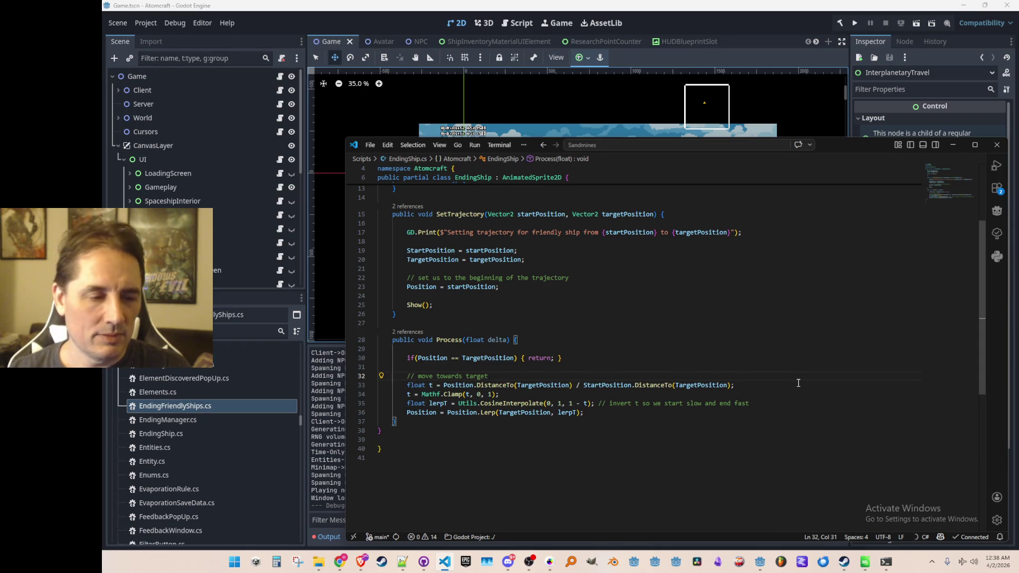
text(, reaching in a setting amount of time)
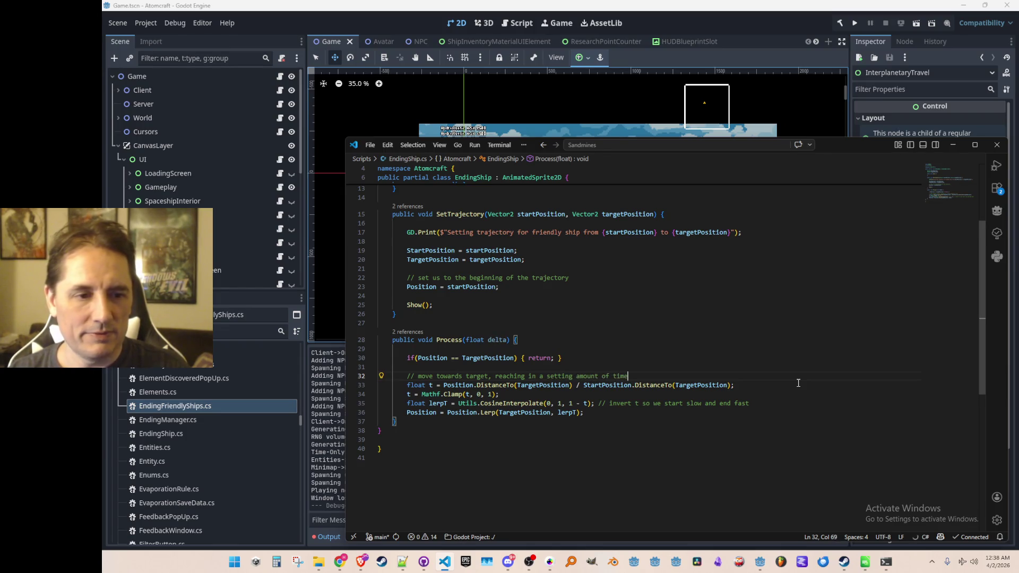
key(Return)
text(const float TIME_TO_REACH_TARGET )
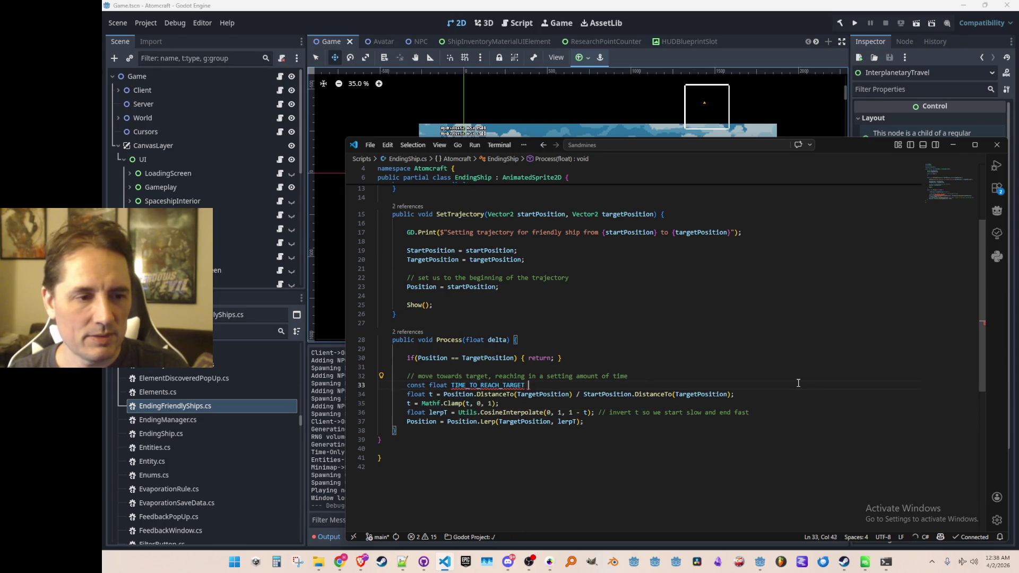
text(= 3f; // seconds)
- Swap the clamp and lerp lines for constant-speed MoveToward movement code
key(Down)
key(Down)
key(Down)
key(Down)
key(shift+Up)
key(shift+Up)
key(shift+Home)
key(BackSpace)
key(Tab)
key(Tab)
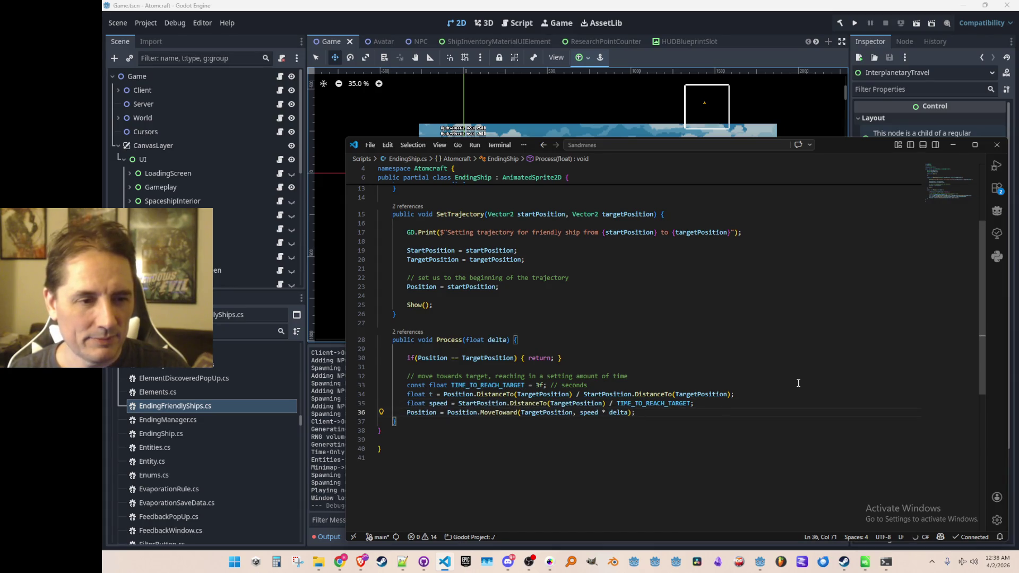
- Open the SetTrajectory call in EndingFriendlyShips.cs from its references preview
scroll(742, 325, up, 1)
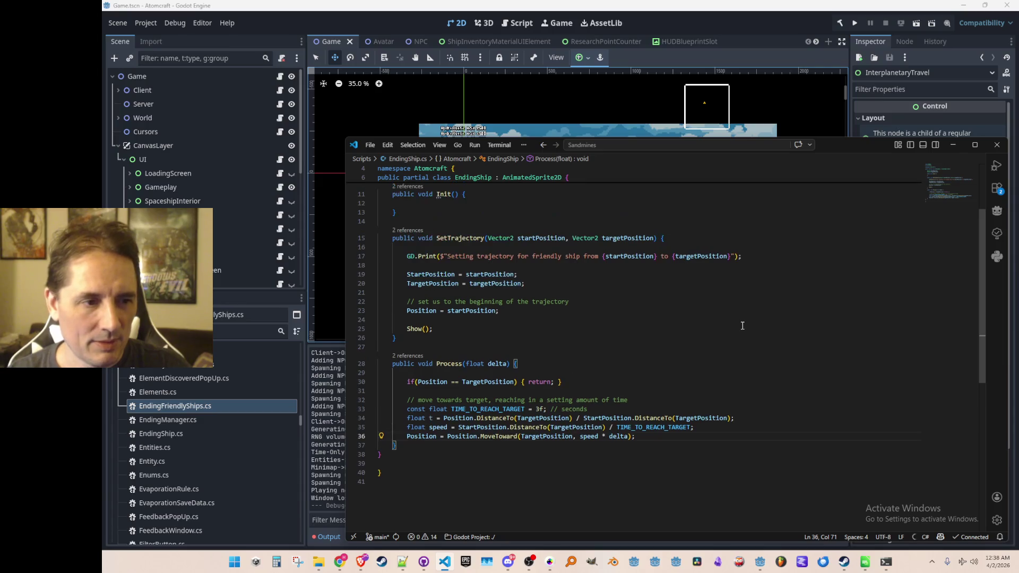
click(413, 230)
key(Escape)
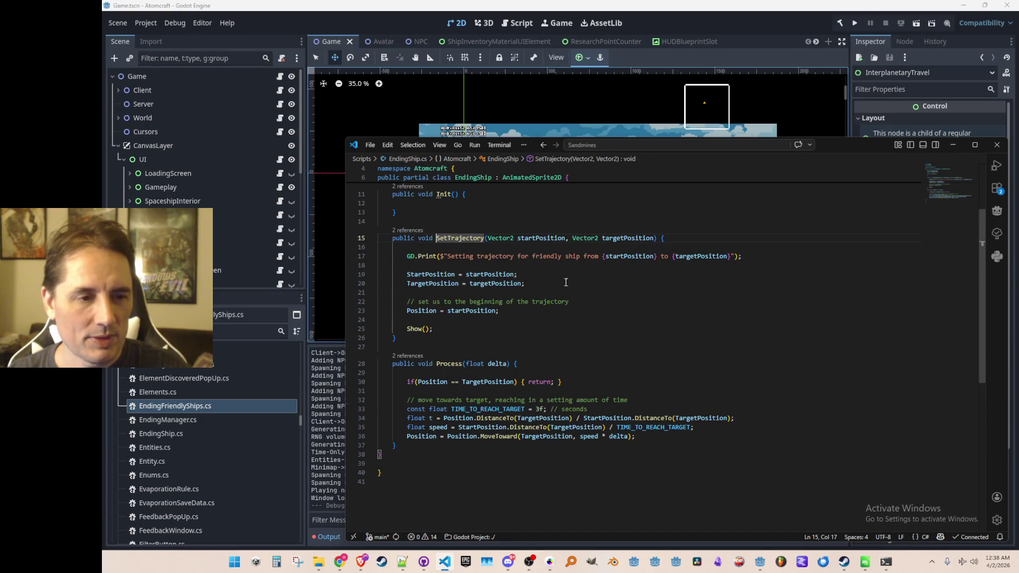
click(413, 232)
double_click(637, 275)
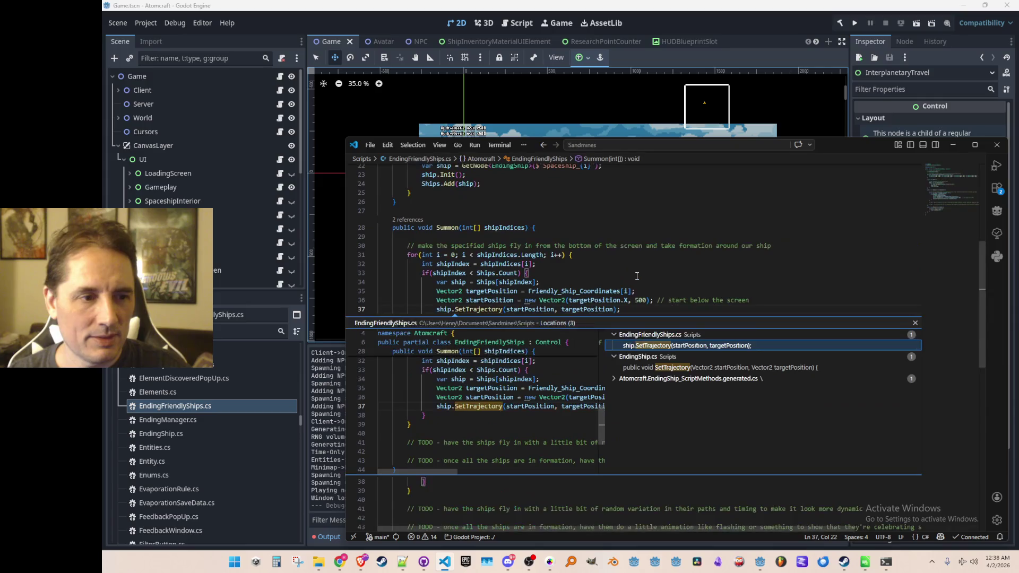
- Insert a new indented line at the top of Summon
click(565, 343)
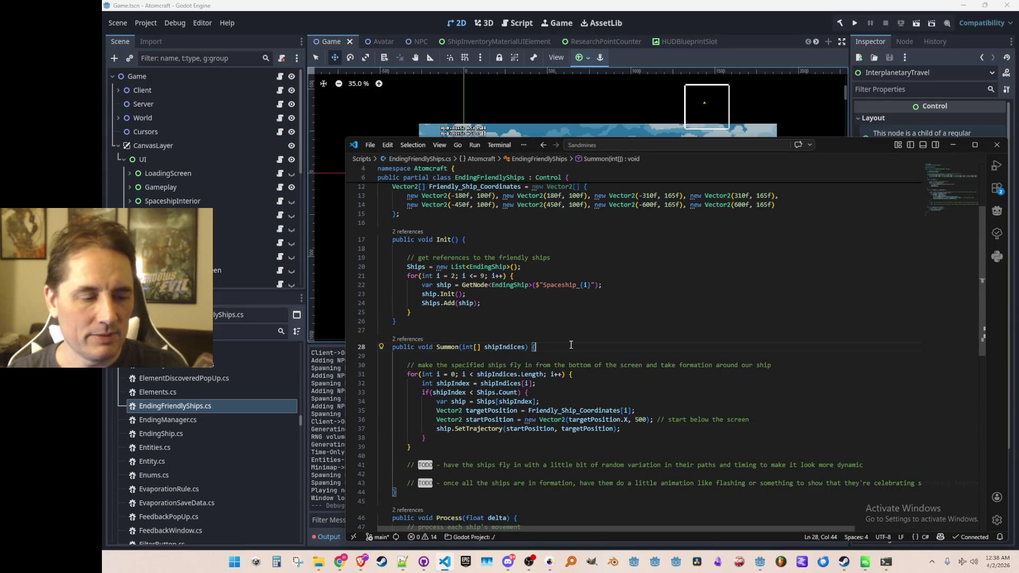
key(Down)
key(Return)
text(D)
key(BackSpace)
- Log the summoned shipIndices via GD.Print with string.Join, then run the project and start Single Player
text(GD.)
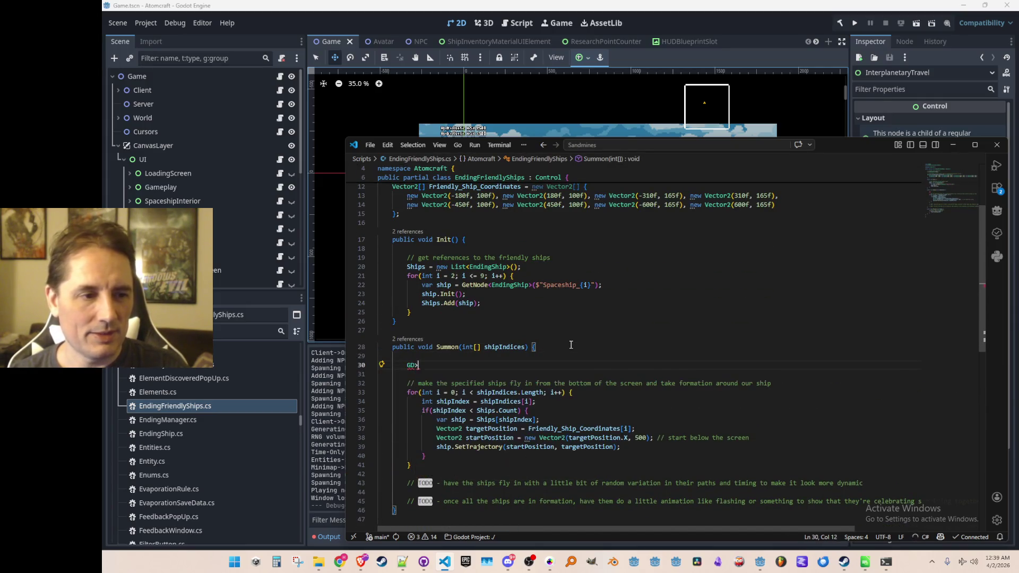
key(Tab)
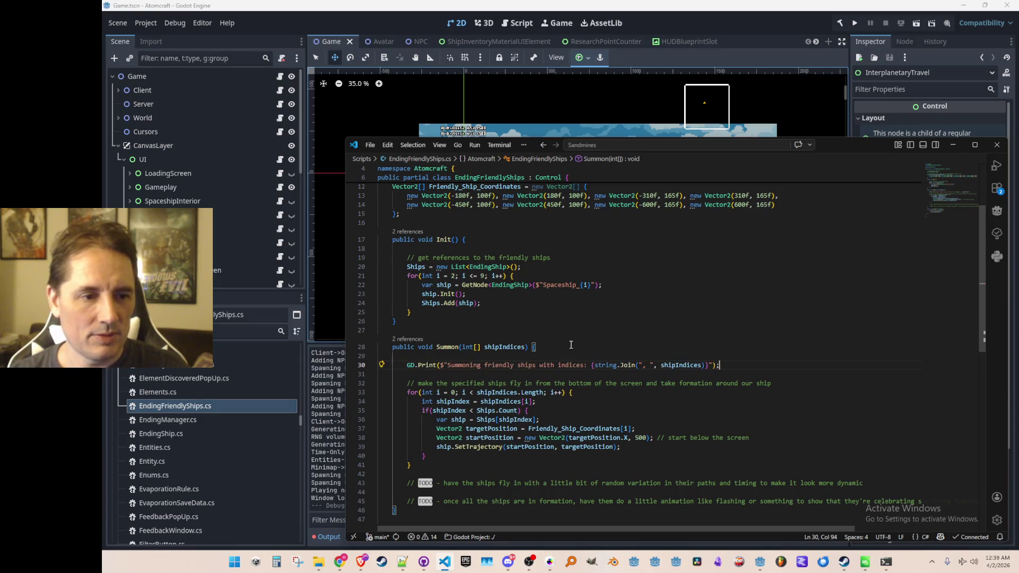
click(854, 23)
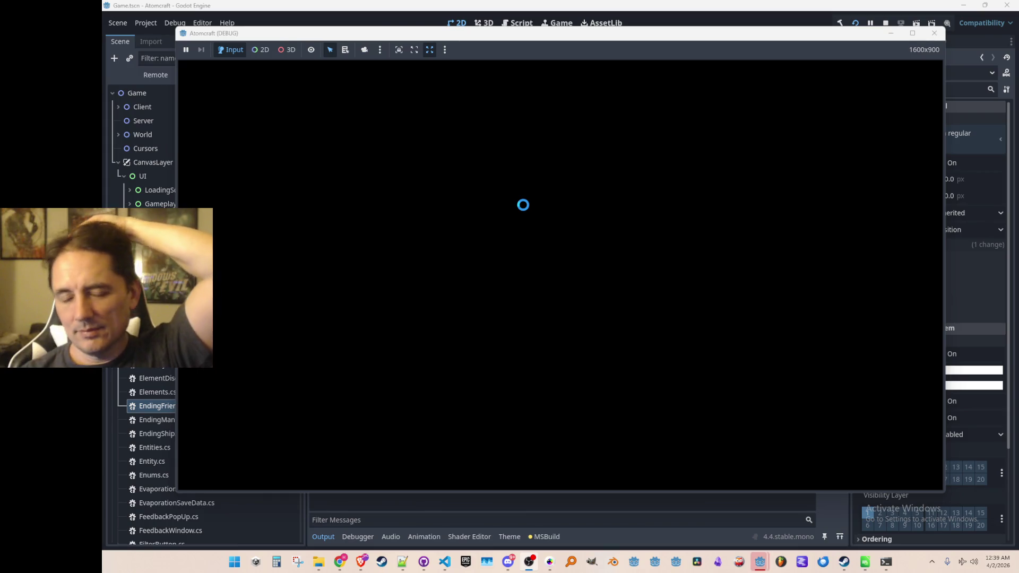
click(541, 287)
- Load the profile's Enchanted Vista world, board the spaceship and take off
scroll(536, 265, down, 3)
click(545, 306)
click(552, 282)
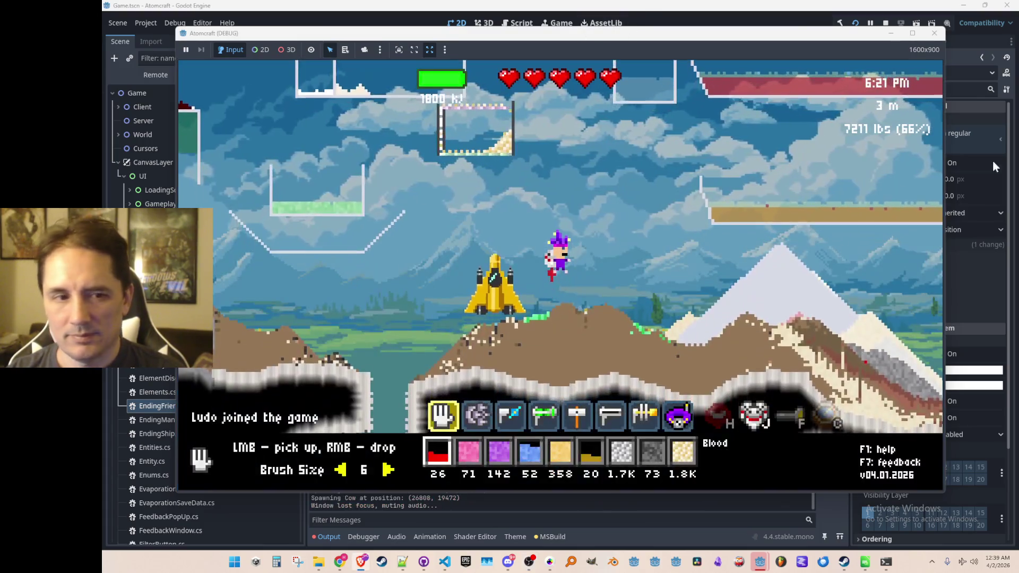
click(667, 232)
key(a)
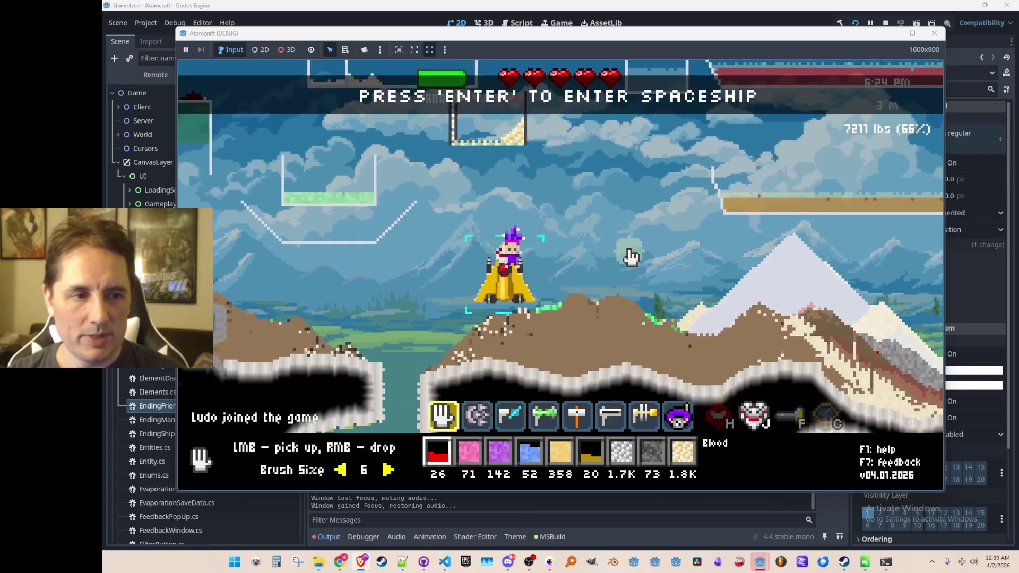
key(Return)
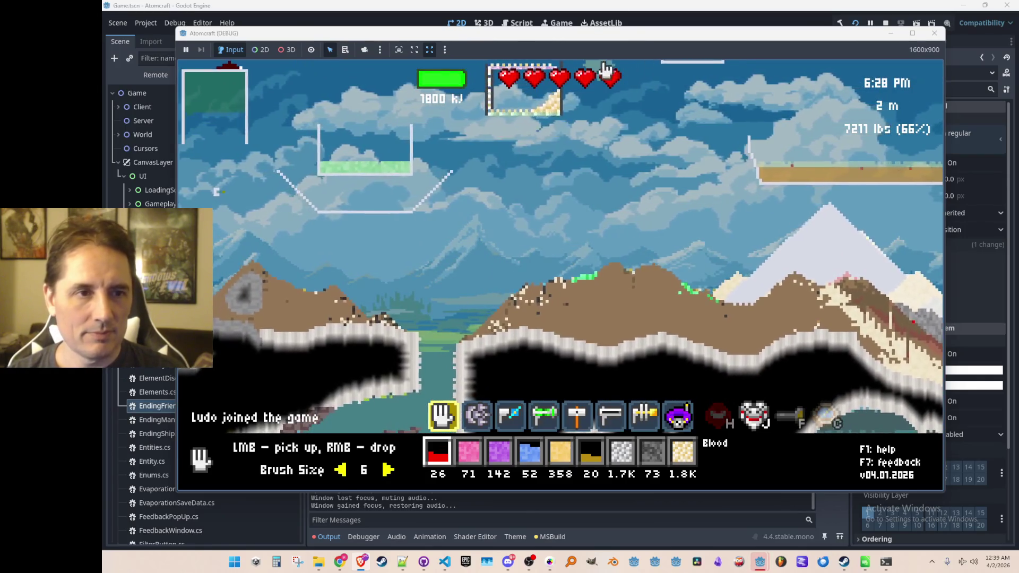
- Watch four friendly ships fly up around the gold ship, then close the game
drag(629, 37, 639, 24)
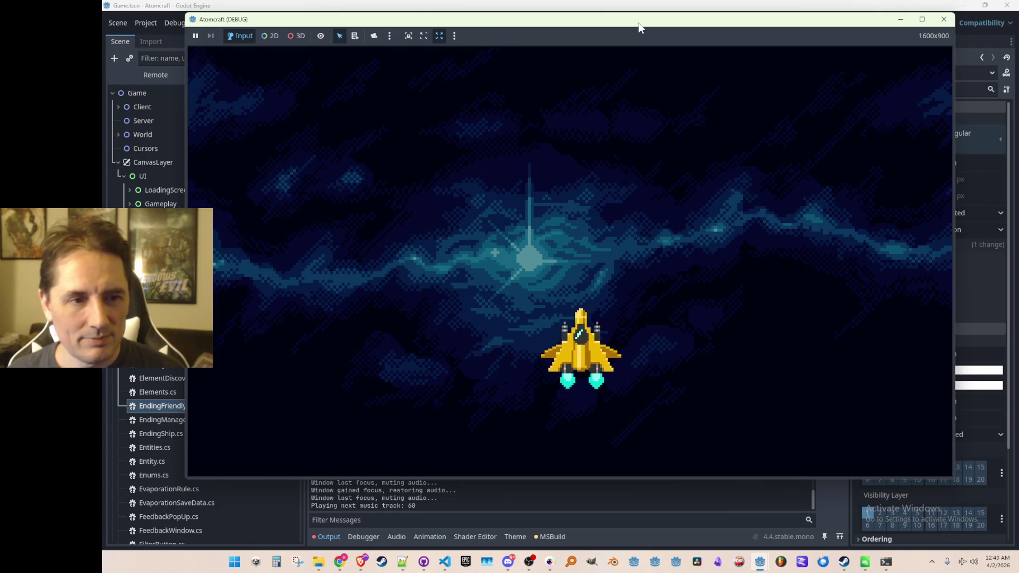
drag(639, 24, 638, 15)
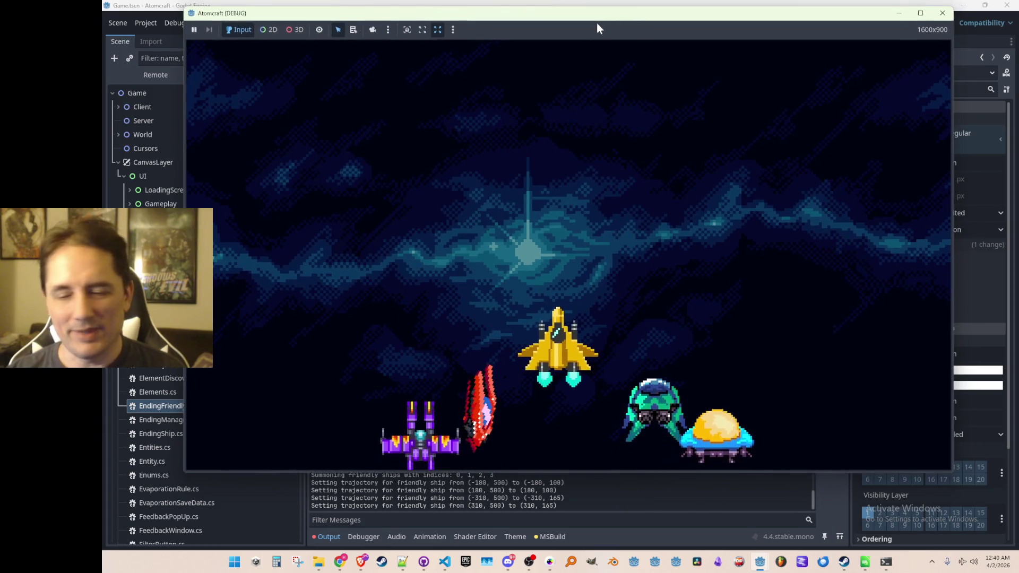
click(620, 113)
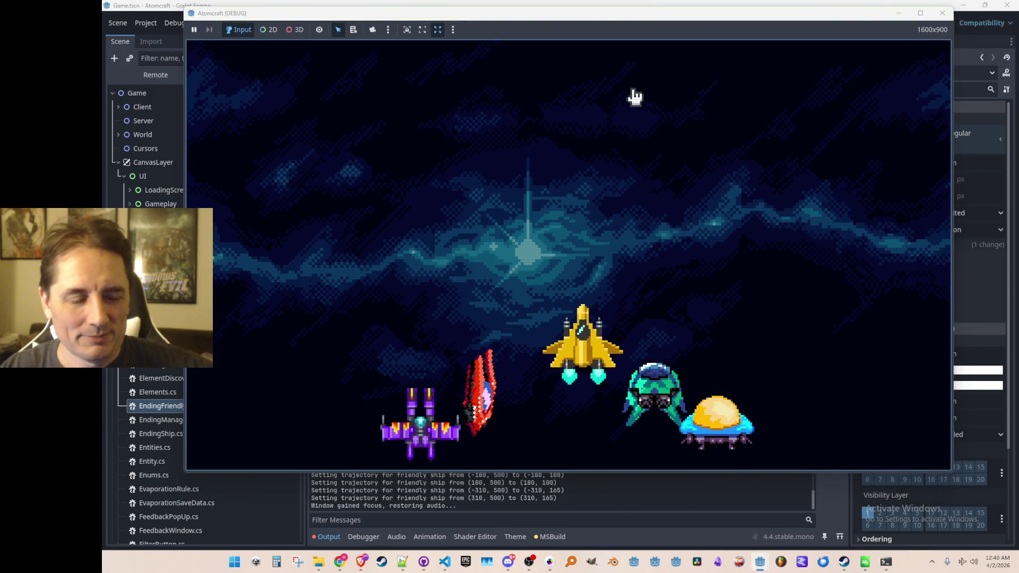
drag(642, 20, 641, 21)
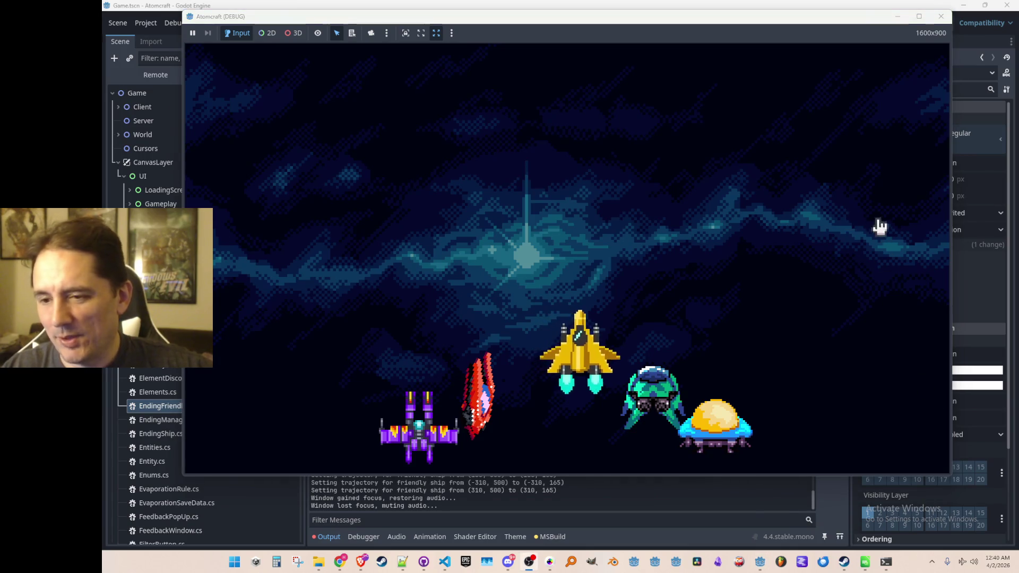
drag(743, 20, 735, 42)
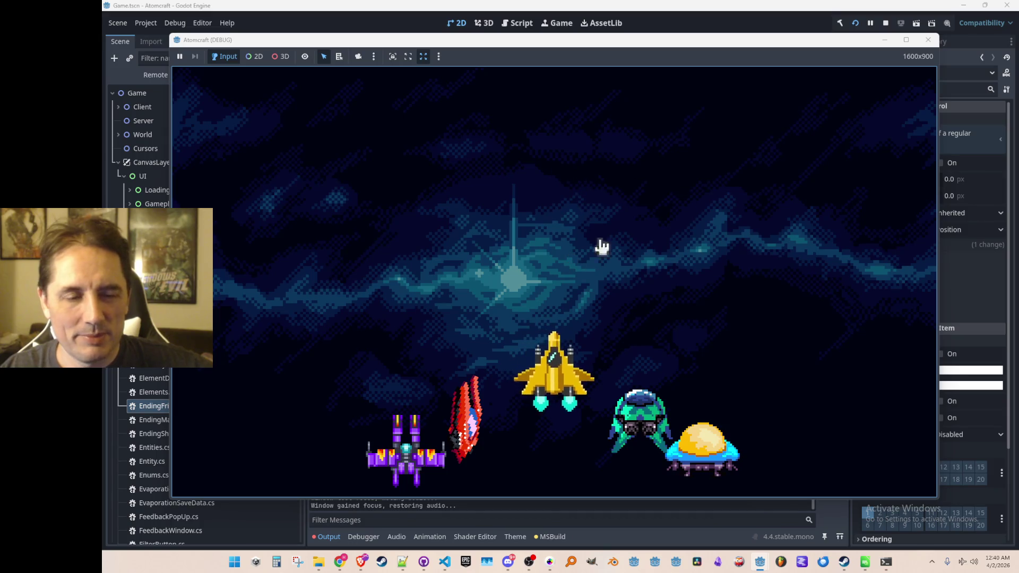
click(885, 23)
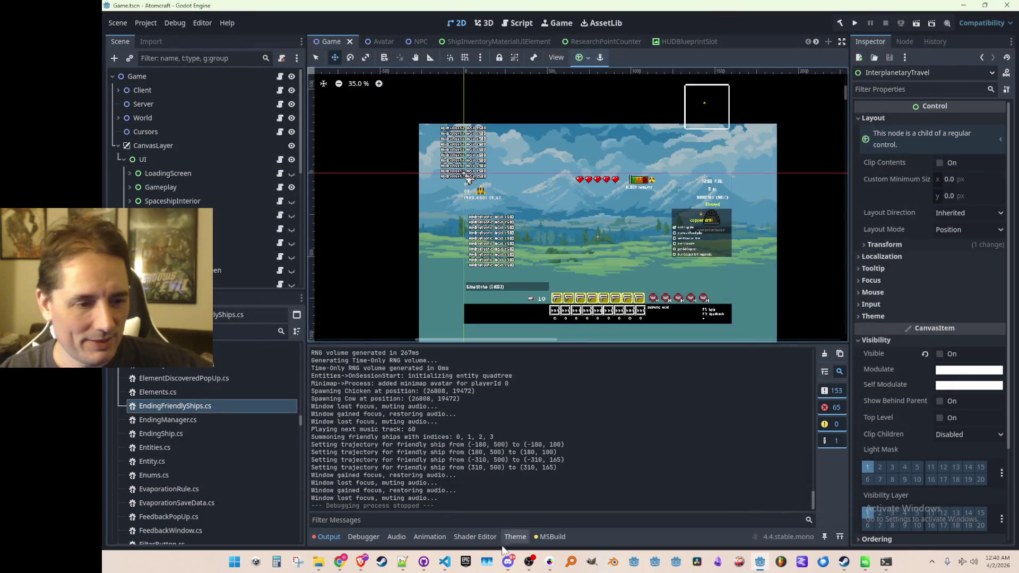
- Jump from the SetTrajectory call in Summon to its definition in EndingShip.cs
click(445, 561)
scroll(781, 374, down, 4)
scroll(781, 375, down, 3)
click(802, 364)
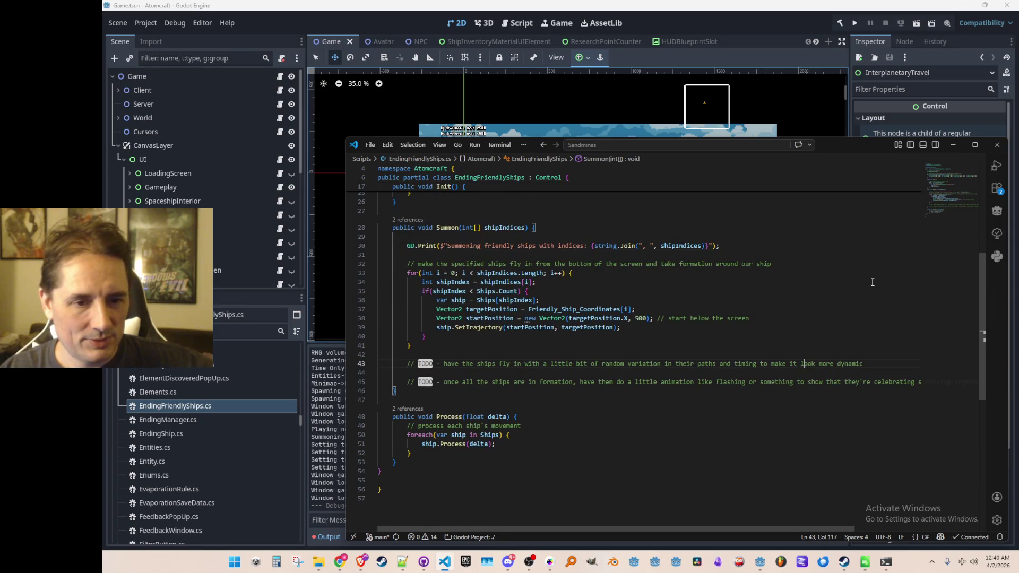
key(Up)
key(Up)
key(Up)
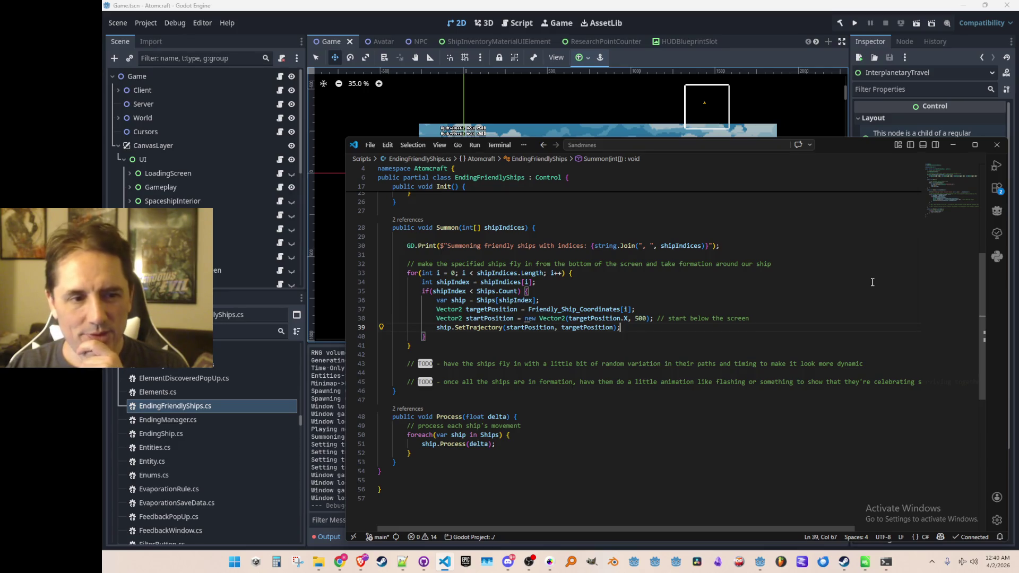
key(Home)
key(Right)
key(Right)
key(Right)
key(Right)
key(F12)
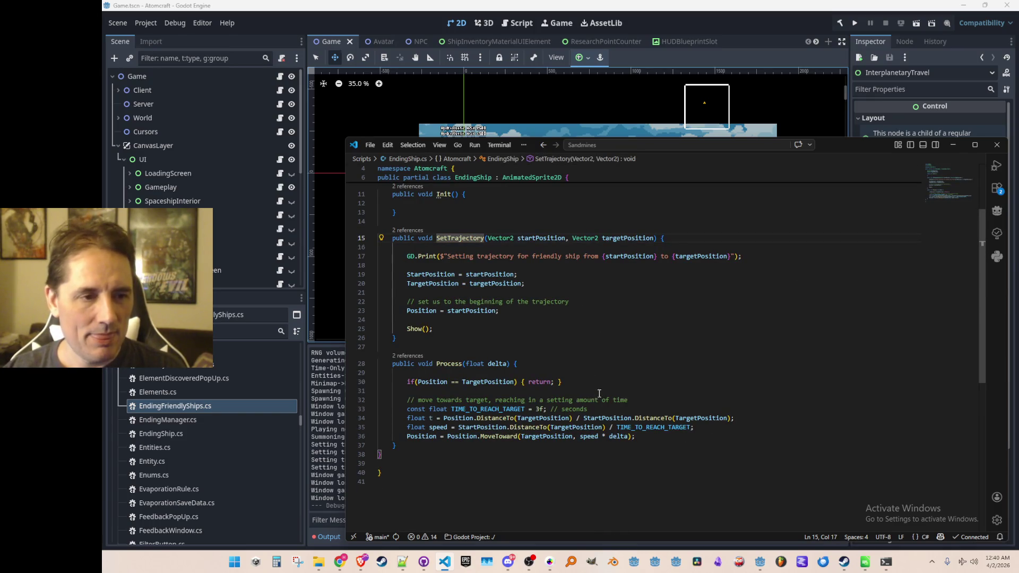
- Add a 'settings' comment and a float TimeToReachTarget field defaulting to 3 seconds
scroll(599, 393, up, 4)
scroll(671, 260, down, 1)
click(710, 237)
key(ctrl+shift+Return)
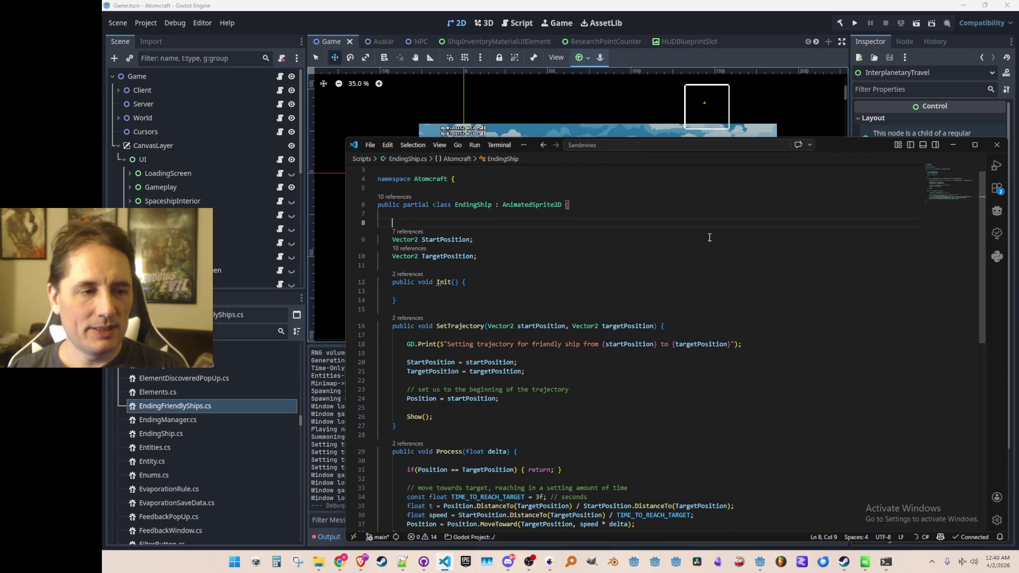
text(//settings)
key(Down)
key(Down)
key(End)
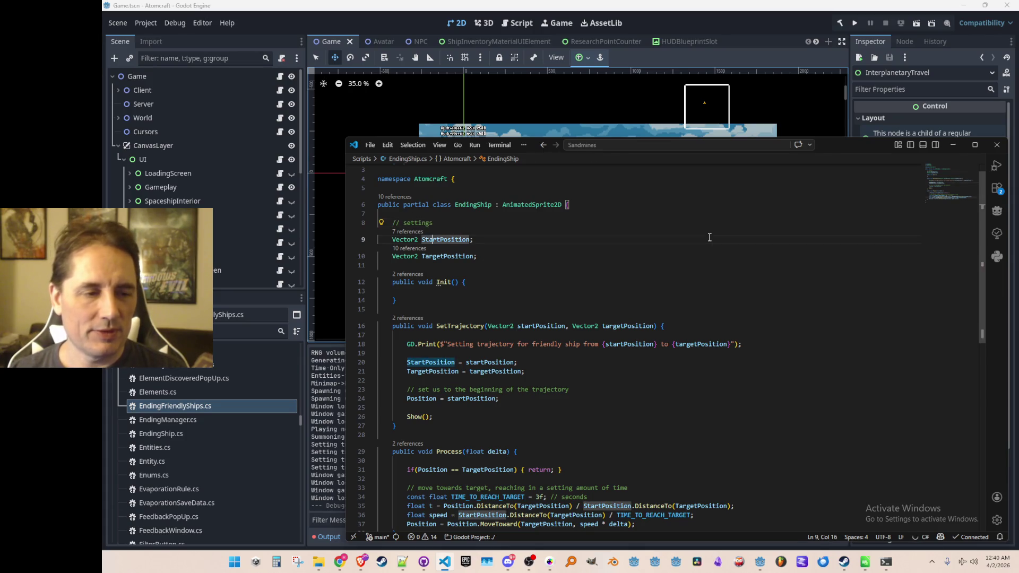
key(Return)
text(float TimeToReachTarget = 3f; // seconds)
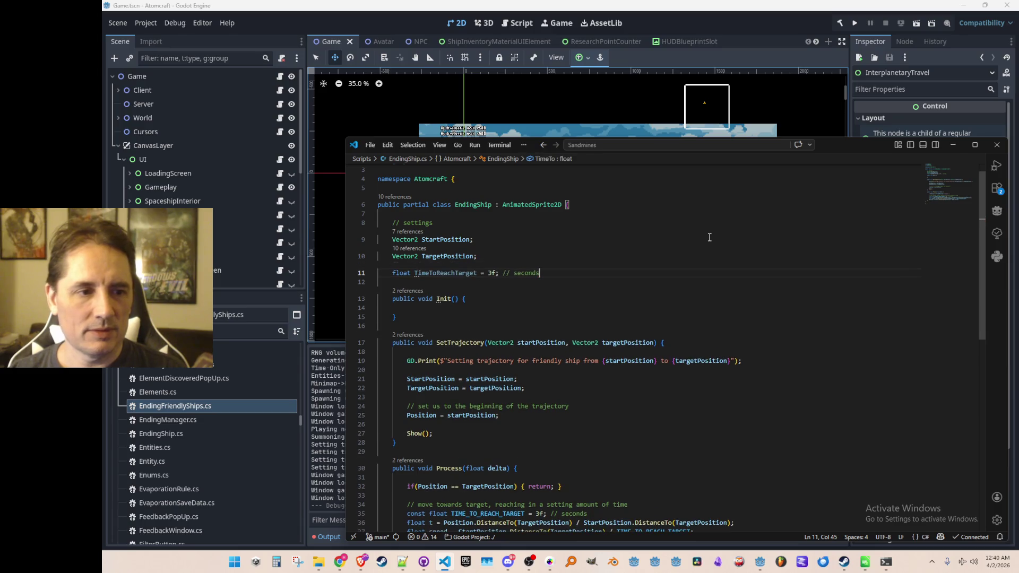
key(Tab)
key(ctrl+Left)
key(Down)
scroll(663, 342, down, 3)
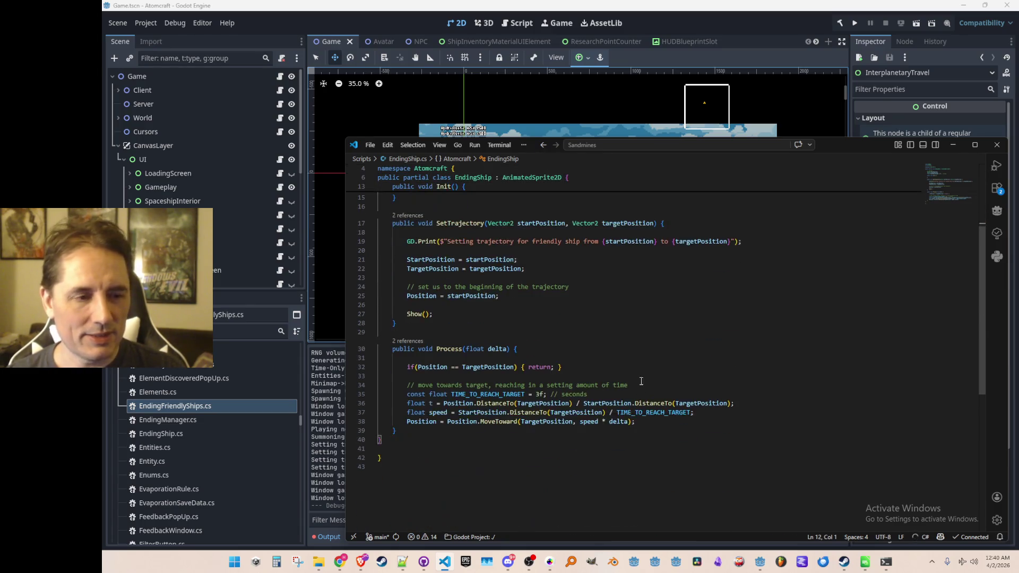
- Add a float timeToReachTarget parameter to SetTrajectory and store it in TimeToReachTarget
click(658, 270)
text(, float )
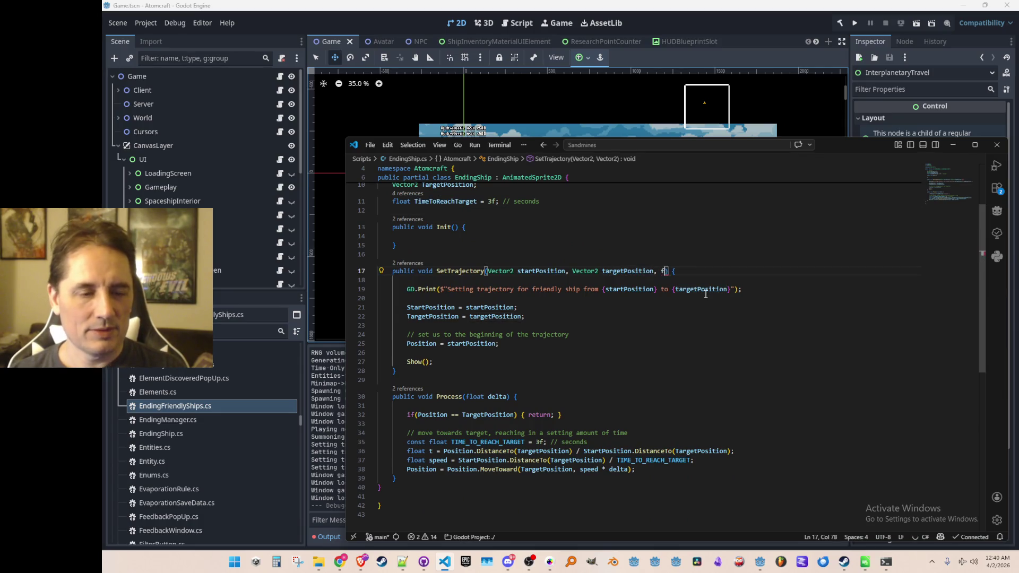
text(timeToReachTarget = 3f)
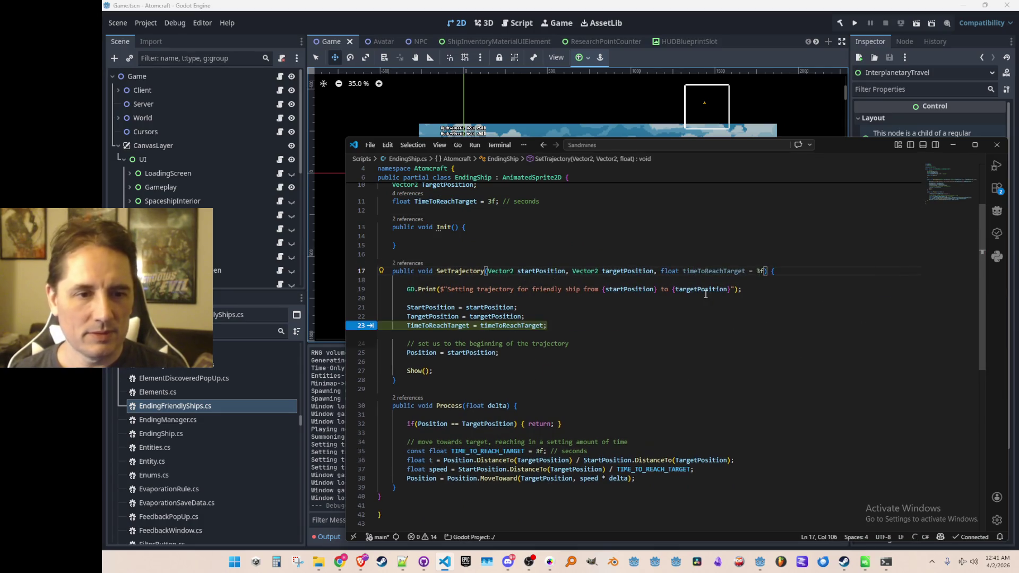
key(Left)
key(Left)
key(Delete)
key(Delete)
key(Delete)
key(Down)
key(Down)
key(Down)
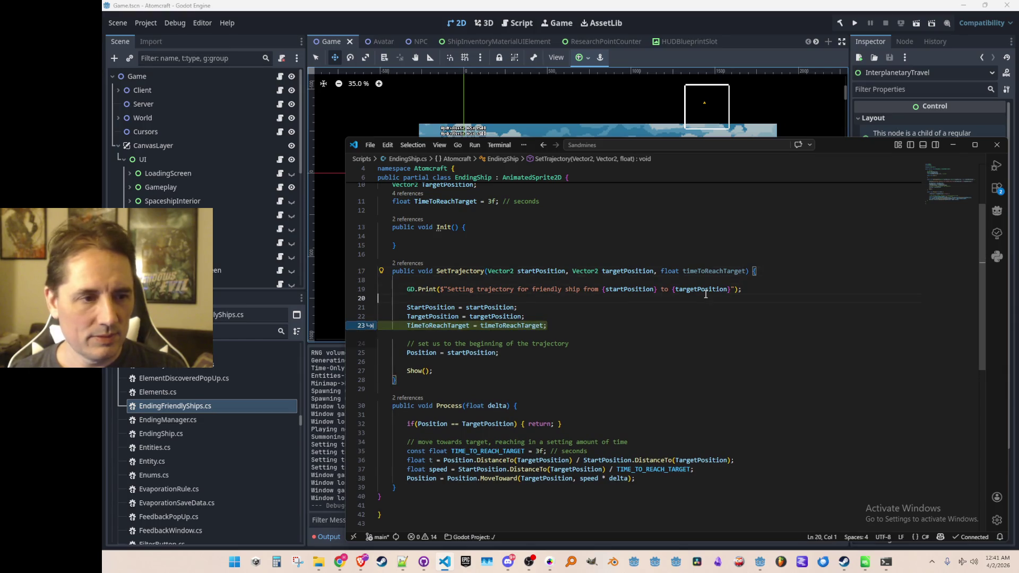
key(Down)
key(Down)
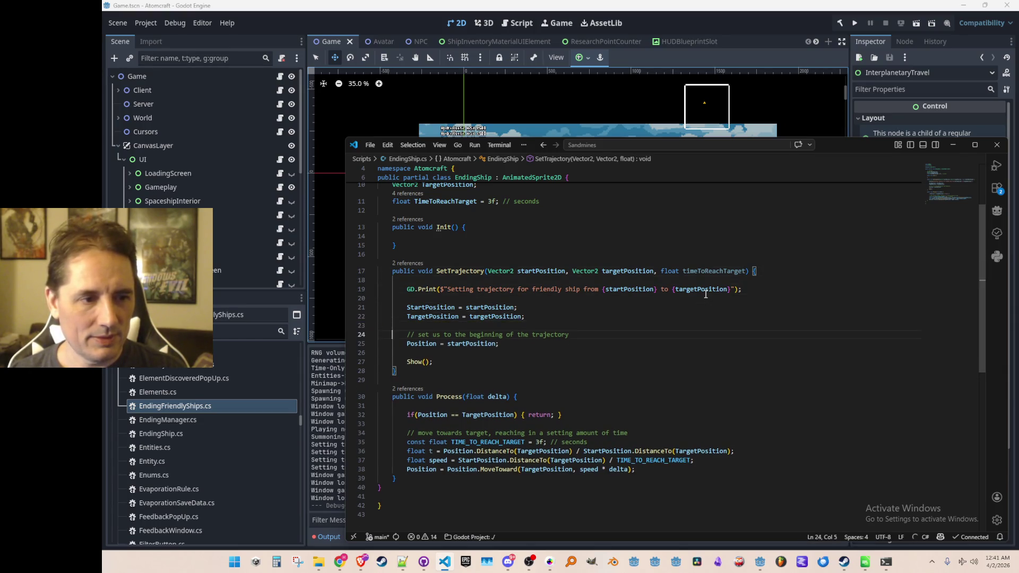
key(Tab)
- Delete the TIME_TO_REACH_TARGET constant and use TimeToReachTarget in the speed calculation
scroll(706, 293, down, 2)
drag(526, 394, 524, 403)
key(ctrl+shift+k)
key(Down)
key(End)
key(Left)
key(ctrl+shift+Left)
text(TimeToReachTarget)
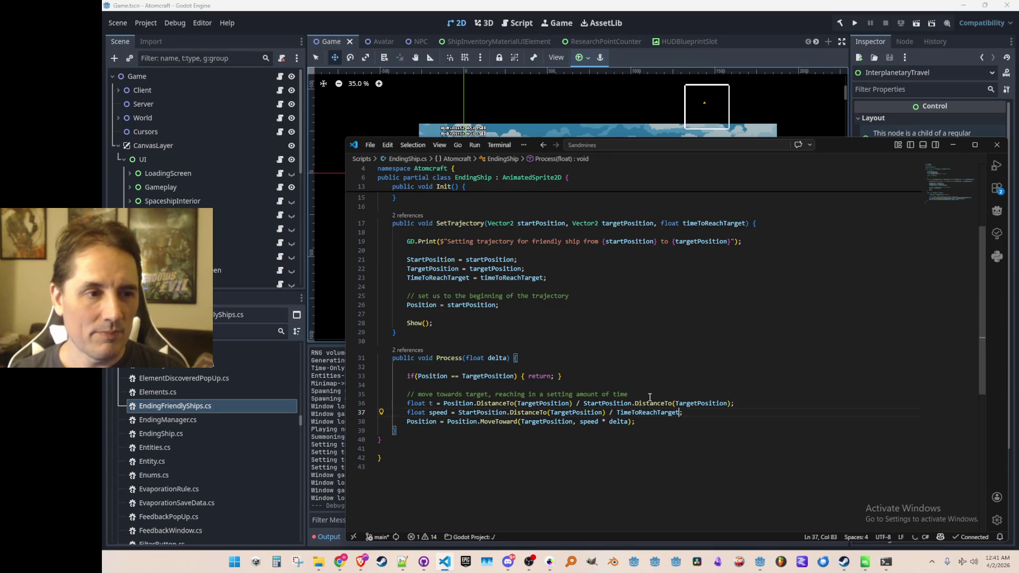
key(alt+Left)
key(ctrl+Right)
key(ctrl+Right)
key(ctrl+Right)
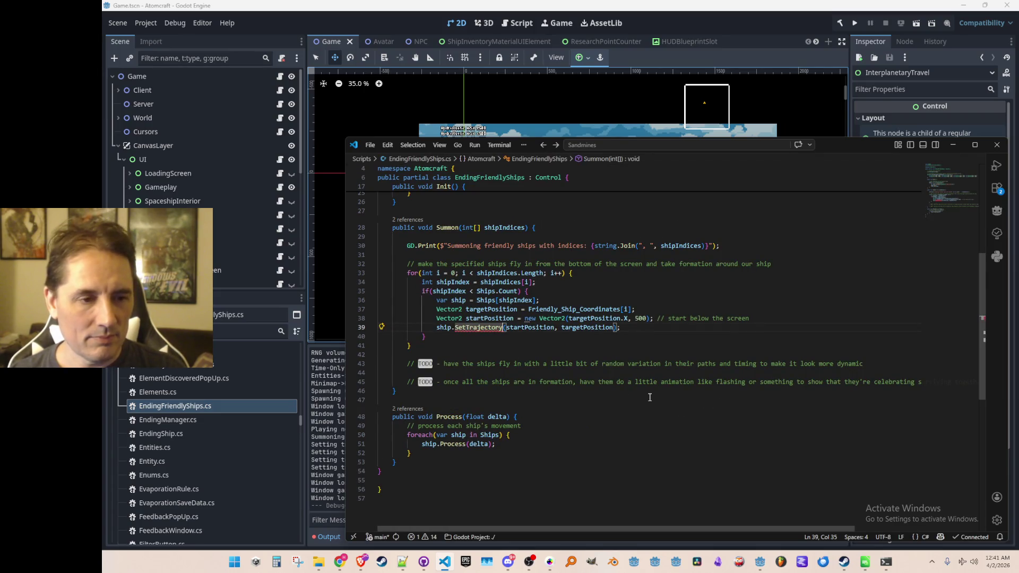
- Replace the random-variation TODO with a staggered float timeToReachTarget line
key(Down)
key(Down)
key(Down)
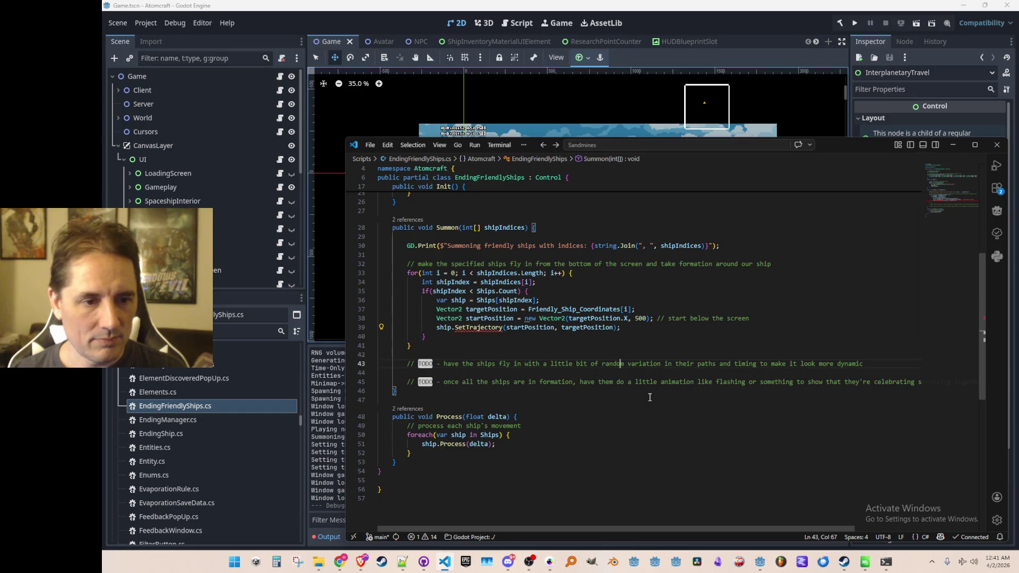
key(Home)
key(Home)
key(ctrl+shift+k)
key(ctrl+shift+k)
key(Up)
key(Up)
key(Up)
key(End)
key(Return)
text(float timeTo)
key(Tab)
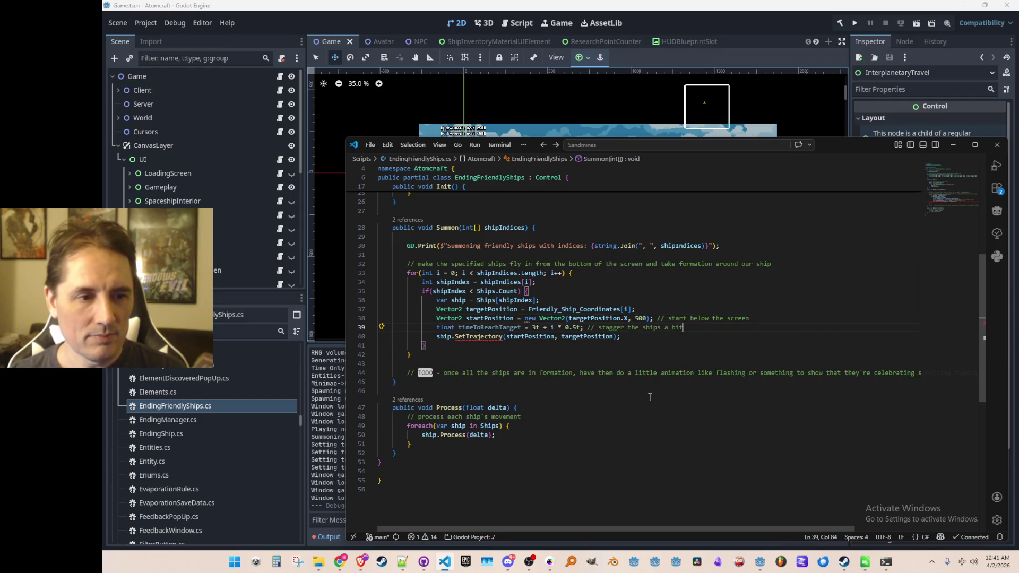
- Set the arrival time to 1f + i * 0.25f and pass timeToReachTarget to SetTrajectory
key(Home)
key(ctrl+Right)
key(ctrl+Right)
key(ctrl+Right)
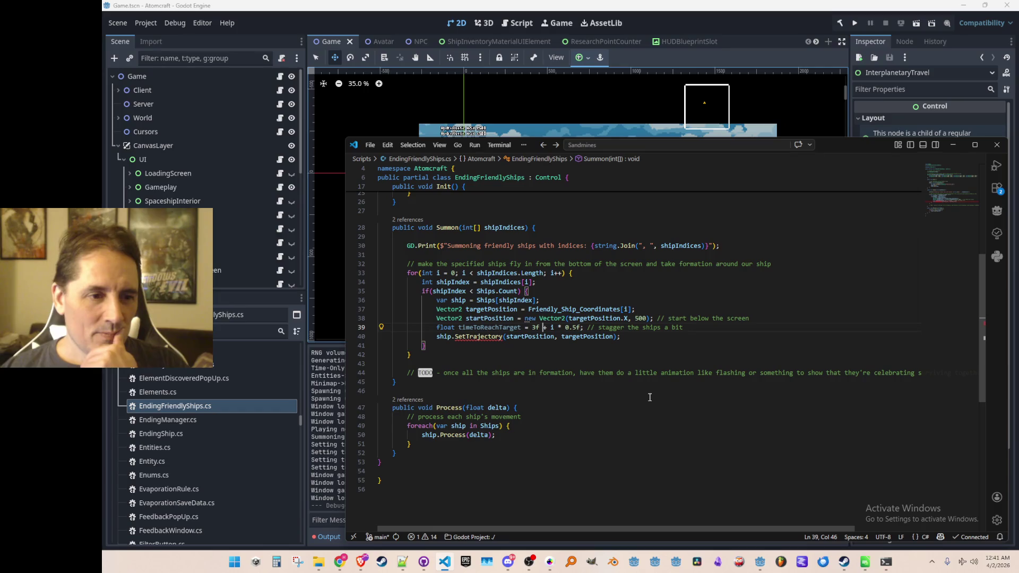
key(Left)
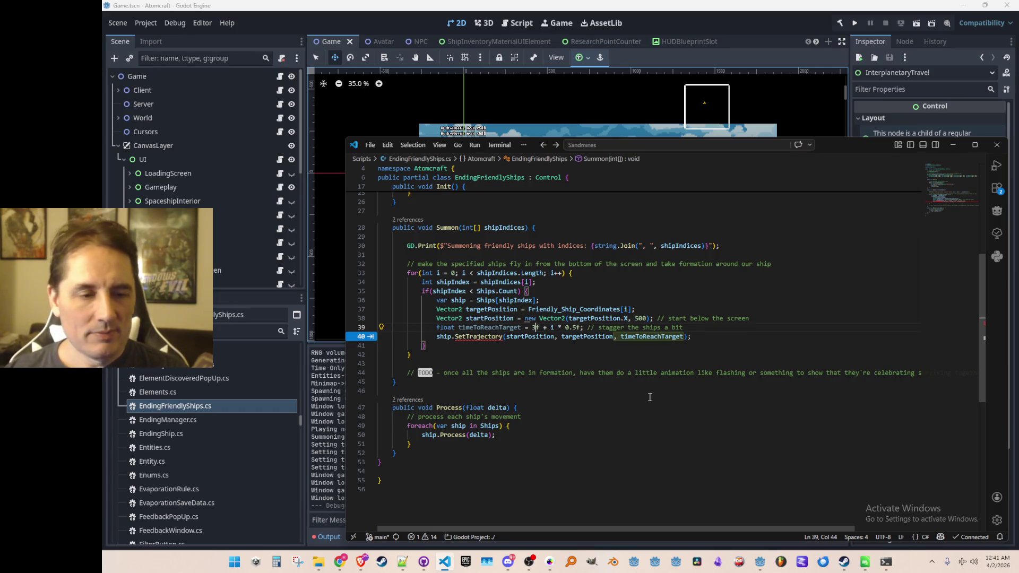
key(BackSpace)
text(2)
key(Tab)
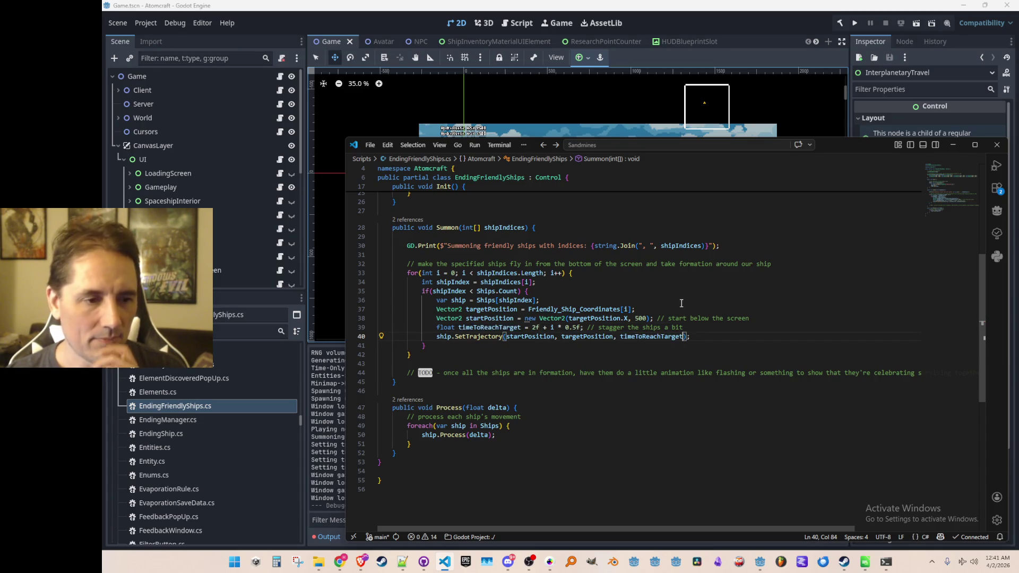
click(533, 328)
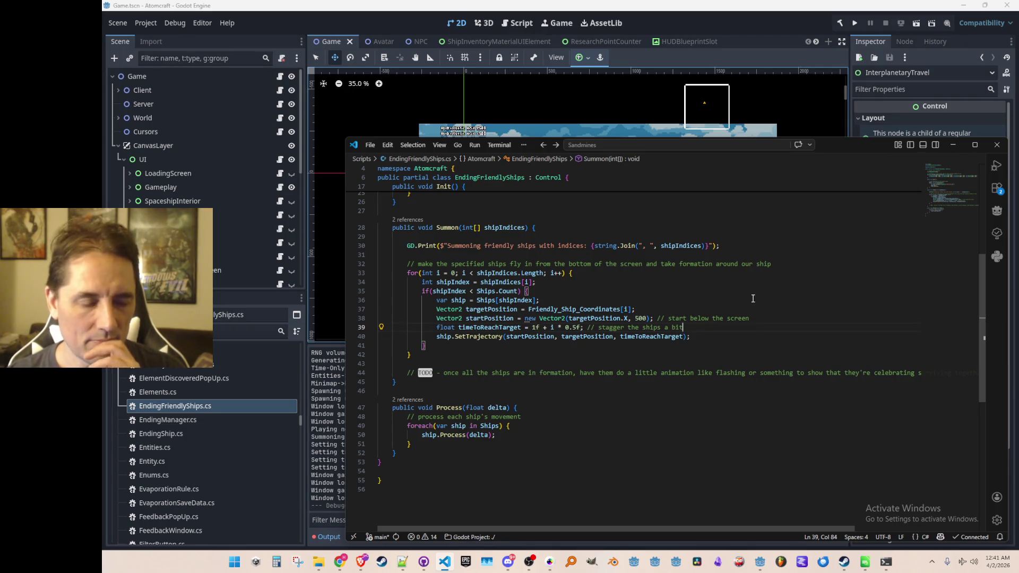
click(573, 327)
text(2)
key(End)
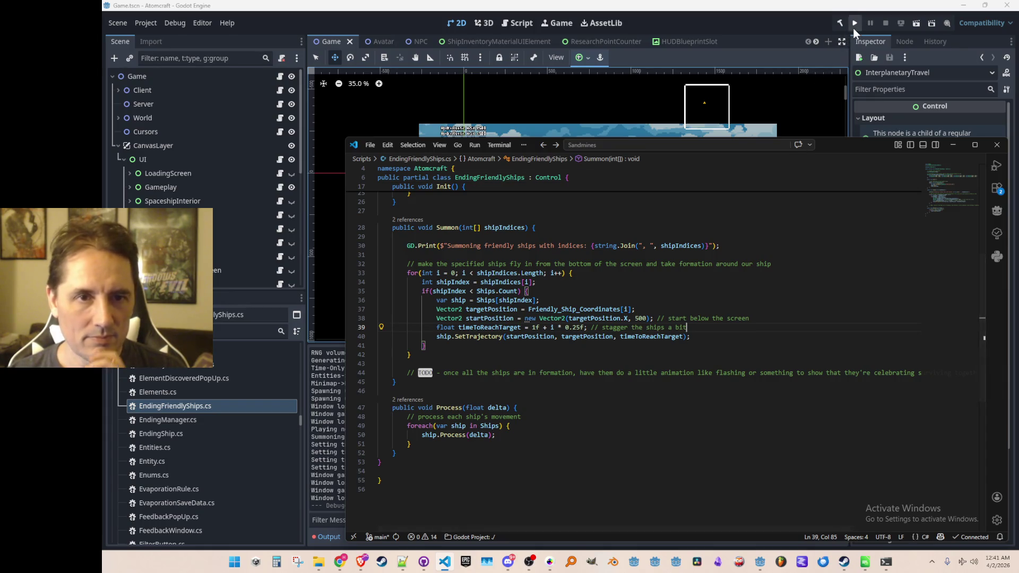
- Run the game, load Enchanted Vista, board the spaceship, watch the staggered ship arrivals, then stop
click(853, 27)
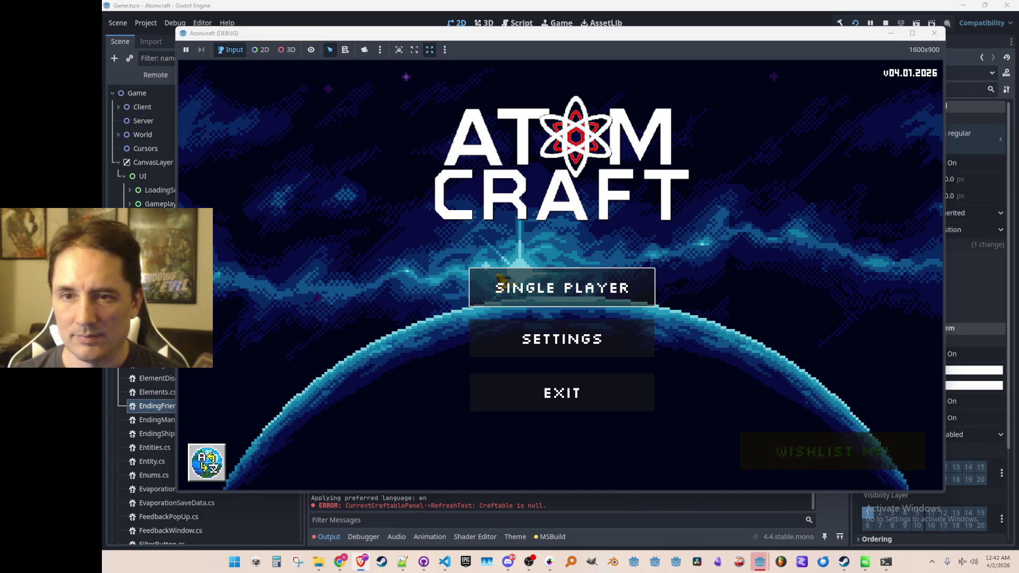
click(564, 293)
scroll(530, 297, down, 2)
click(509, 323)
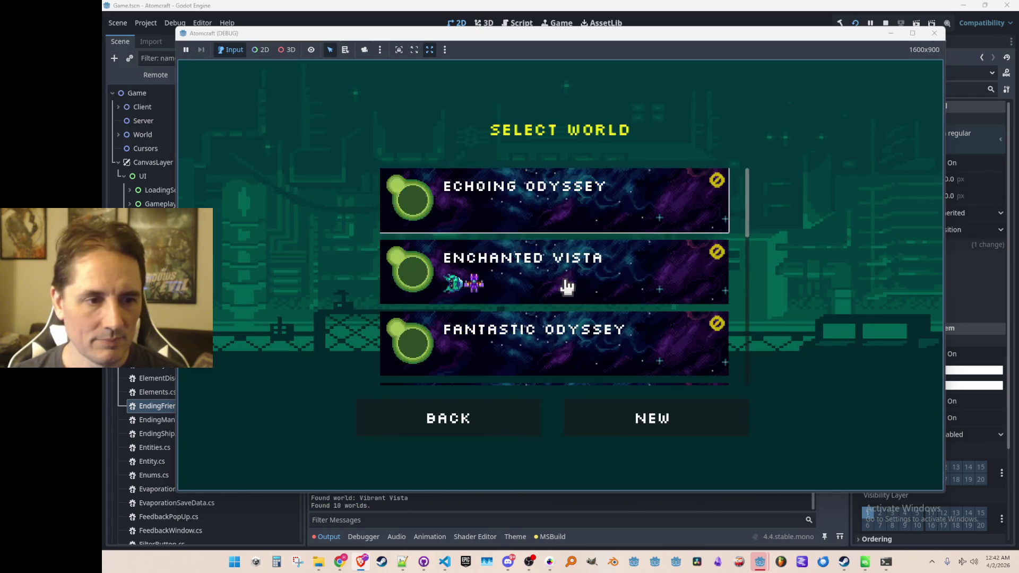
click(566, 285)
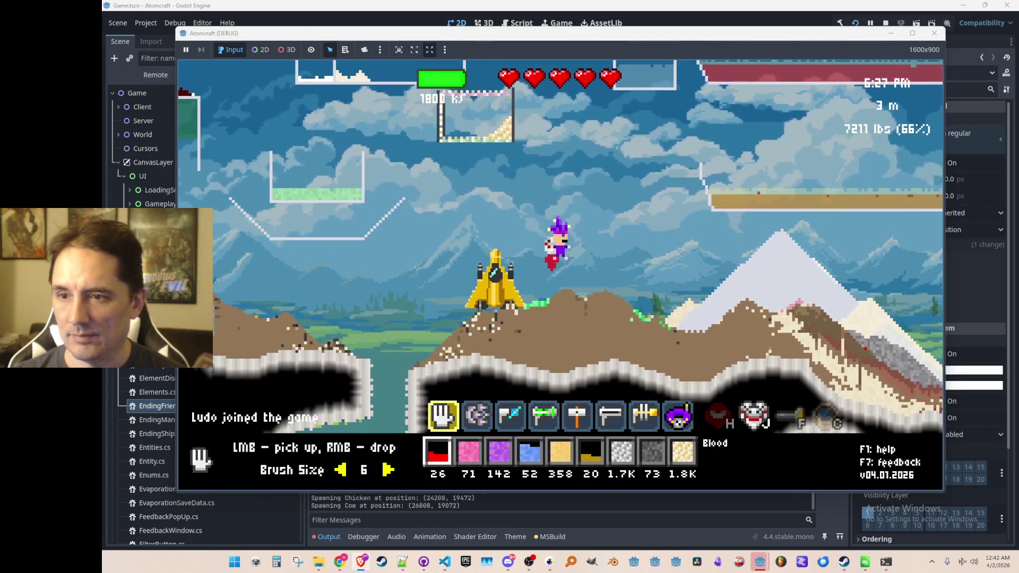
key(a)
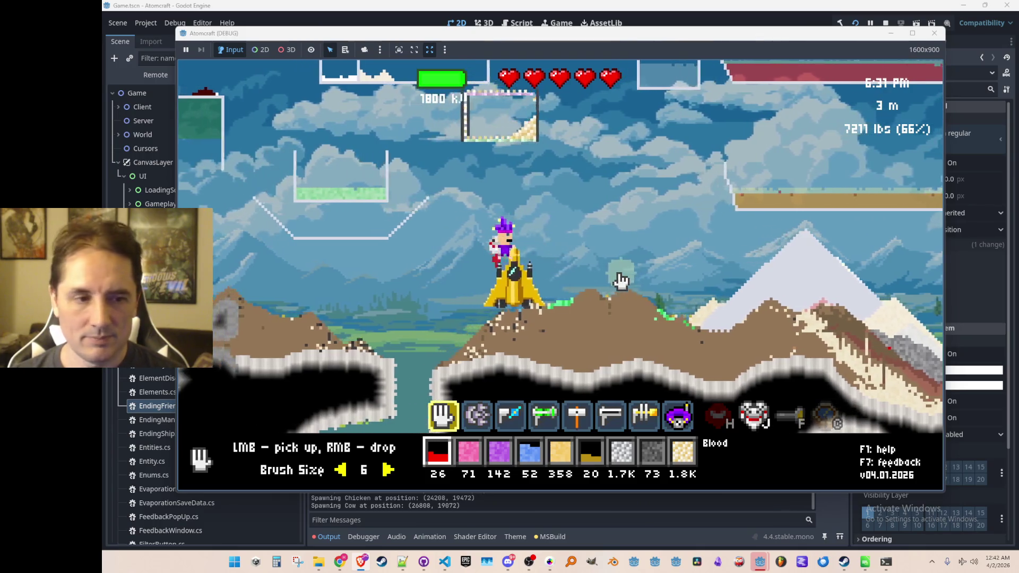
key(Return)
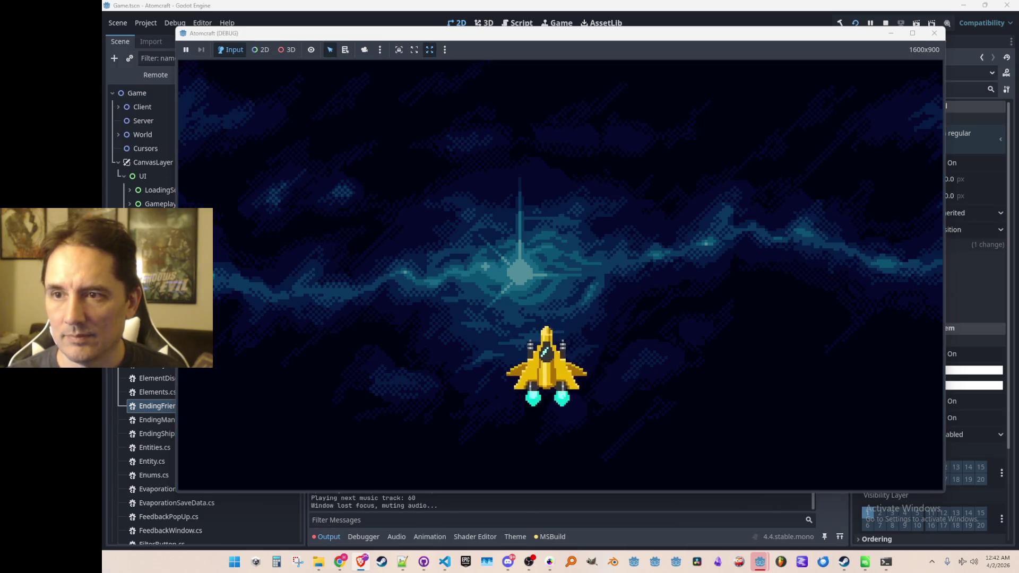
drag(689, 37, 690, 37)
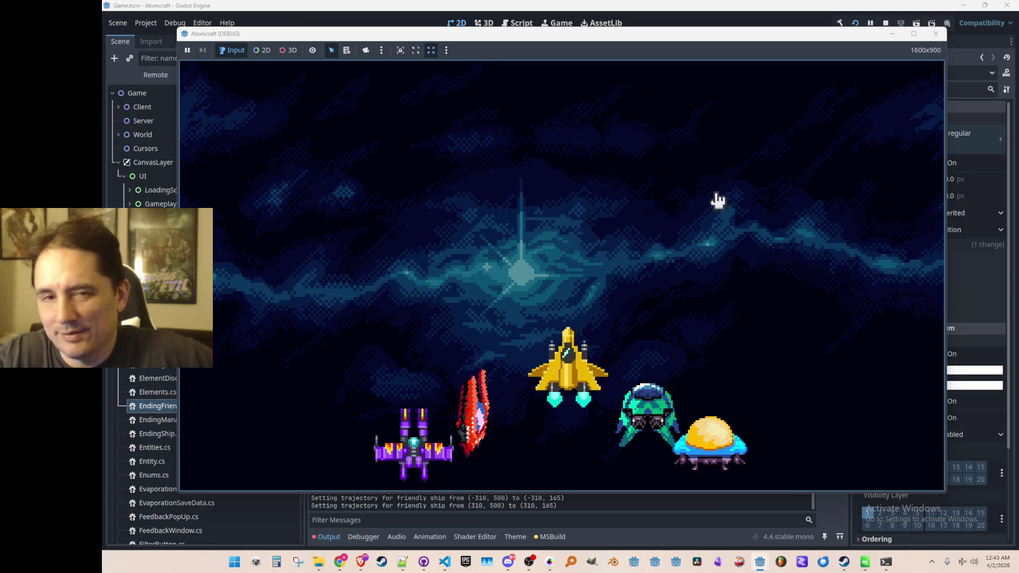
click(885, 23)
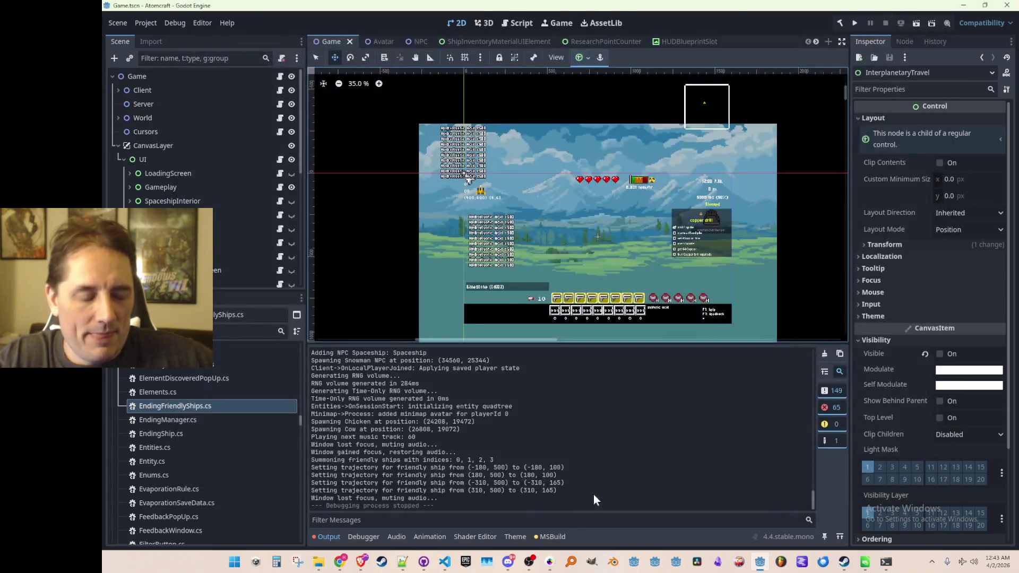
- Bring Visual Studio Code back in front of the running game
mouse_move(541, 567)
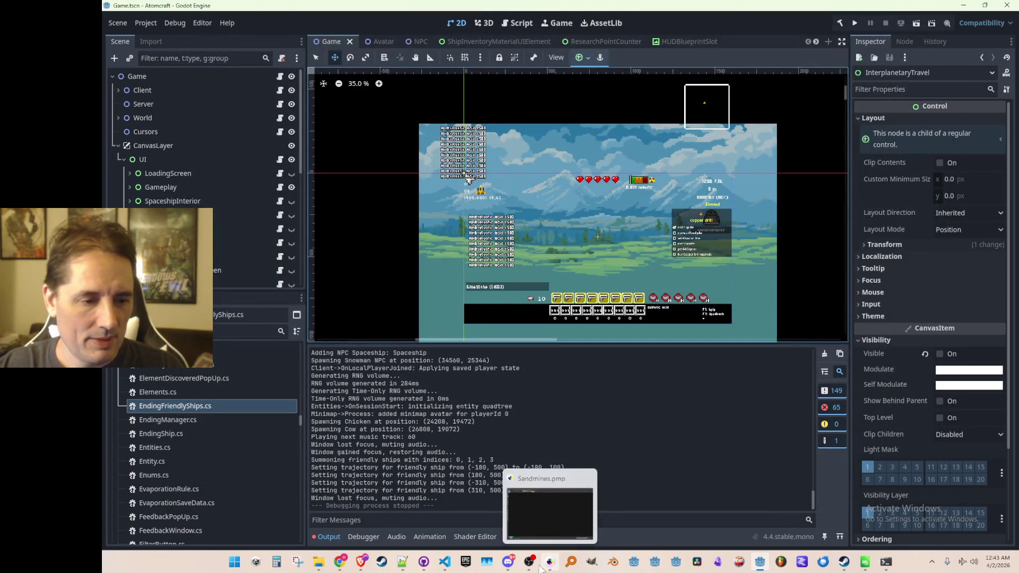
click(444, 562)
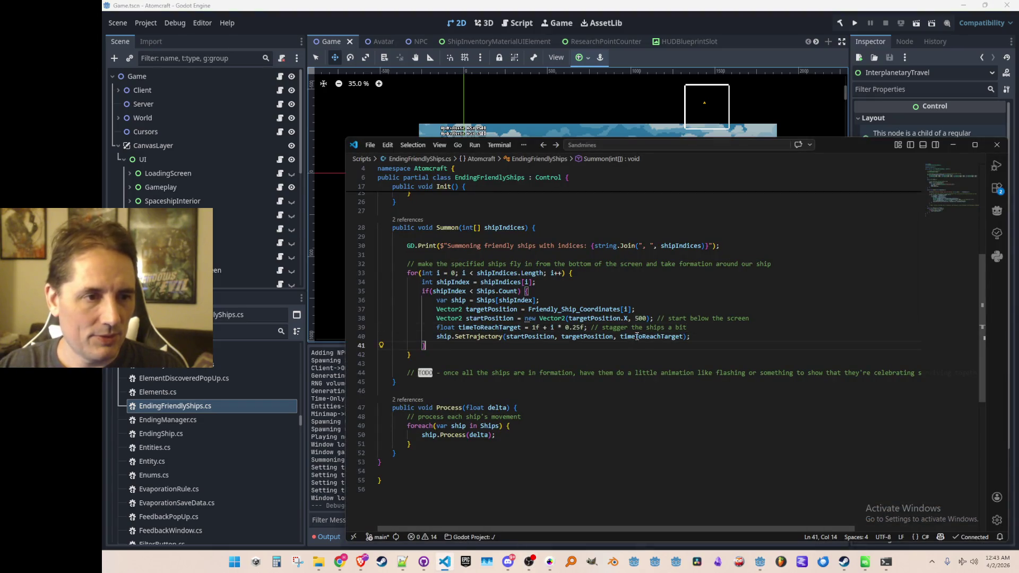
scroll(636, 337, up, 8)
- Navigate back through EndingShip.cs and EndingFriendlyShips.cs to the blank line in InterplanetaryTravel.cs OnOpen
click(643, 258)
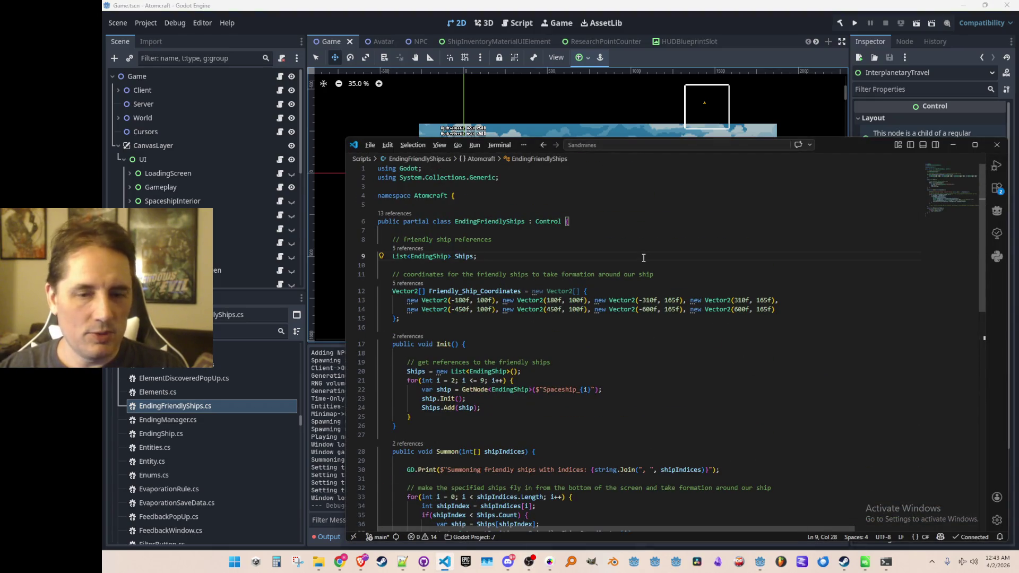
key(alt+Left)
key(alt+Left)
key(alt+Left)
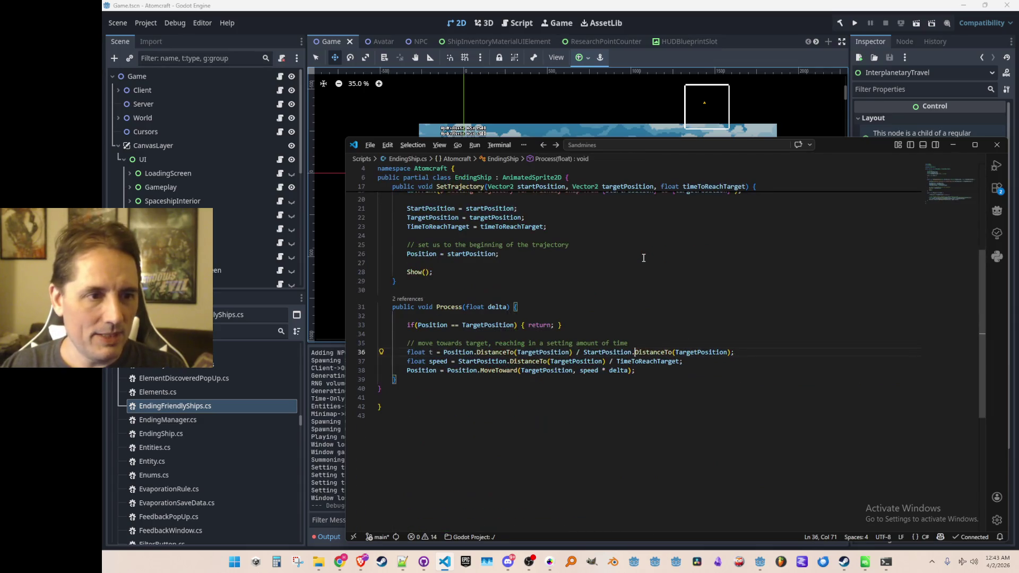
key(alt+Left)
key(alt+Left)
key(alt+Right)
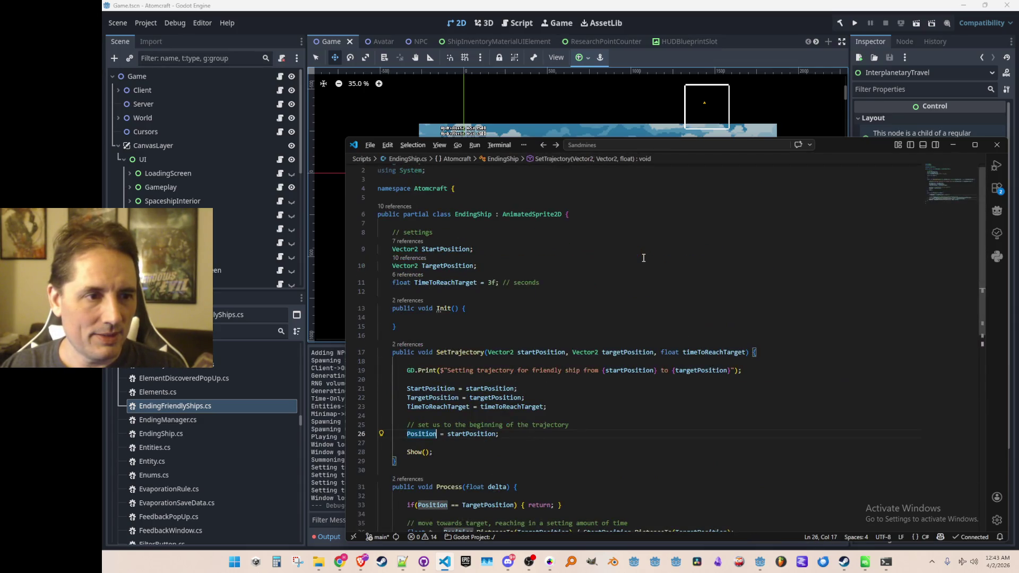
key(alt+Left)
key(Up)
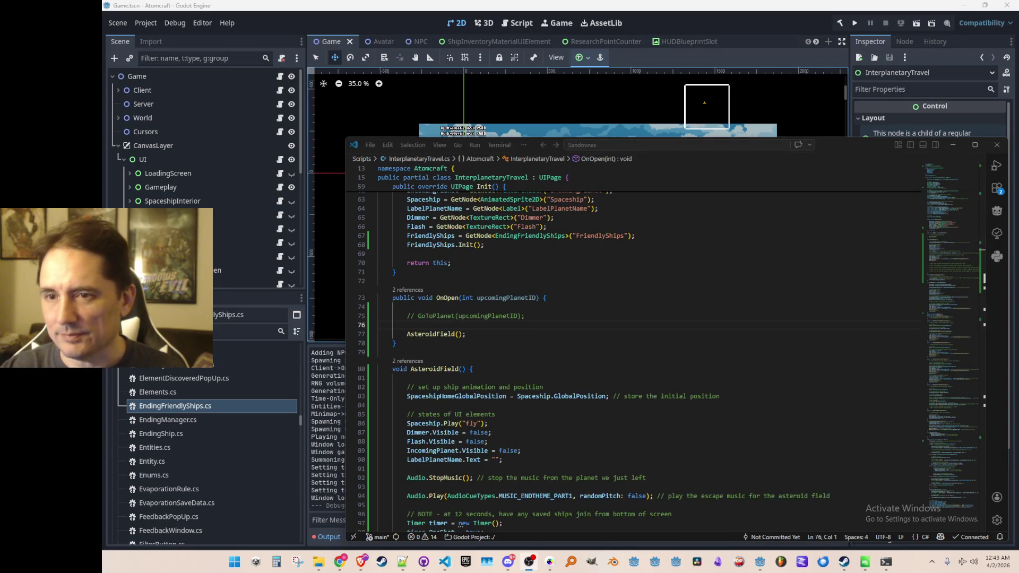
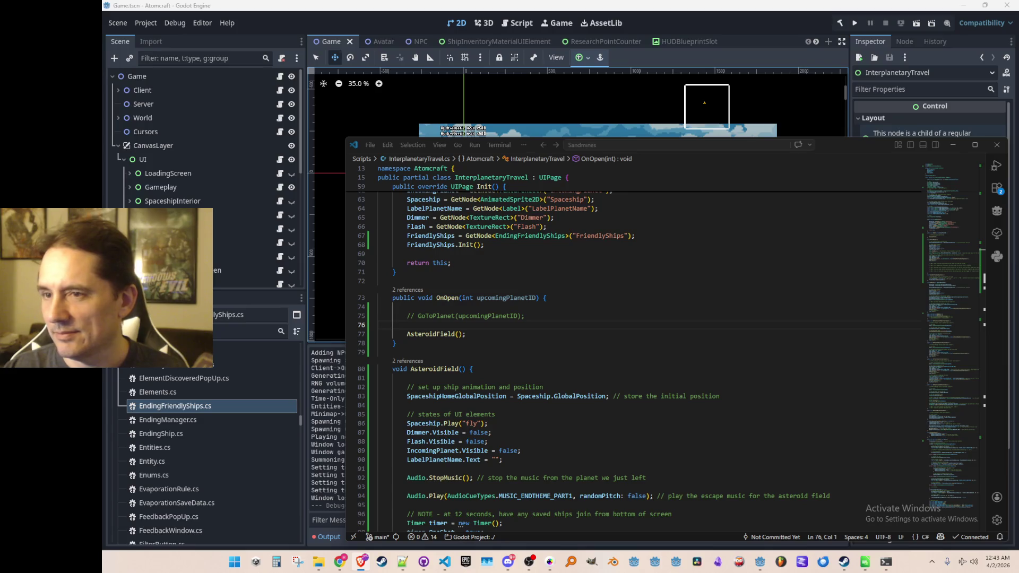
- Place the caret at the end of the commented GoToPlanet call on line 75
click(710, 317)
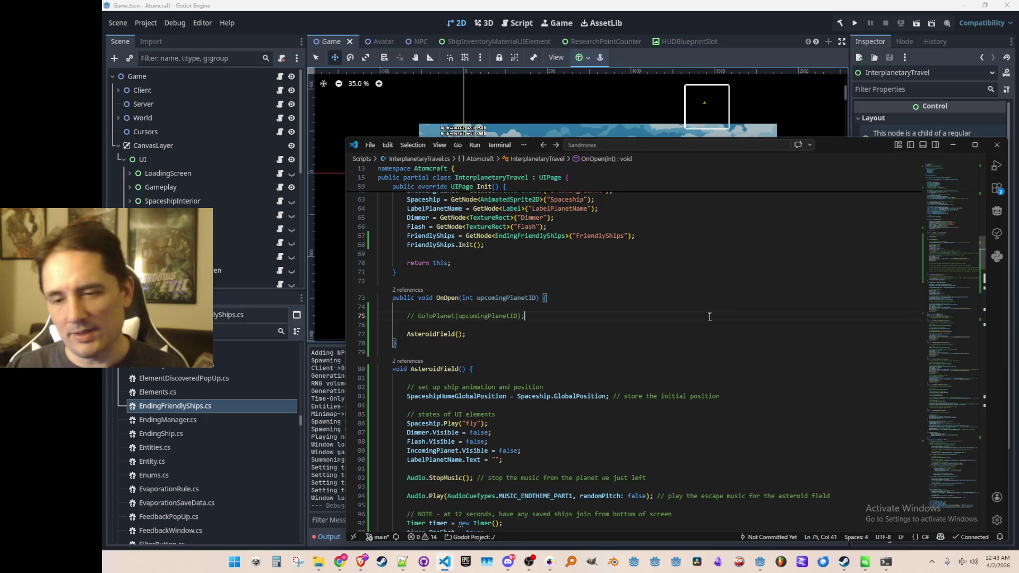
click(675, 328)
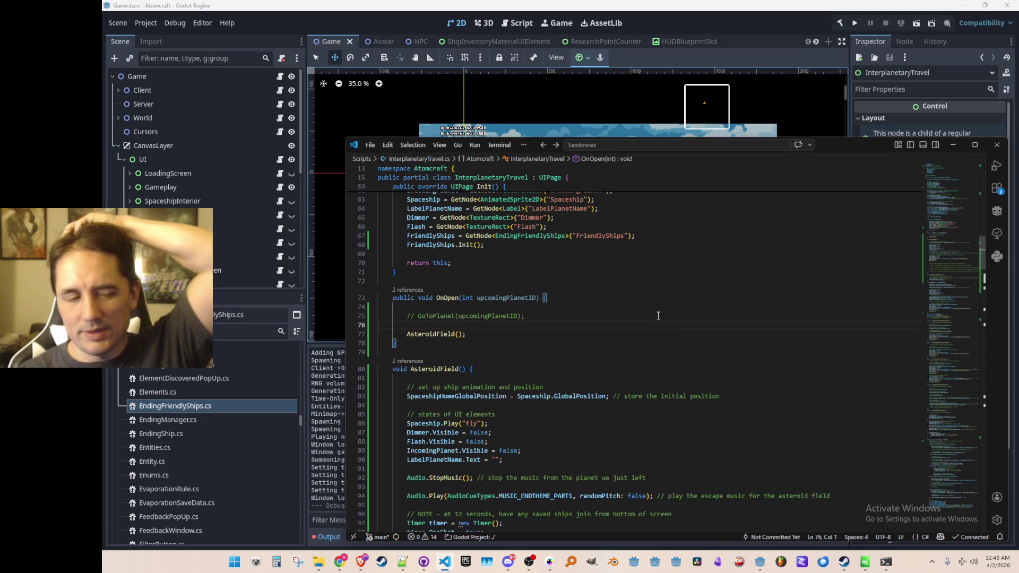
click(658, 315)
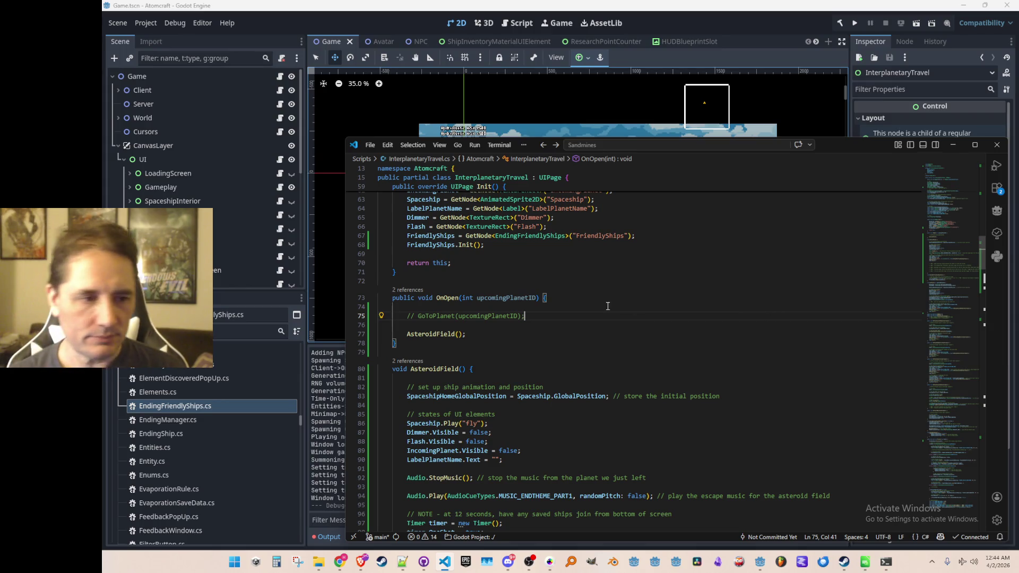
key(Home)
key(Home)
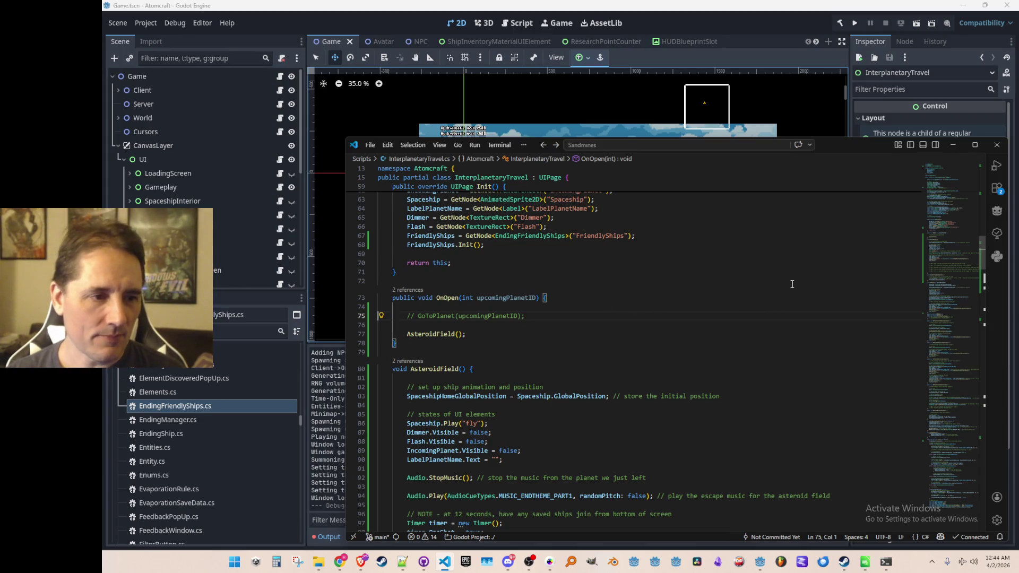
key(End)
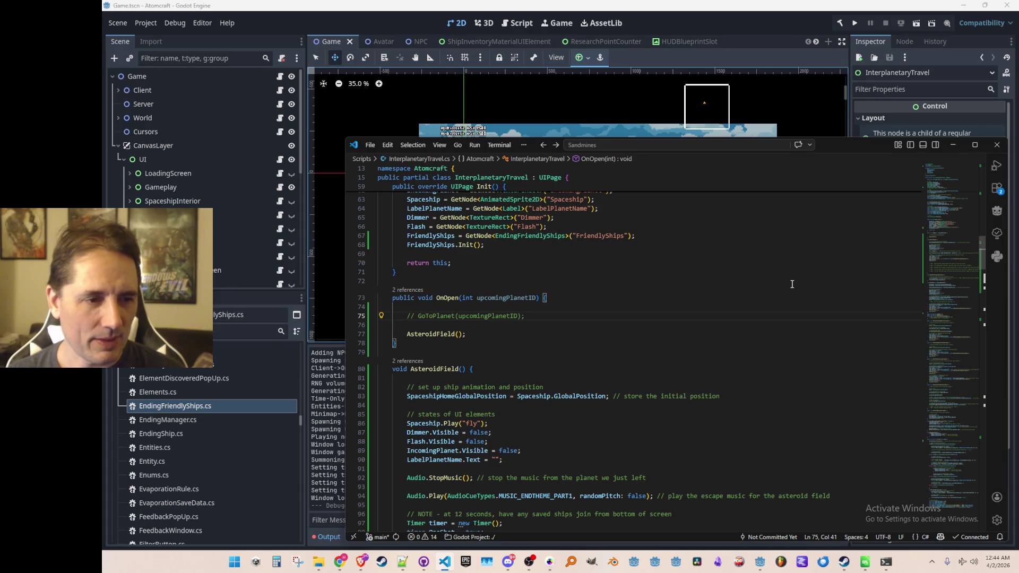
- Scroll down AsteroidField() to the StopMusic and Audio.Play lines
scroll(791, 285, down, 5)
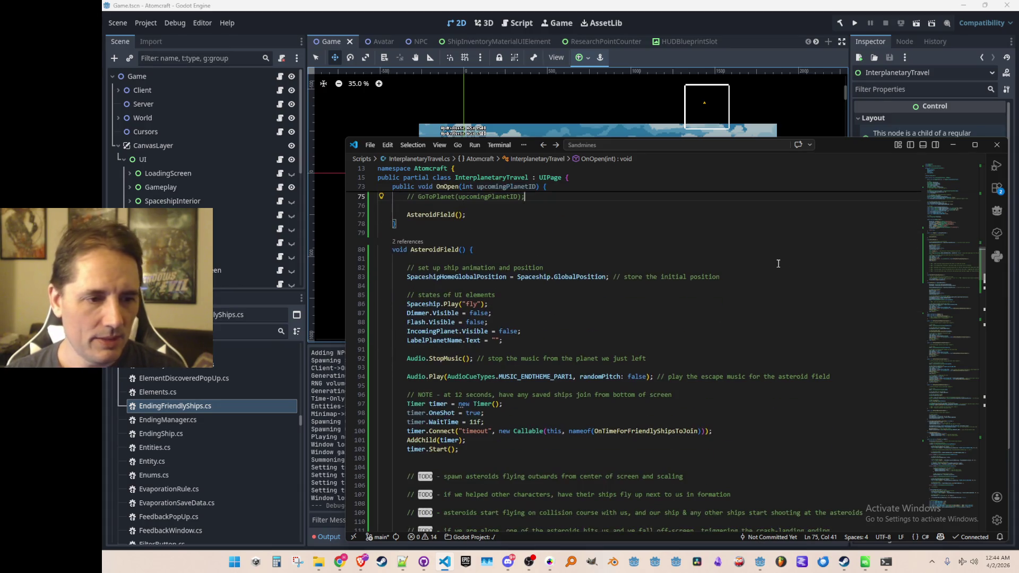
scroll(771, 286, down, 2)
click(777, 287)
key(Home)
key(Home)
key(Down)
key(Down)
key(Down)
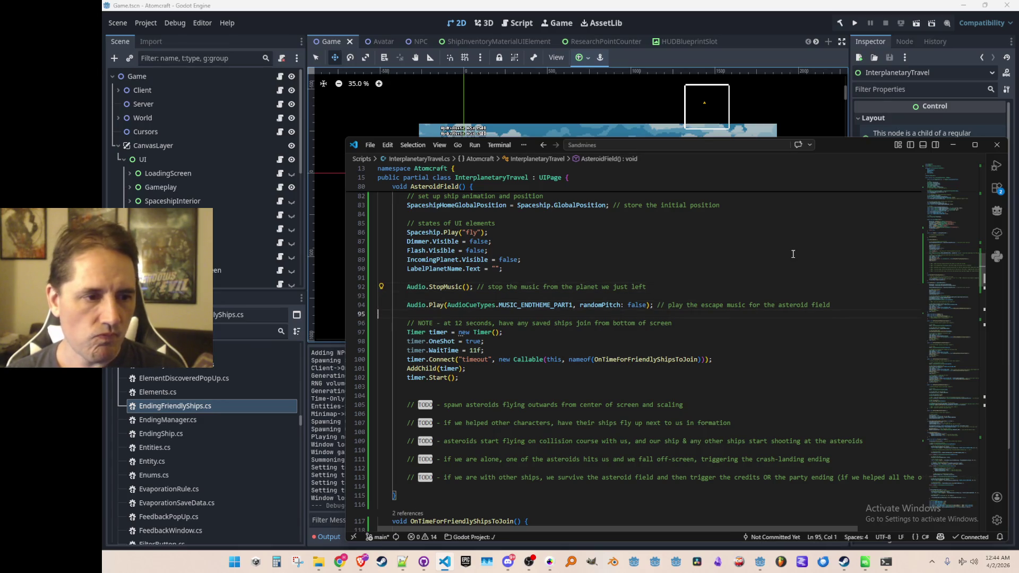
key(Up)
key(Up)
- Check the friendly-ships timer setup, then drag the minimap to the hover block near line 353
key(Up)
key(Up)
key(Up)
key(Down)
key(Down)
key(Down)
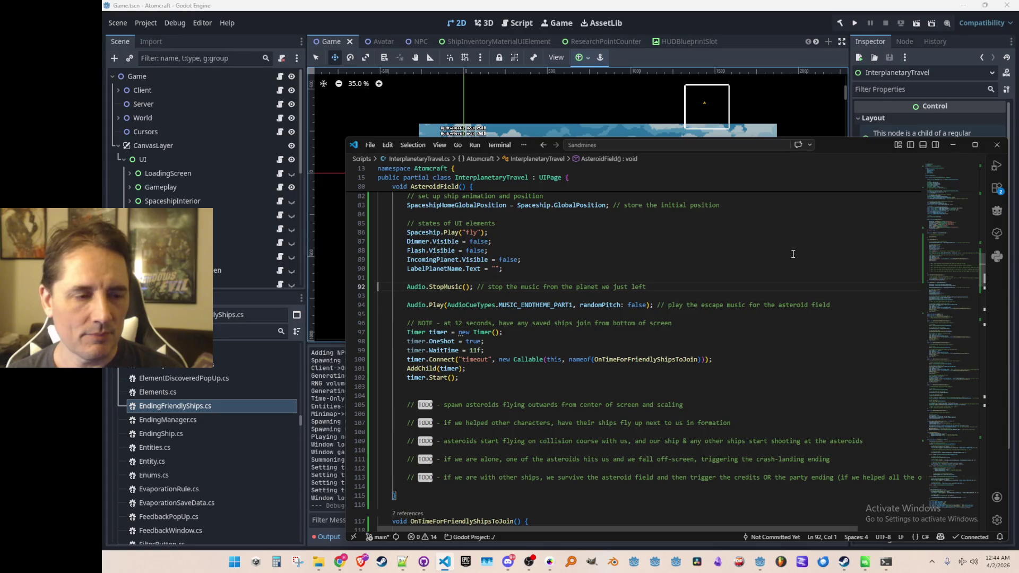
key(Down)
key(Up)
key(Up)
key(Up)
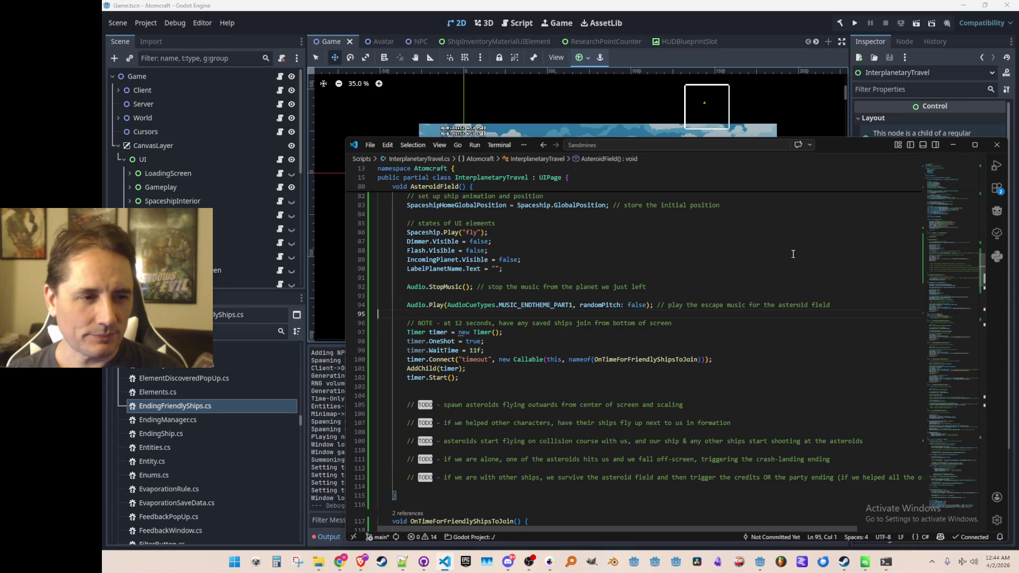
key(Up)
key(Up)
key(Up)
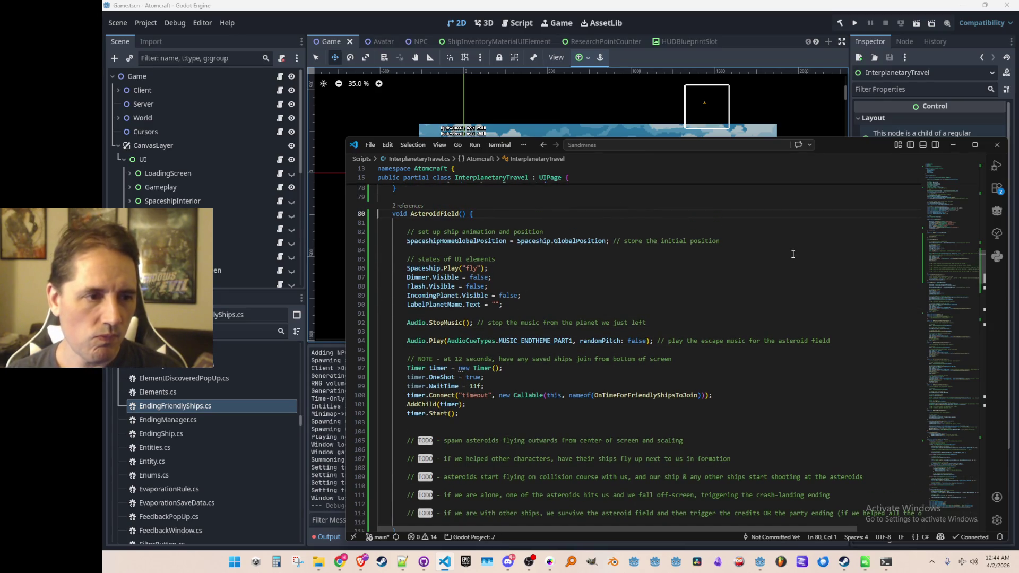
scroll(792, 254, down, 3)
mouse_move(959, 275)
mouse_down()
mouse_move(982, 445)
mouse_move(976, 489)
mouse_up()
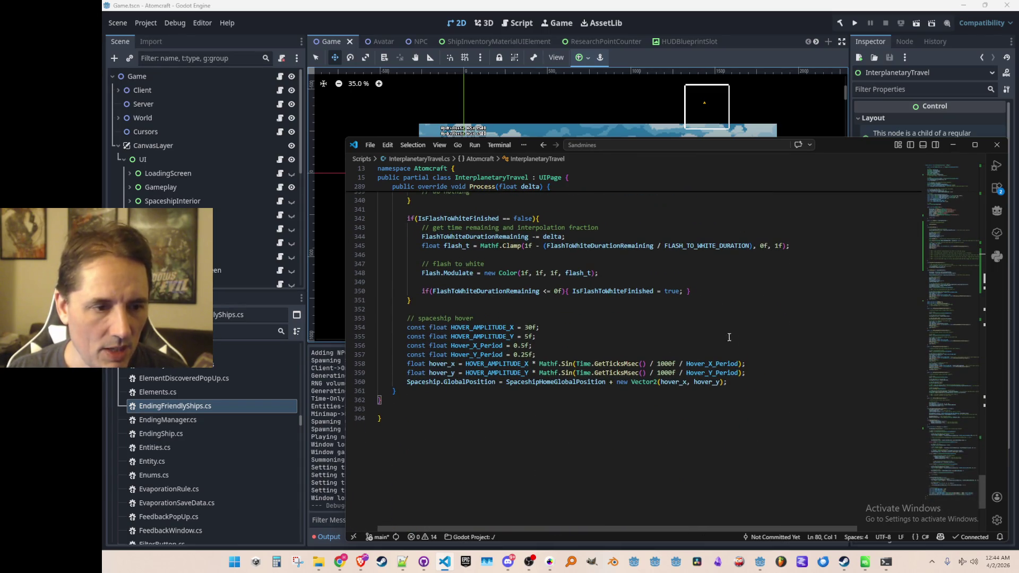
- Select the spaceship hover lines 353–360 at the end of Process
key(Up)
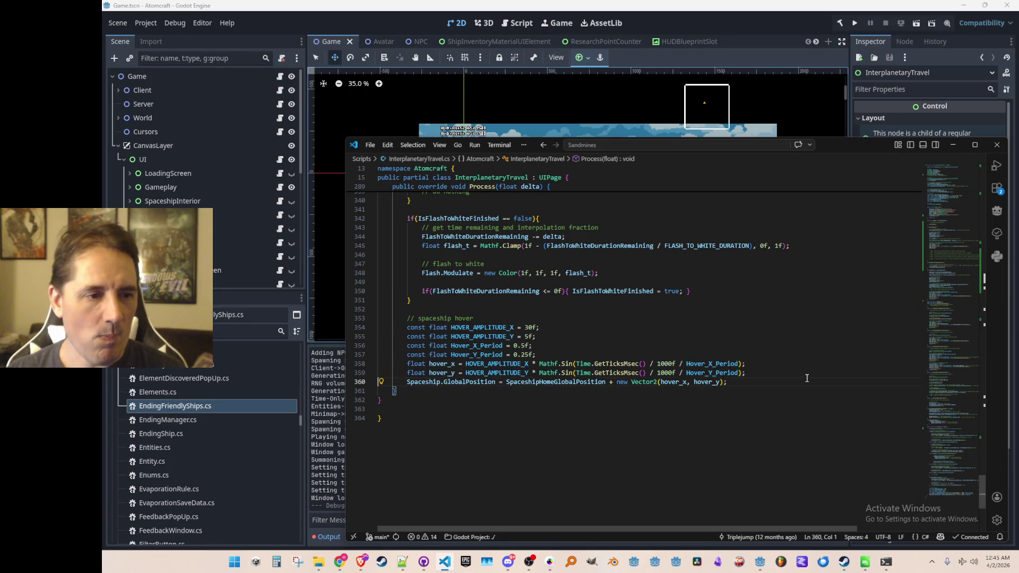
key(shift+Up)
key(shift+Up)
key(shift+Up)
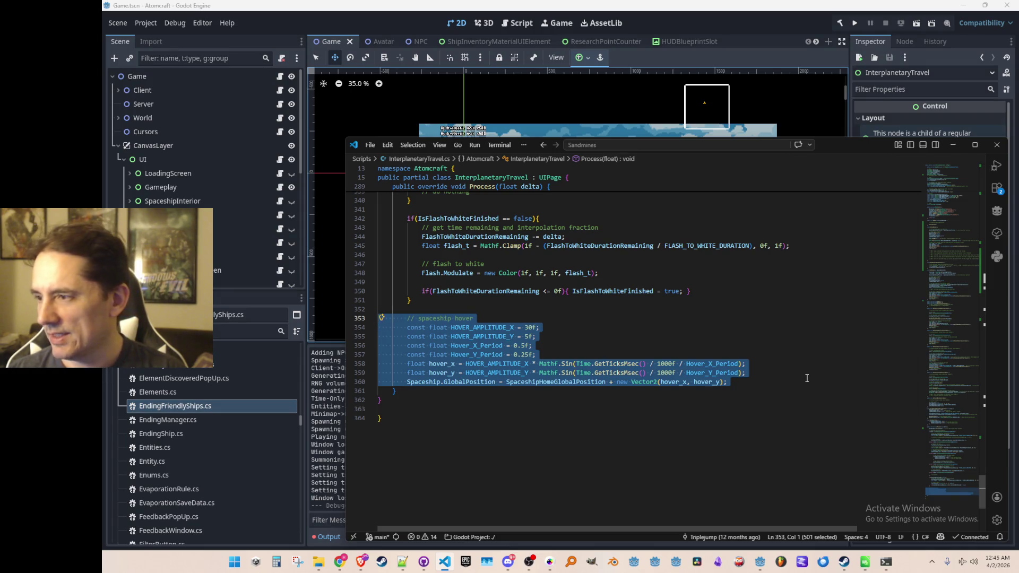
key(Escape)
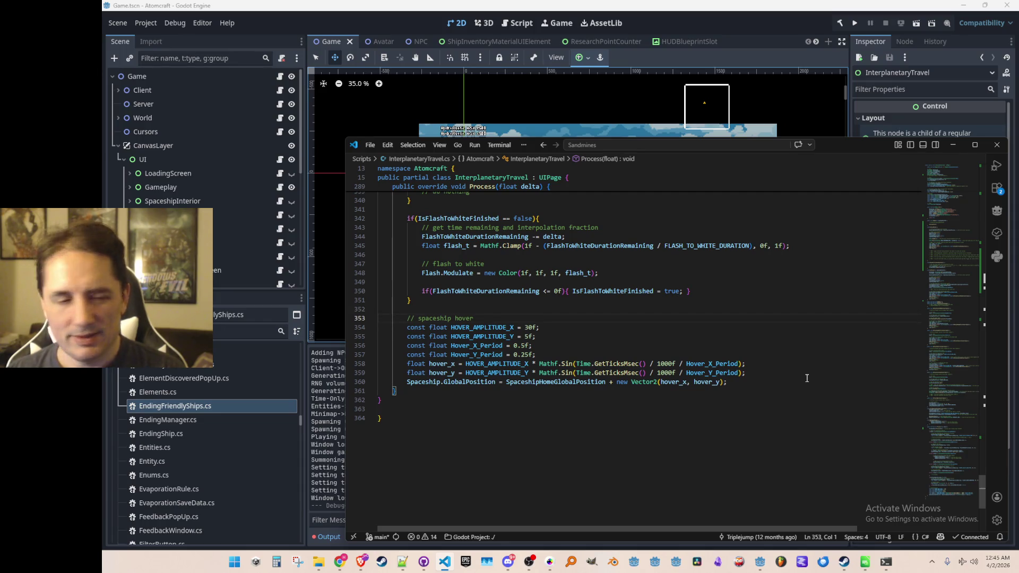
key(shift+Down)
key(shift+Down)
key(shift+Down)
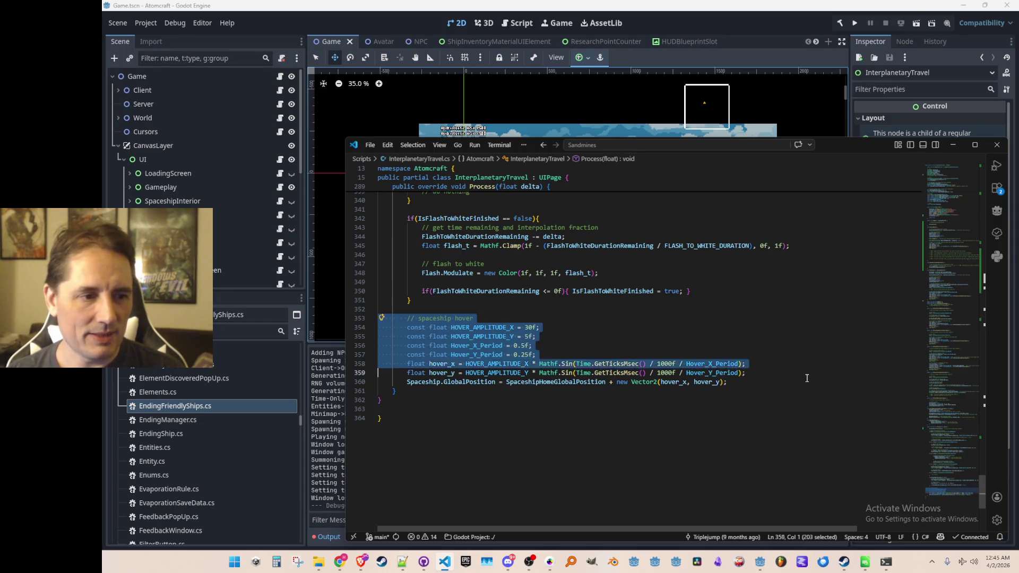
key(Escape)
- Paste the hover code below line 116 in OnTimeForFriendlyShipsToJoin, then undo the paste
key(alt+Left)
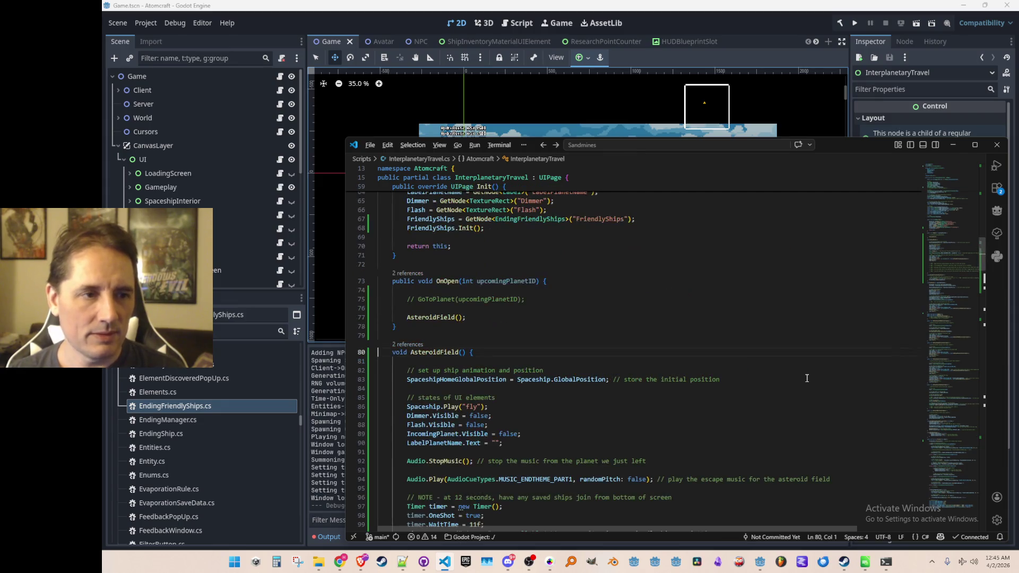
key(alt+Left)
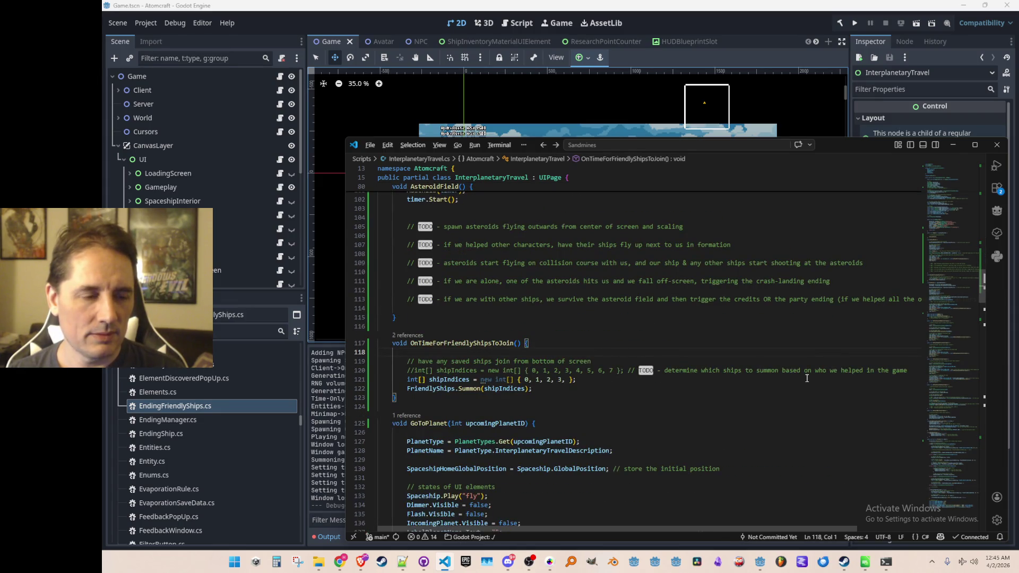
key(alt+Left)
key(alt+Right)
key(Up)
key(Up)
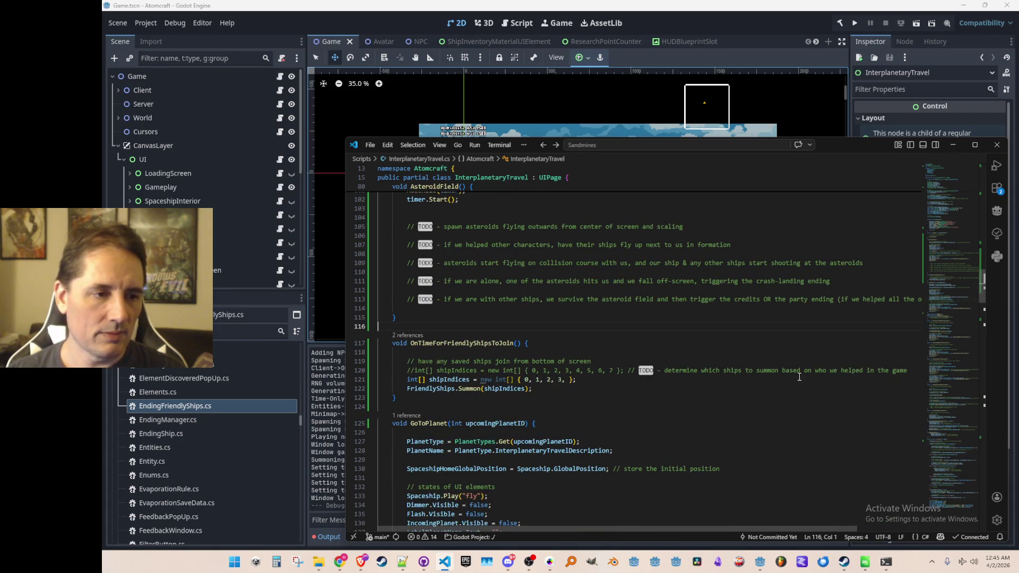
text(// spaceship hover         const float HOVER_AMPLITUDE_X = 30f;         const float HOVER_AMPLITUDE_Y = 5f;         const float Hover_X_Period = 0.5f;         const float Hover_Y_Period = 0.25f;         float hover_x = HOVER_AMPLITUDE_X * Mathf.Sin(Time.GetTicksMsec() / 1000f / Hover_X_Period);         float hover_y = HOVER_AMPLITUDE_Y * Mathf.Sin(Time.GetTicksMsec() / 1000f / Hover_Y_Period);         Spaceship.GlobalPosition = SpaceshipHomeGlobalPosition + new Vector2(hover_x, hover_y);)
key(ctrl+z)
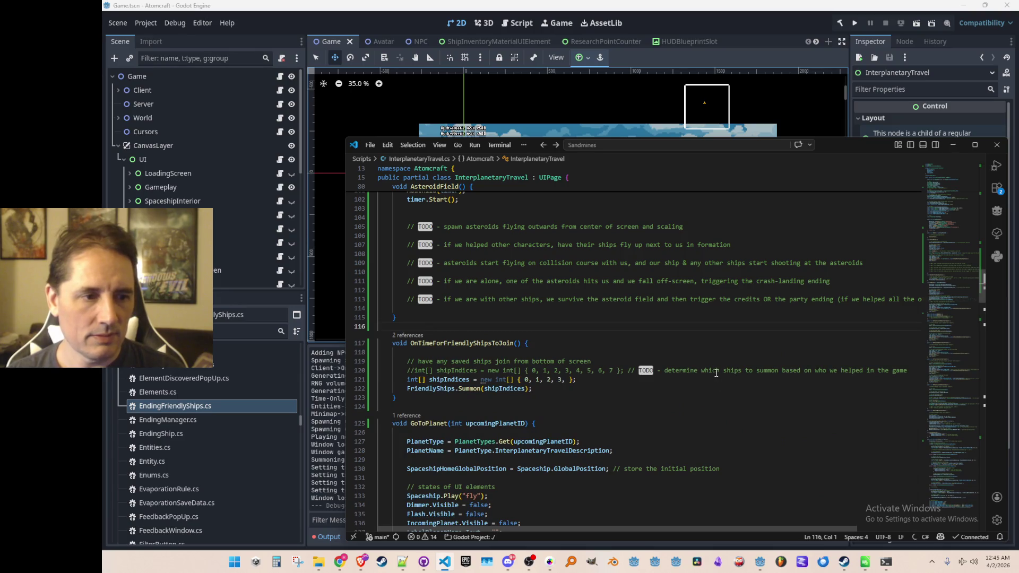
- Scroll back up to Init() and its FriendlyShips node setup
scroll(727, 354, up, 5)
scroll(716, 342, down, 2)
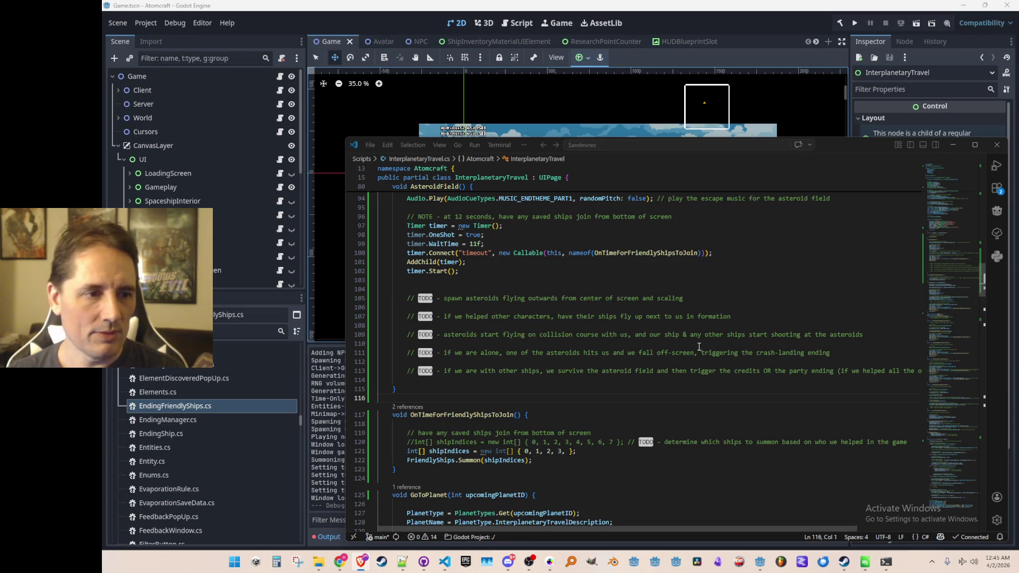
scroll(701, 305, down, 20)
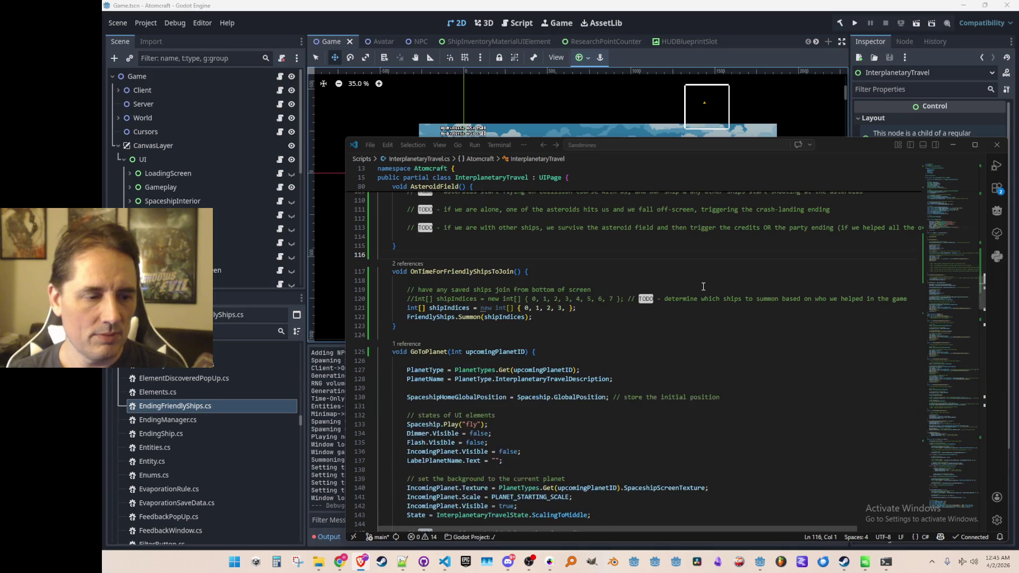
scroll(712, 309, down, 8)
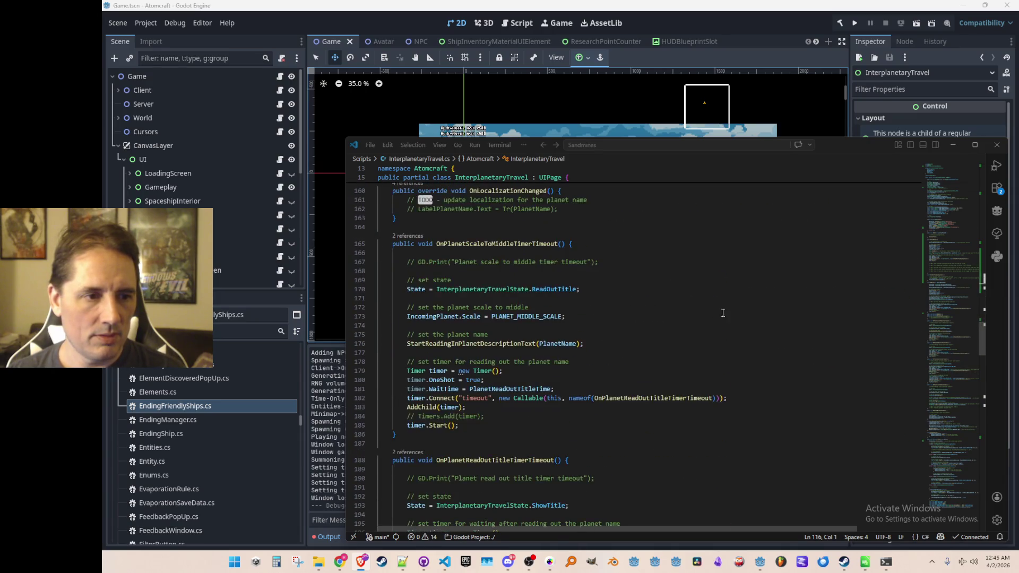
scroll(728, 320, up, 15)
scroll(727, 320, up, 14)
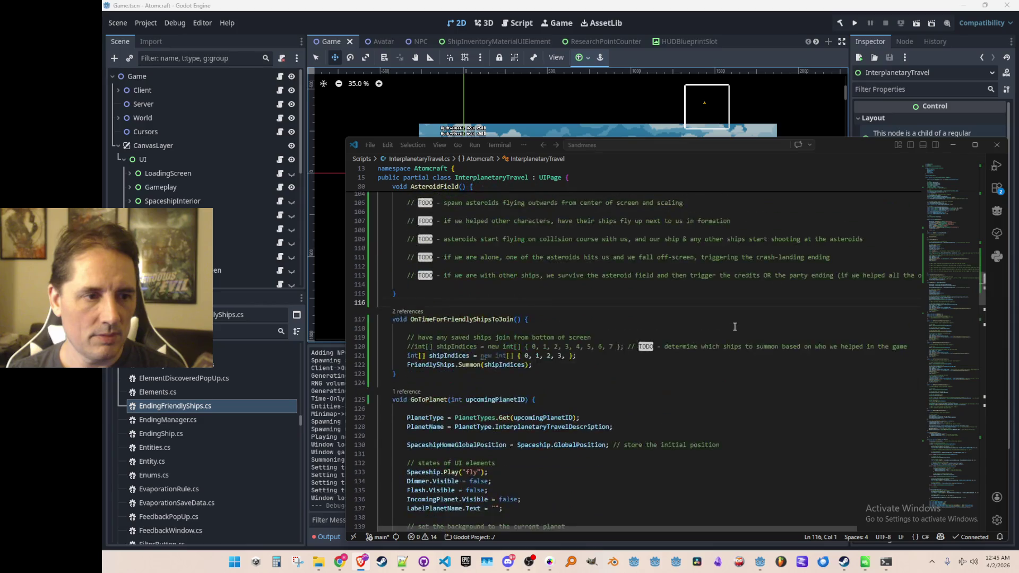
scroll(753, 306, up, 4)
scroll(753, 306, up, 7)
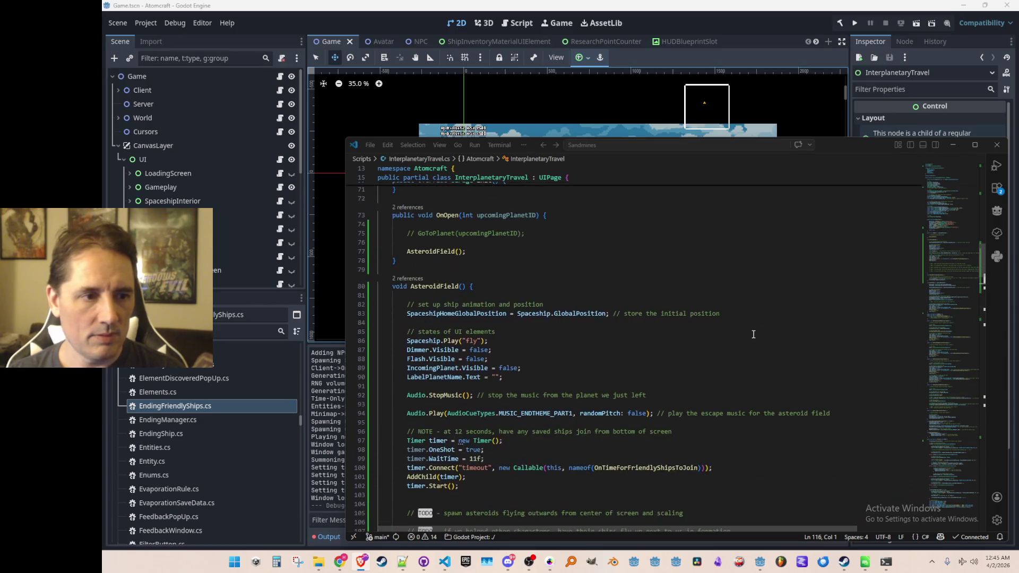
scroll(748, 347, down, 2)
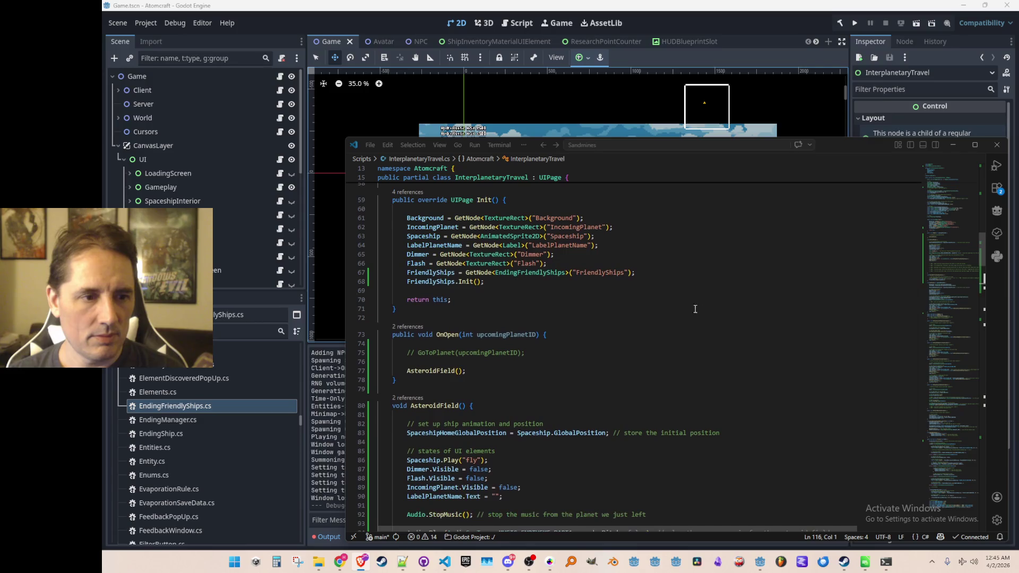
- Go to the EndingFriendlyShips definition, then switch to EndingShip.cs at line 33's Position check
right_click(519, 272)
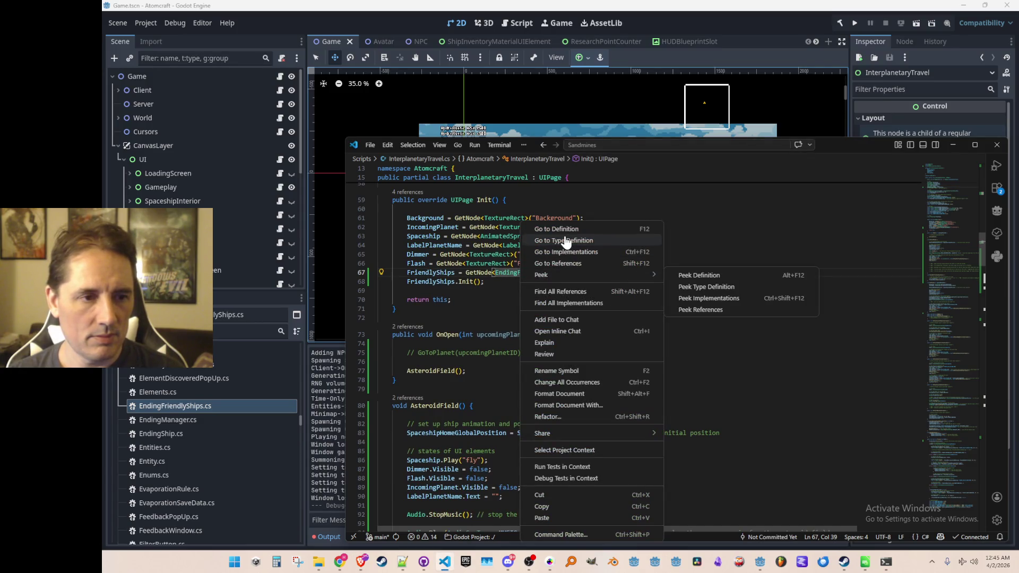
click(563, 228)
key(ctrl+Tab)
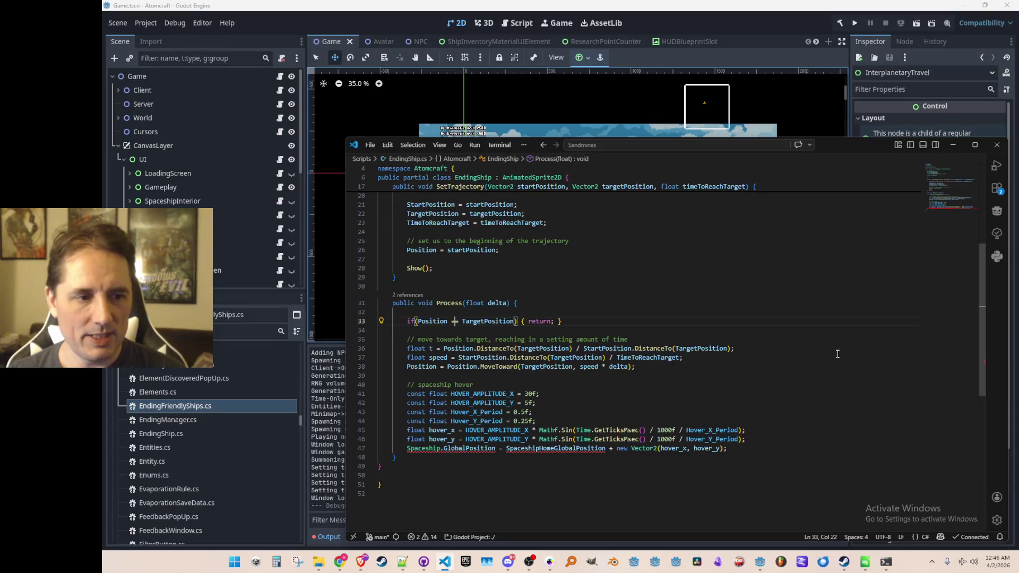
key(Left)
key(Left)
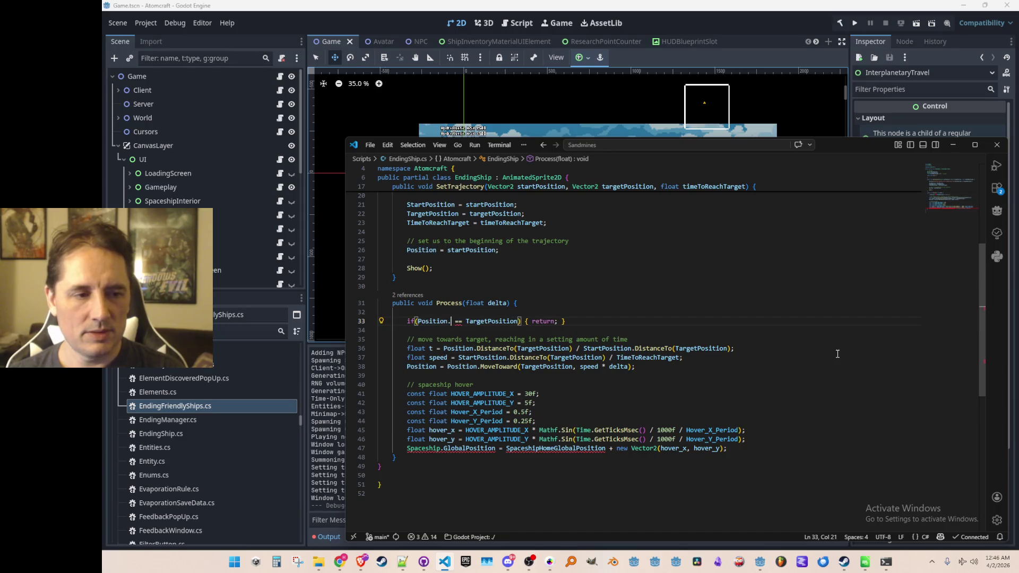
- Make the check if (Position.DistanceTo(TargetPosition) > 10f) with return on its own line
text(.Dis)
key(Down)
key(Tab)
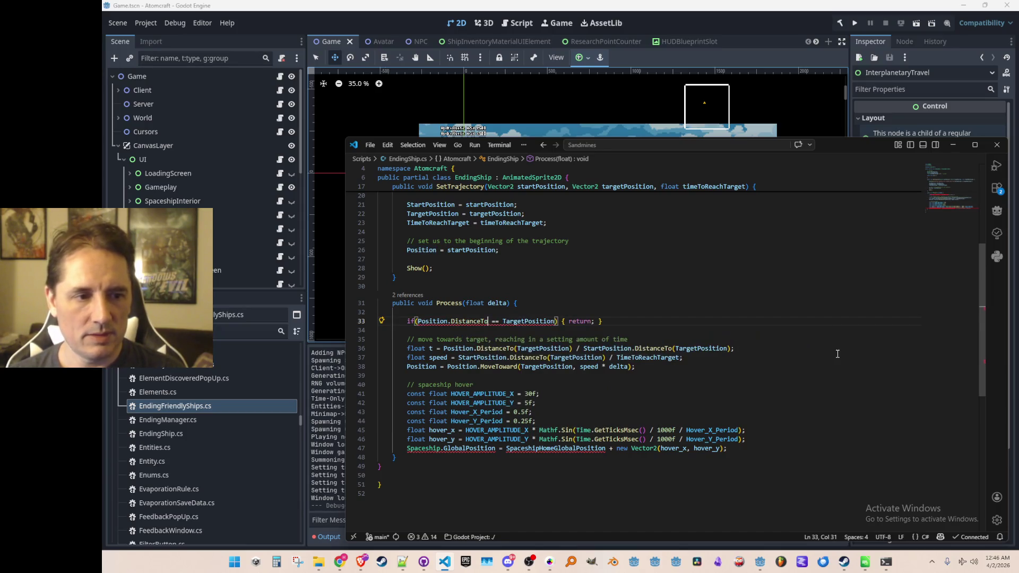
text((TargetPosition) == 0)
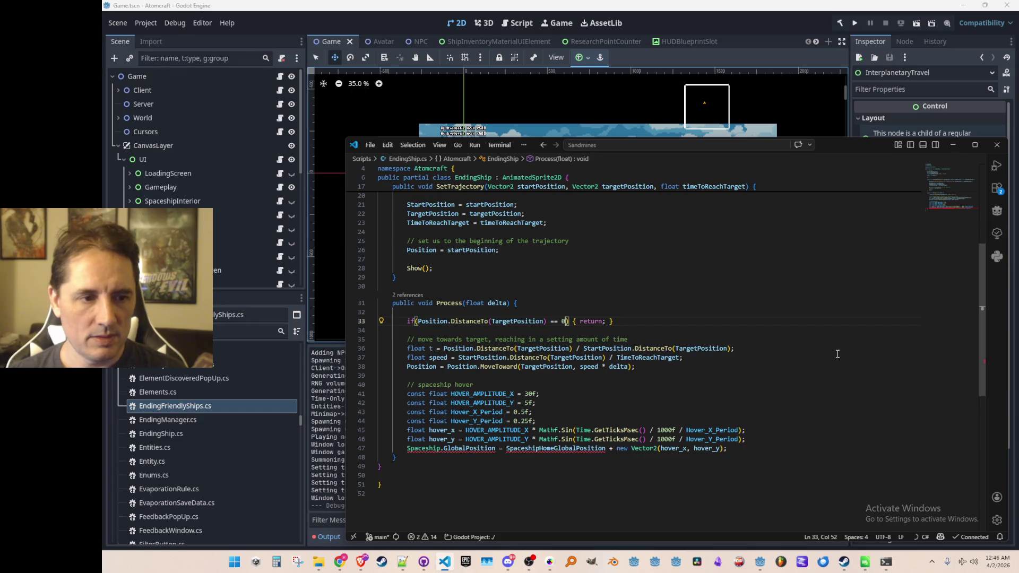
key(BackSpace)
key(BackSpace)
key(BackSpace)
text(>)
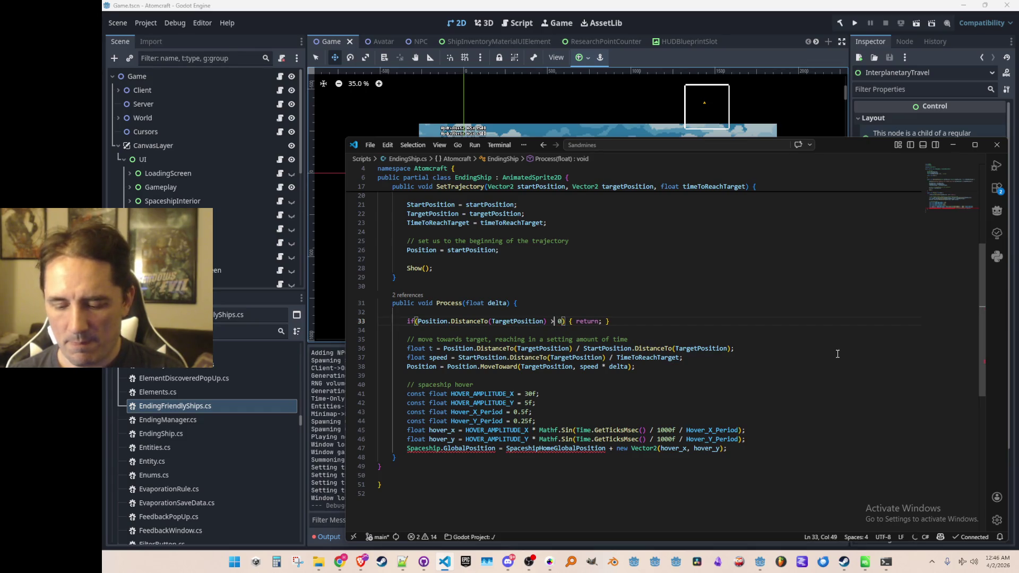
key(Right)
key(Delete)
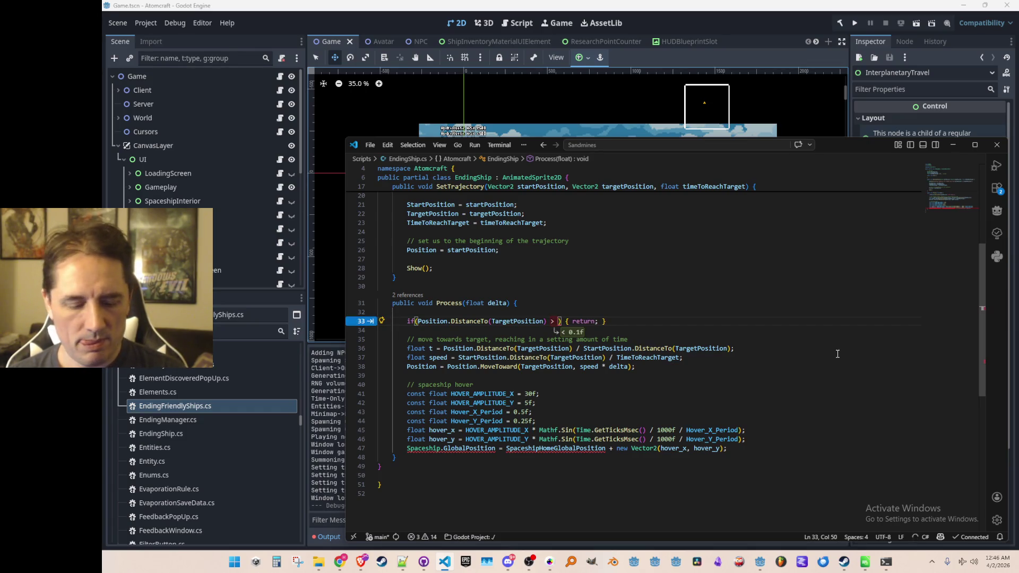
text(10f)
key(Right)
key(Right)
key(Right)
key(Return)
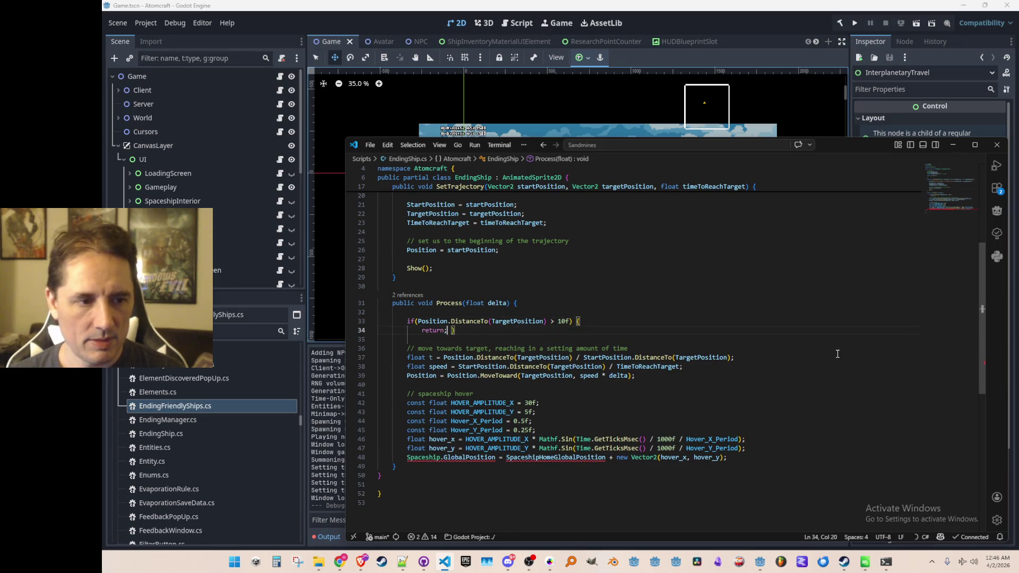
key(Return)
- Move the MoveToward movement code inside the distance-check if block and indent it
key(Down)
key(Down)
key(shift+Down)
key(shift+Down)
key(shift+Down)
key(ctrl+x)
key(Up)
key(Up)
key(Up)
key(ctrl+v)
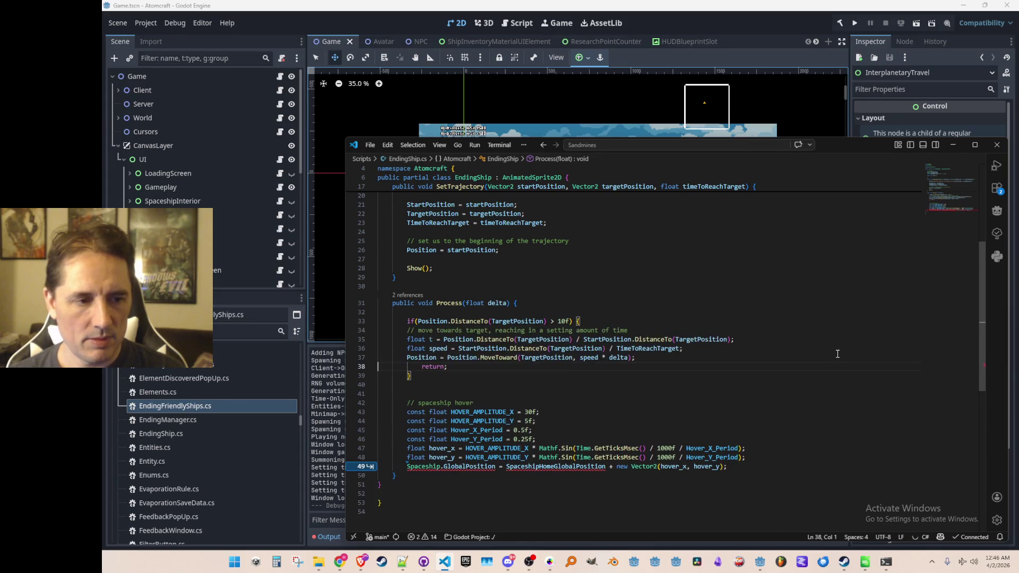
key(shift+Up)
key(shift+Up)
key(shift+Up)
key(Tab)
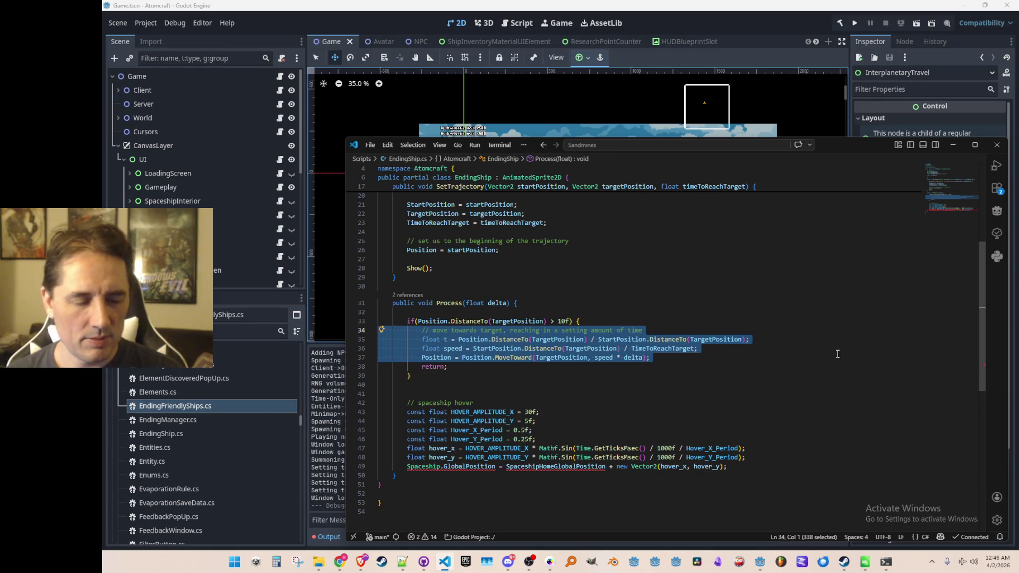
key(Down)
key(Down)
key(Down)
key(Up)
key(Up)
key(Up)
- Accept the suggested hover position line below the if block
key(End)
key(Left)
key(Left)
key(Left)
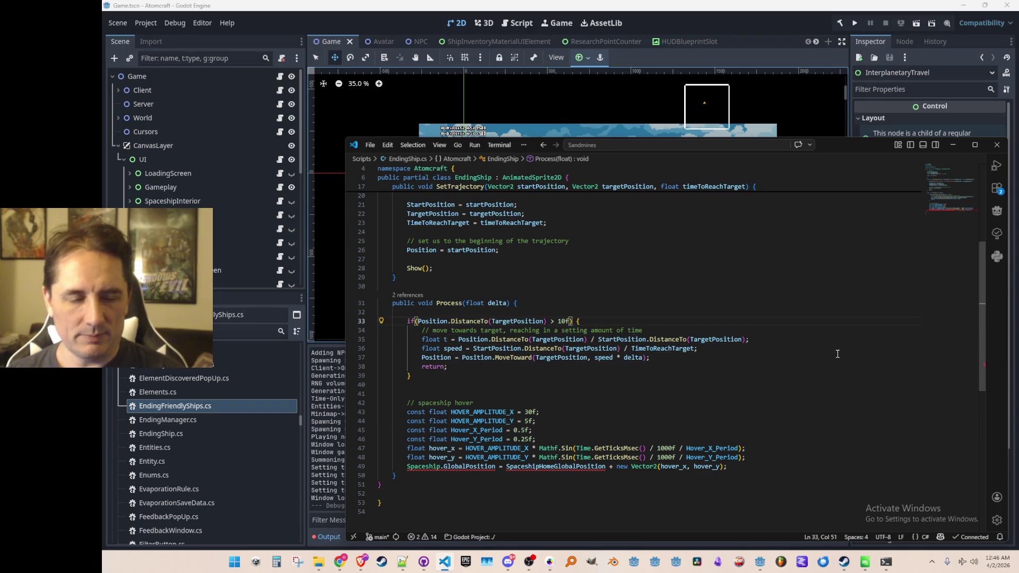
key(End)
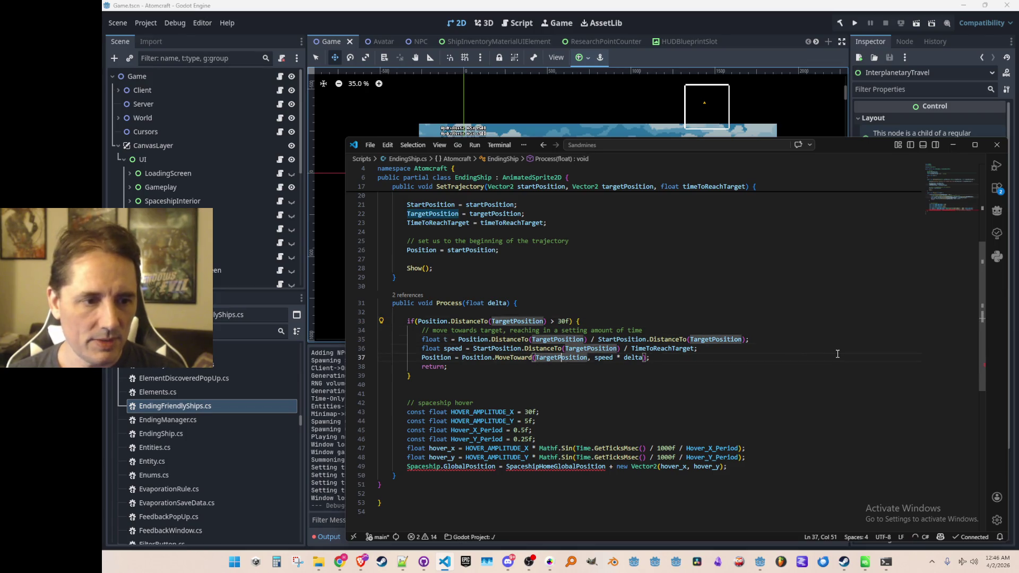
key(Down)
key(Down)
key(Down)
key(Tab)
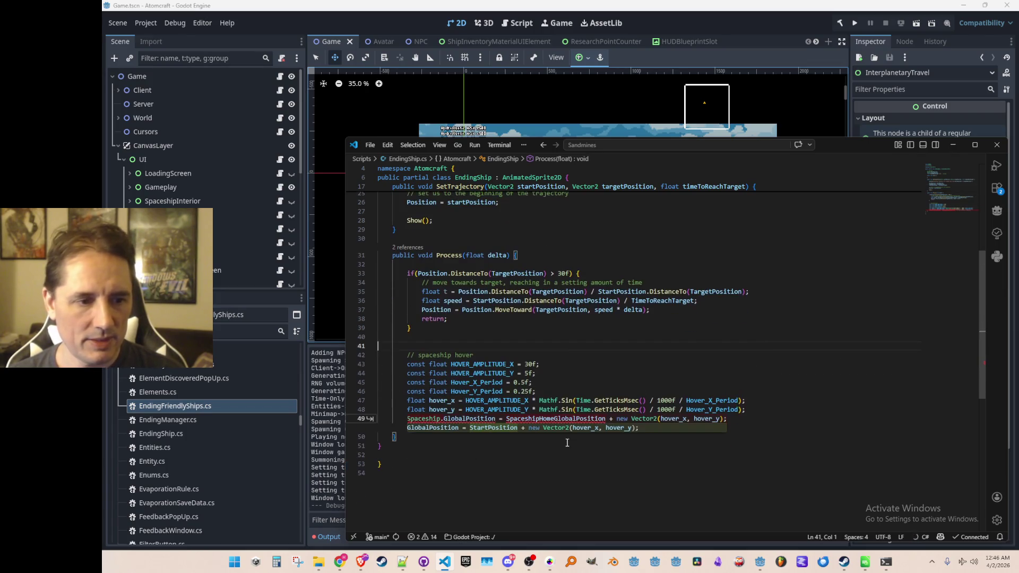
key(Tab)
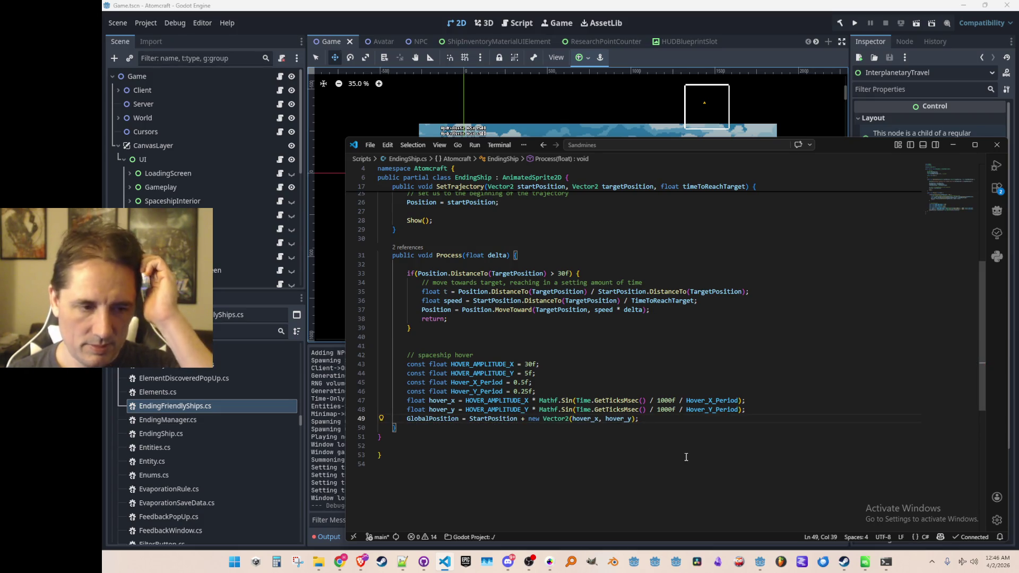
- Make the hover line assign the ship's local Position
scroll(687, 469, up, 1)
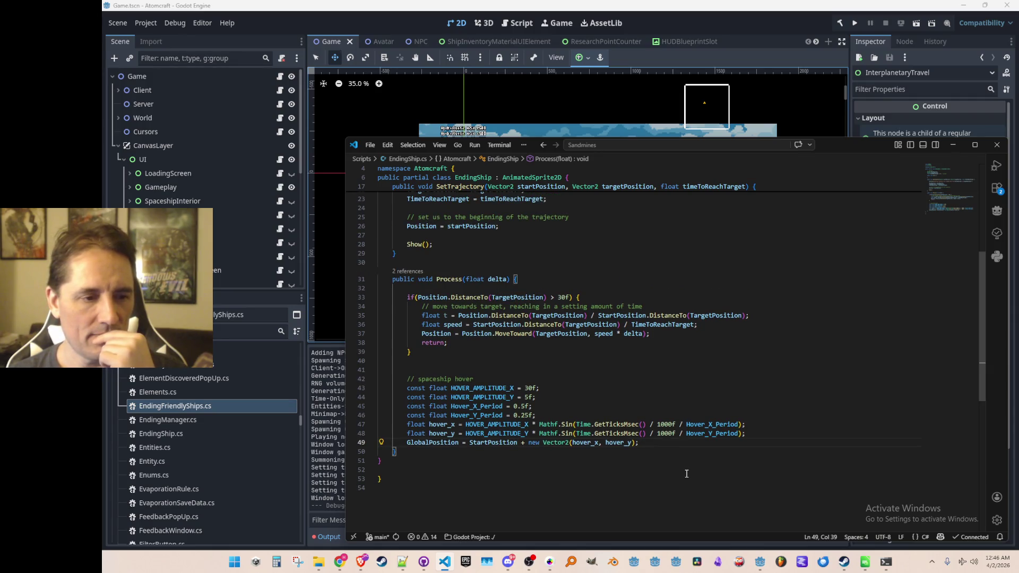
scroll(686, 473, down, 1)
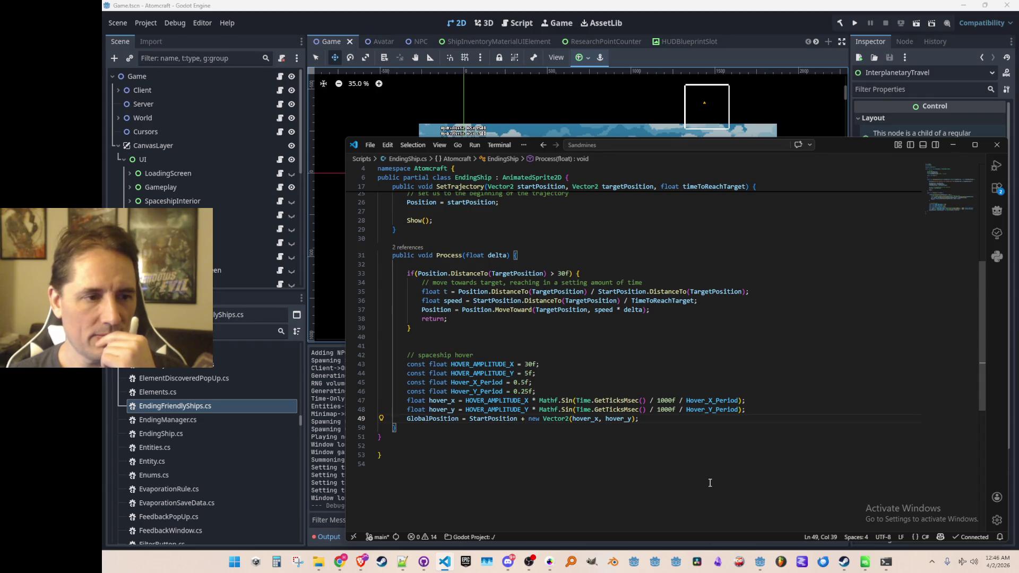
scroll(709, 483, up, 5)
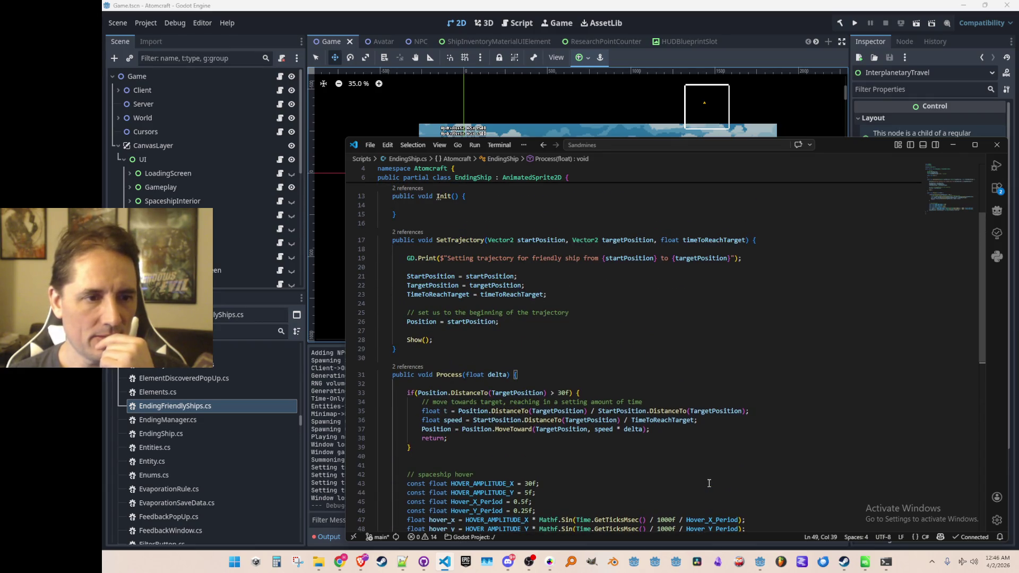
scroll(708, 483, down, 4)
click(427, 445)
scroll(748, 479, down, 1)
key(shift+Home)
key(BackSpace)
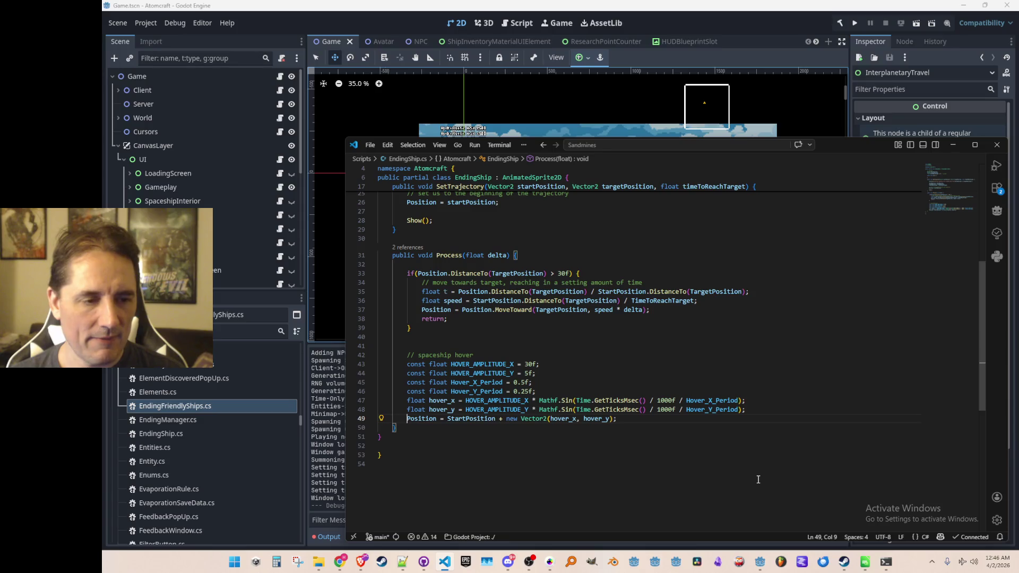
- Review Position use on the MoveToward line, then select the spaceship hover block
key(Up)
key(Up)
key(Up)
key(Up)
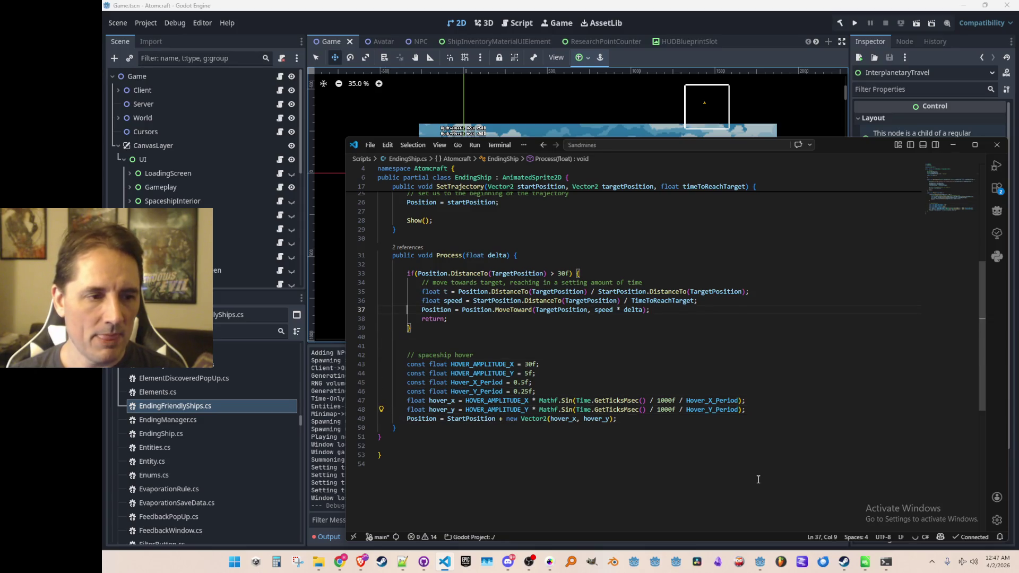
key(Home)
key(ctrl+shift+Right)
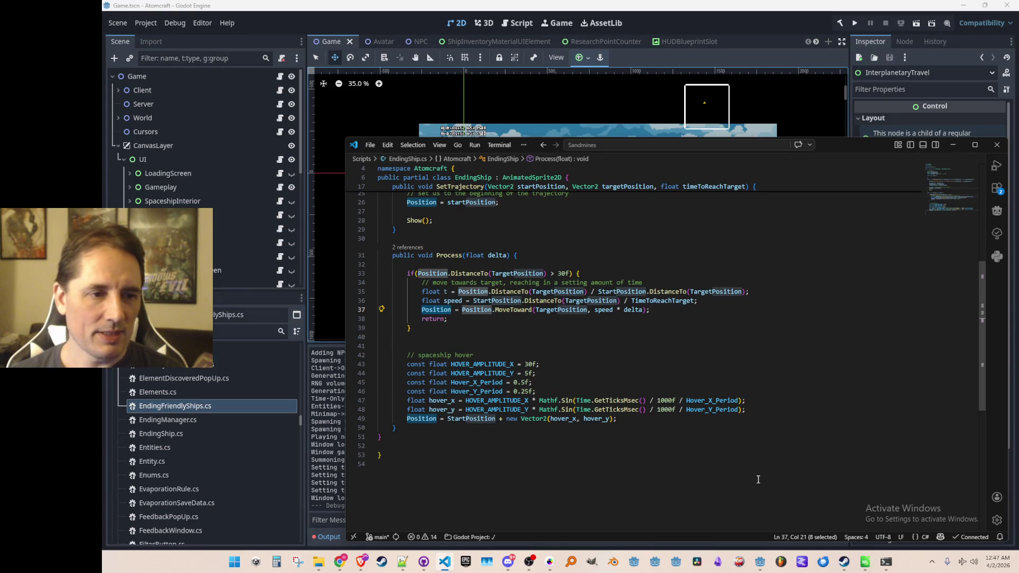
key(Up)
key(Up)
key(Up)
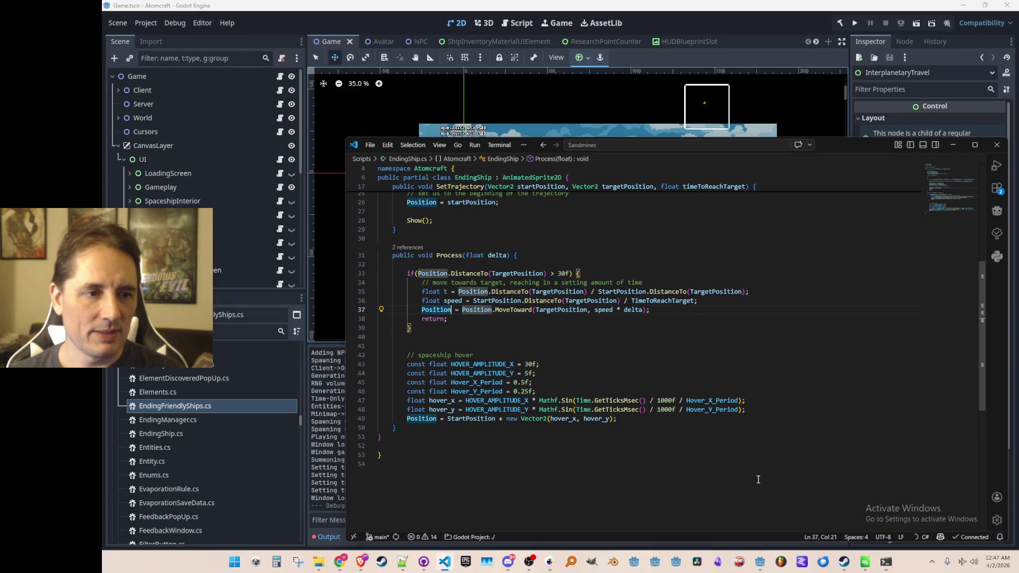
key(Down)
key(Down)
key(Down)
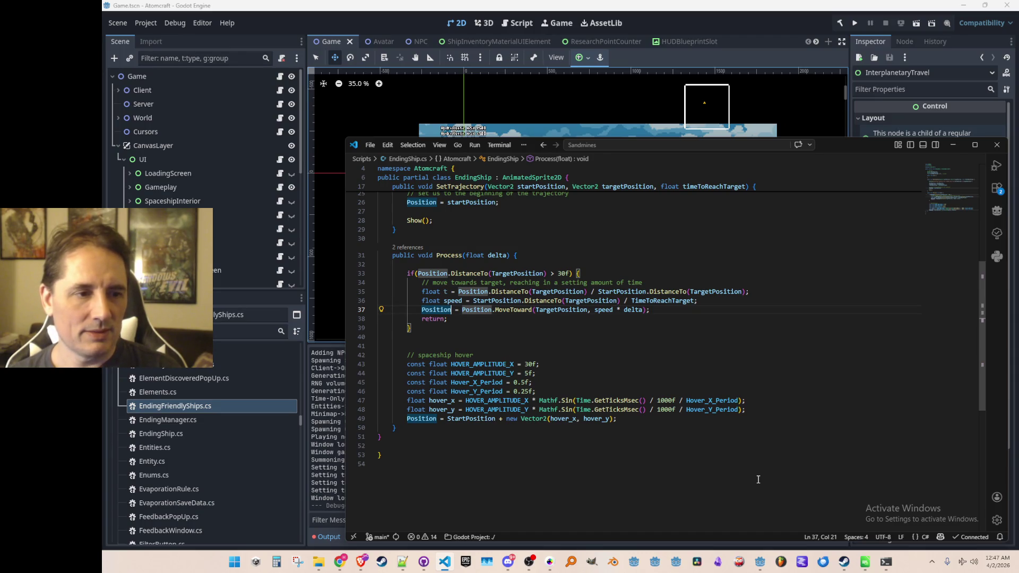
key(Down)
key(Down)
key(Down)
key(Home)
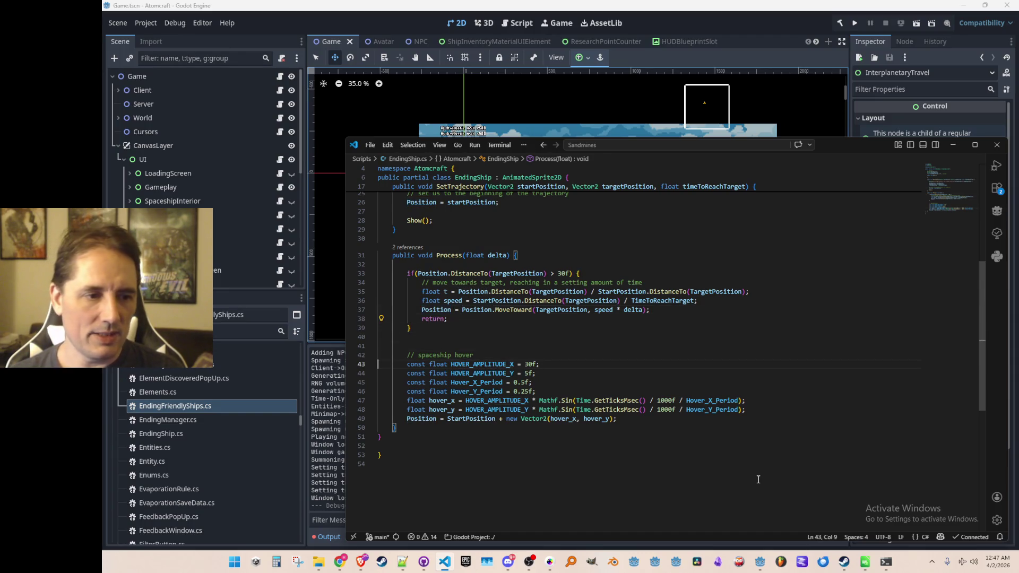
key(Up)
key(Home)
key(shift+Down)
key(shift+Down)
key(shift+Down)
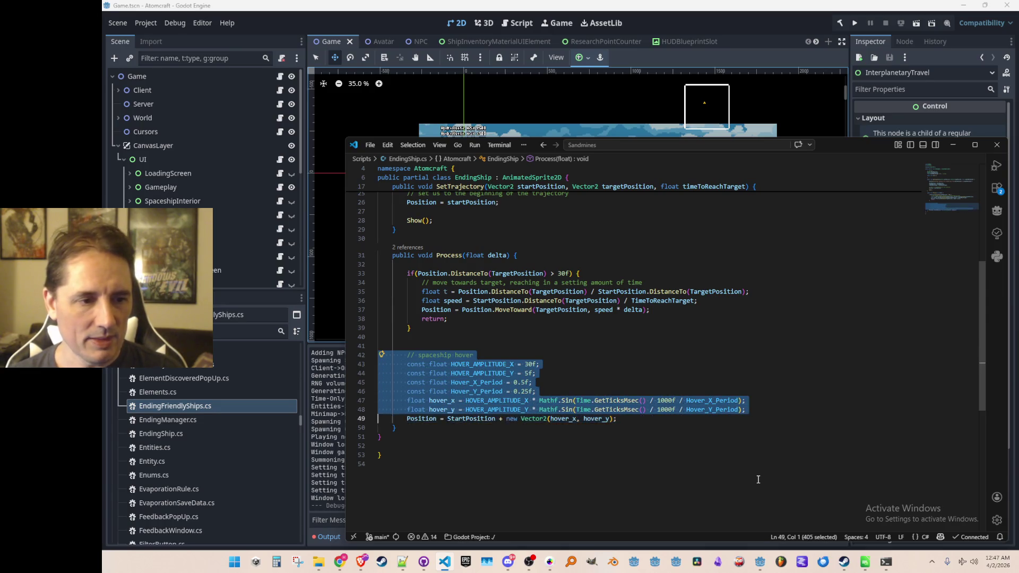
- Move the hover block above the distance check and declare a Vector2 hoverOffset
key(ctrl+x)
key(Up)
key(Up)
key(Up)
key(ctrl+v)
key(Up)
key(End)
key(Return)
text(Vector2 hoverOffset)
key(Tab)
key(Down)
key(Down)
key(Down)
scroll(757, 400, down, 2)
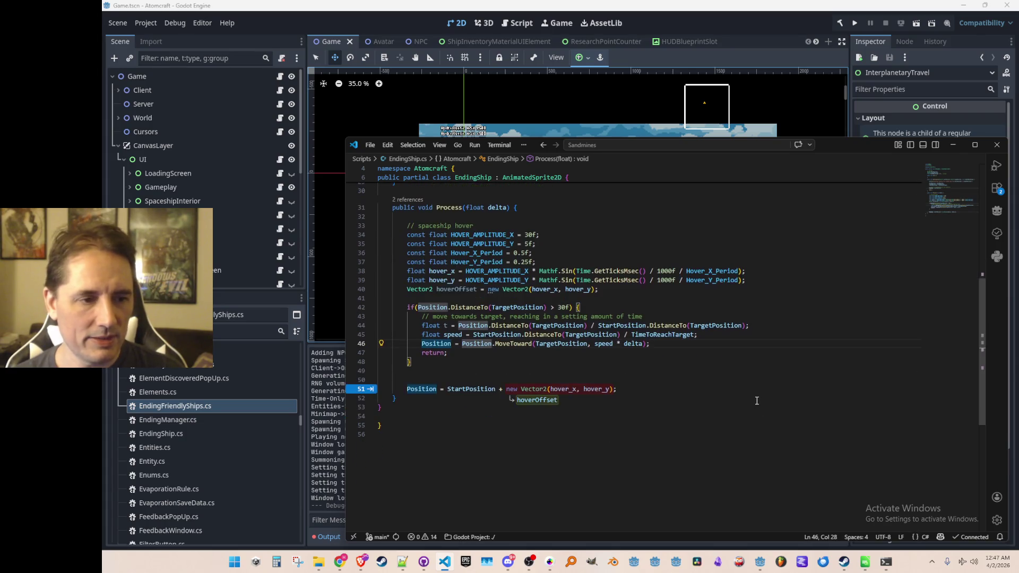
key(Tab)
key(Tab)
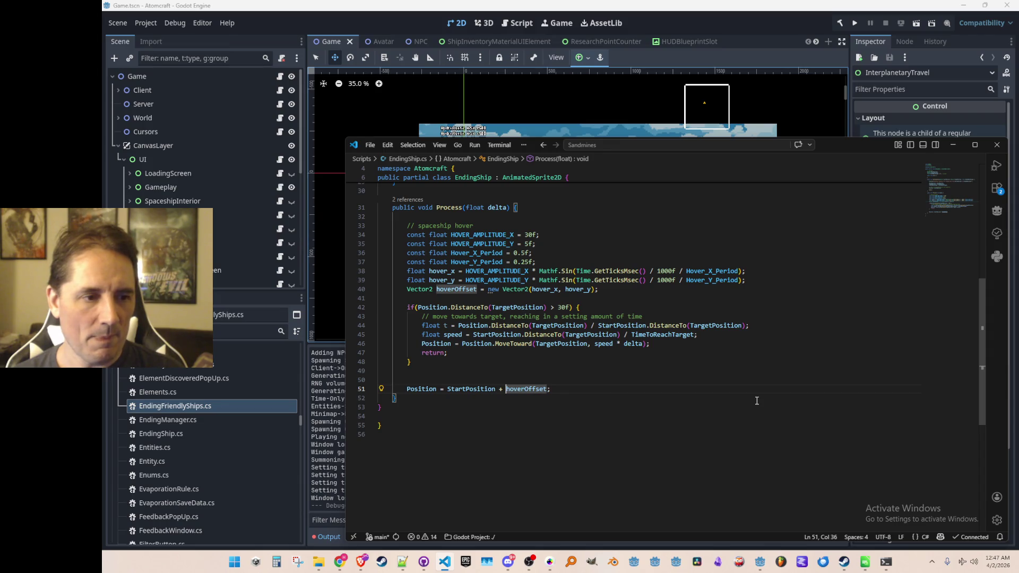
- Append + hoverOffset to the MoveToward line and rewrite the StartPosition hover assignment
key(Up)
key(Up)
key(Up)
key(End)
text(+ hoverOffset)
key(Down)
key(Down)
key(Down)
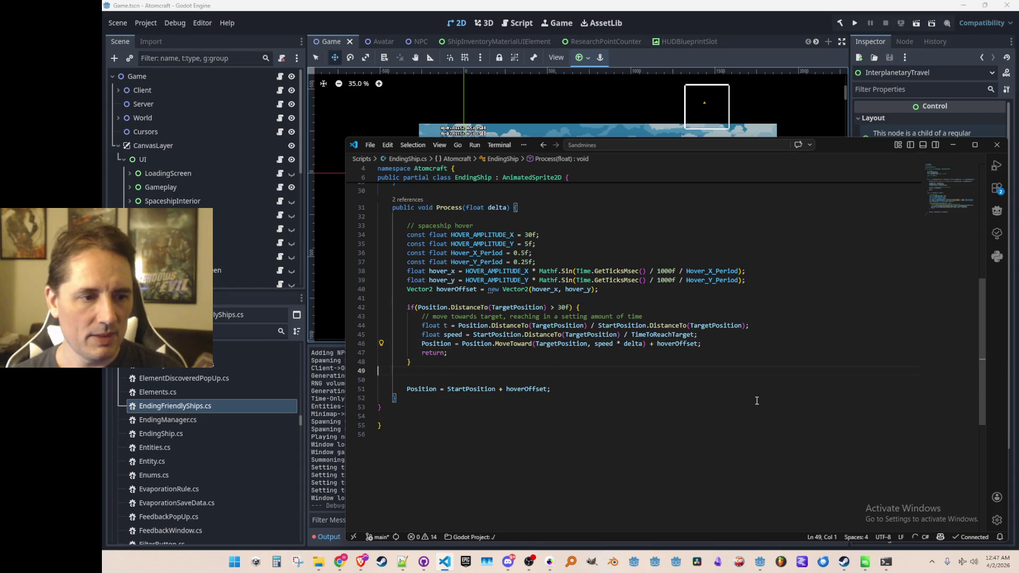
key(Home)
key(ctrl+Right)
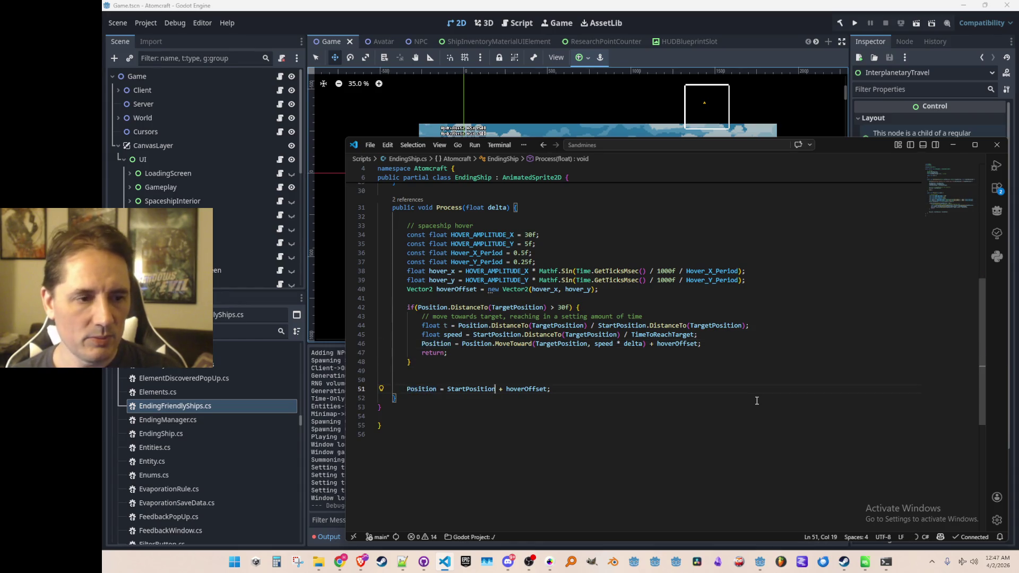
key(ctrl+Right)
key(ctrl+Right)
key(ctrl+Left)
key(ctrl+shift+Left)
key(ctrl+shift+Left)
key(BackSpace)
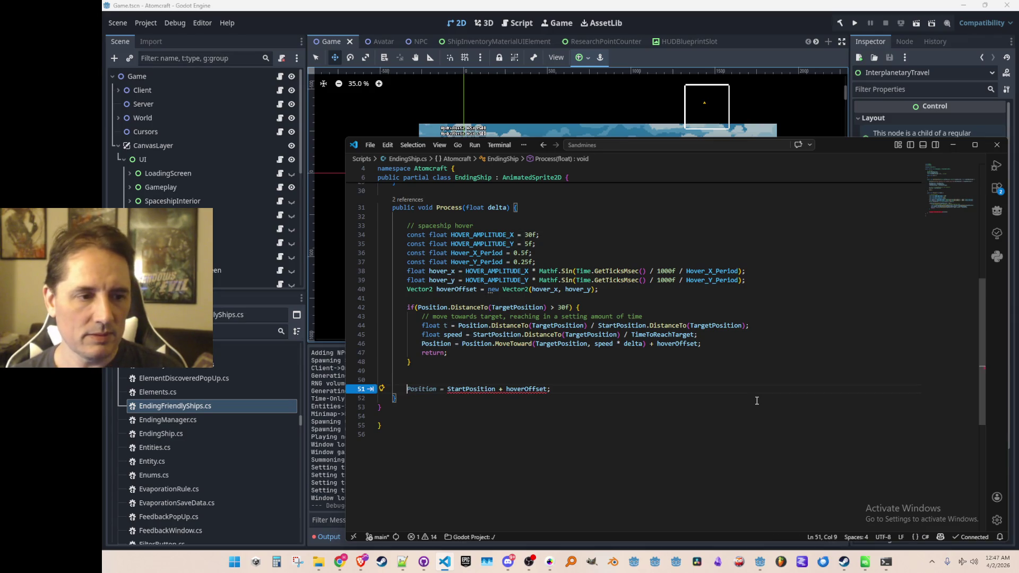
key(Tab)
- Turn the if block's end into an else branch containing the indented hover line
key(Up)
key(Up)
key(BackSpace)
key(Tab)
key(ctrl+shift+k)
key(ctrl+shift+k)
key(End)
key(Return)
text(})
key(Up)
key(Home)
key(Tab)
text(else {)
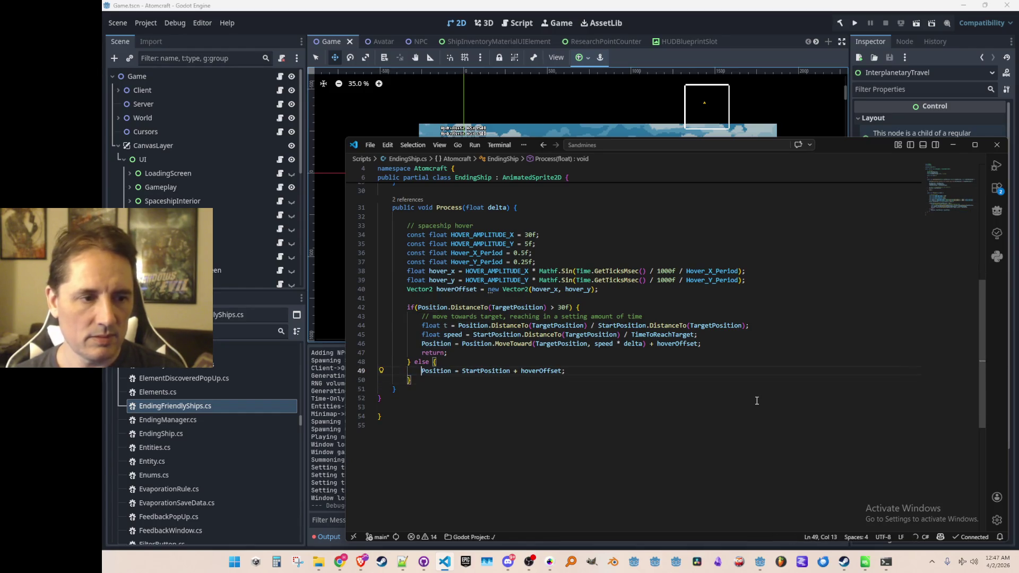
key(Up)
key(Up)
key(Up)
key(Home)
key(Home)
key(Up)
- Add a blank line after TimeToReachTarget = 3f on line 11
scroll(727, 386, up, 1)
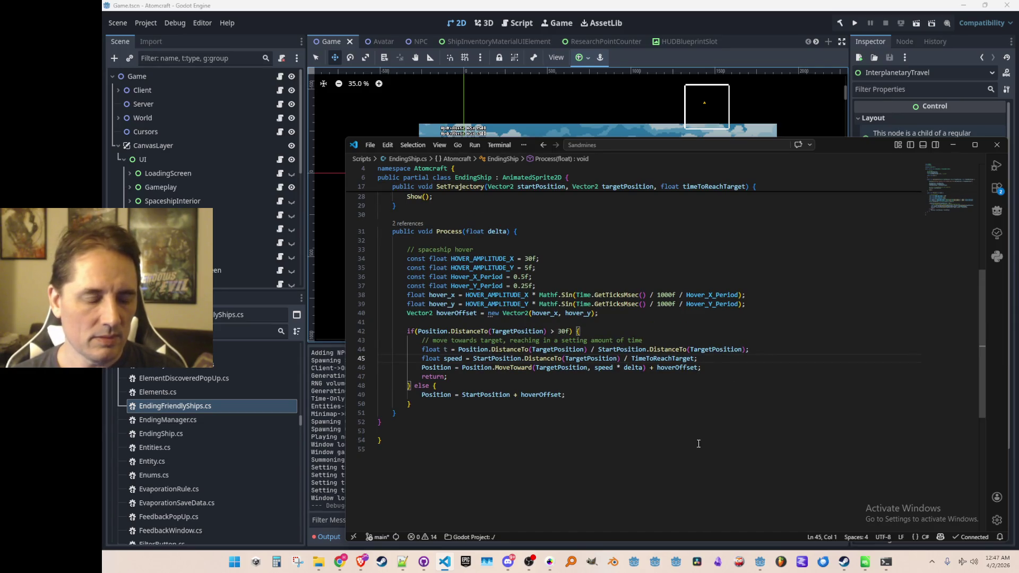
scroll(661, 457, up, 1)
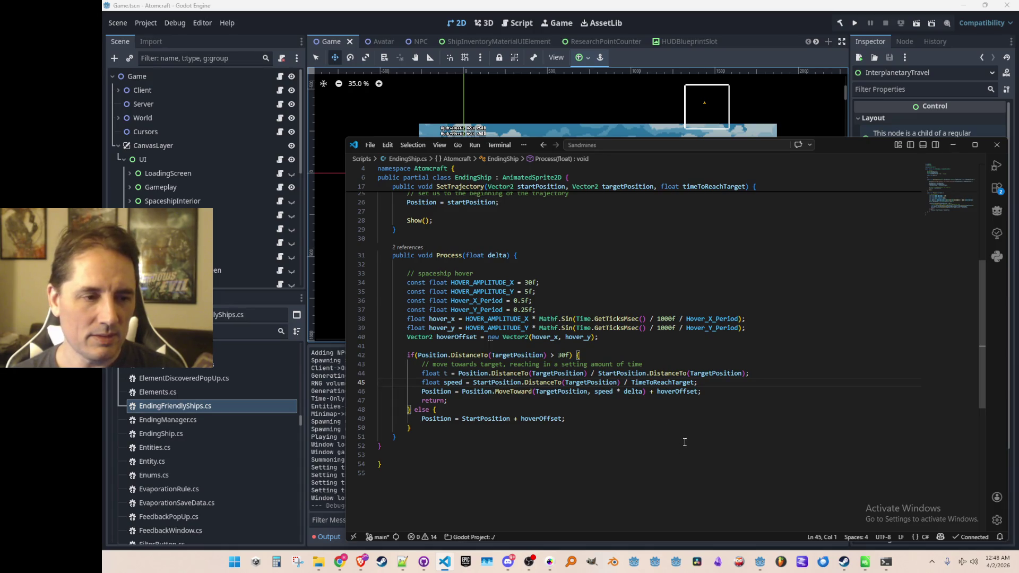
scroll(552, 436, up, 8)
click(721, 290)
key(Return)
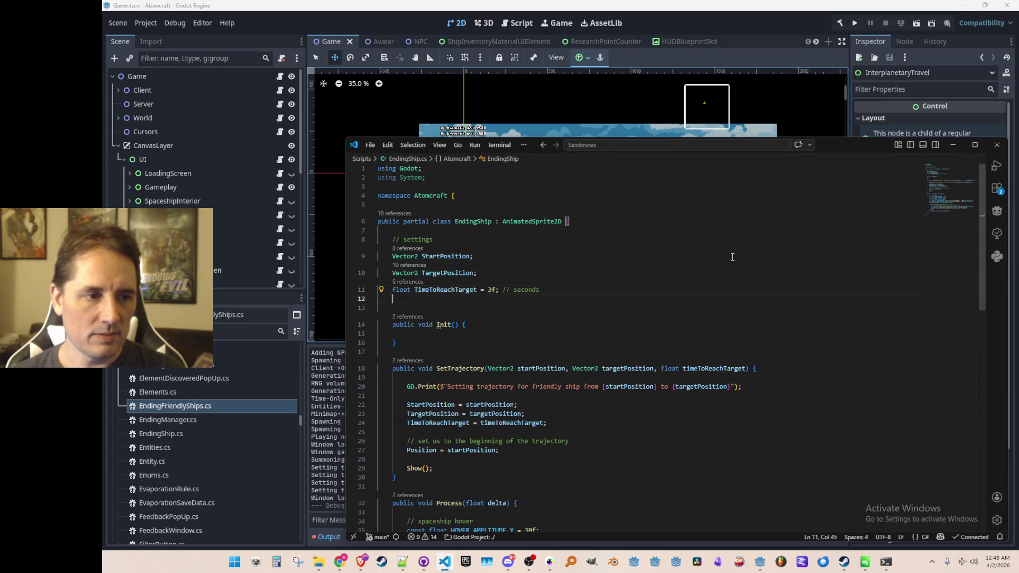
- Declare a Vector2 BasePosition field, trimming its suggested comment to end at 'offset'
key(Return)
text(Vector2 B)
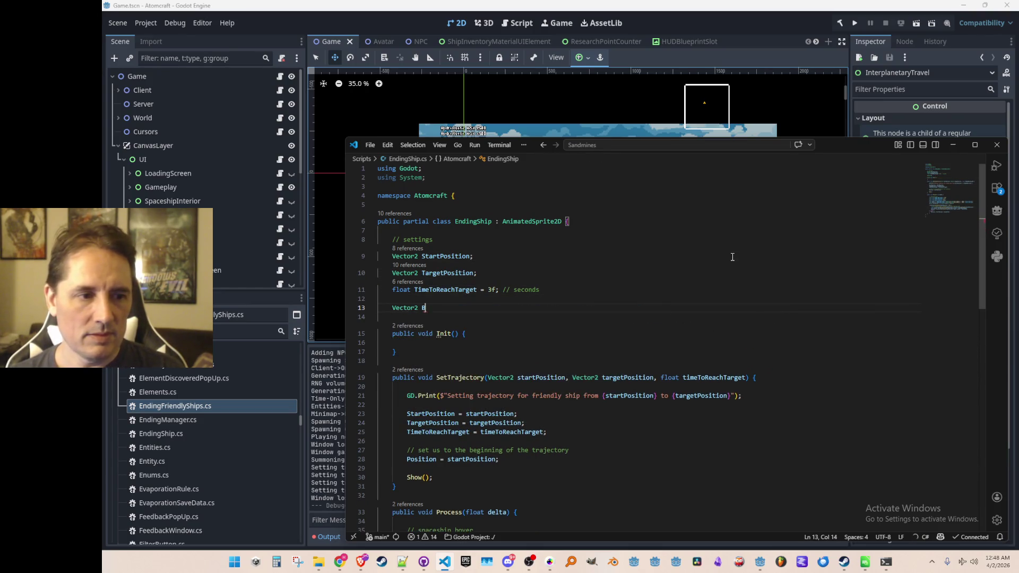
text(asePosition;)
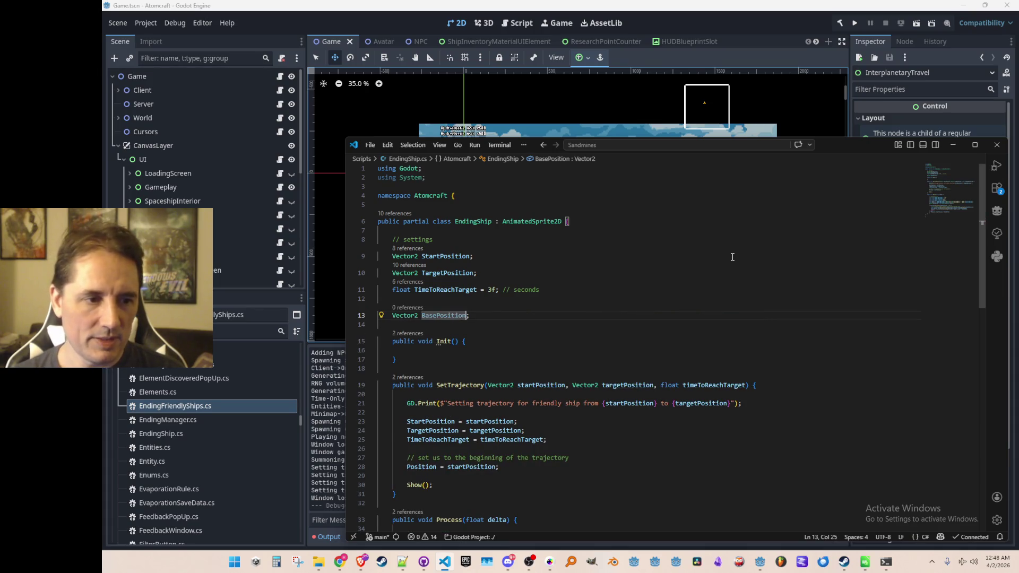
text( //)
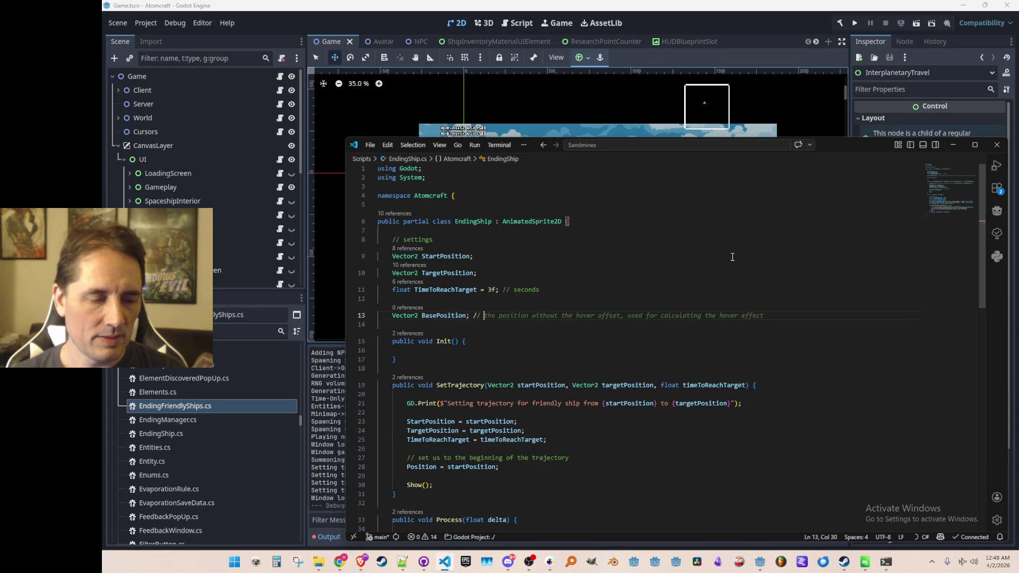
key(Tab)
key(Home)
key(Right)
key(Right)
key(Right)
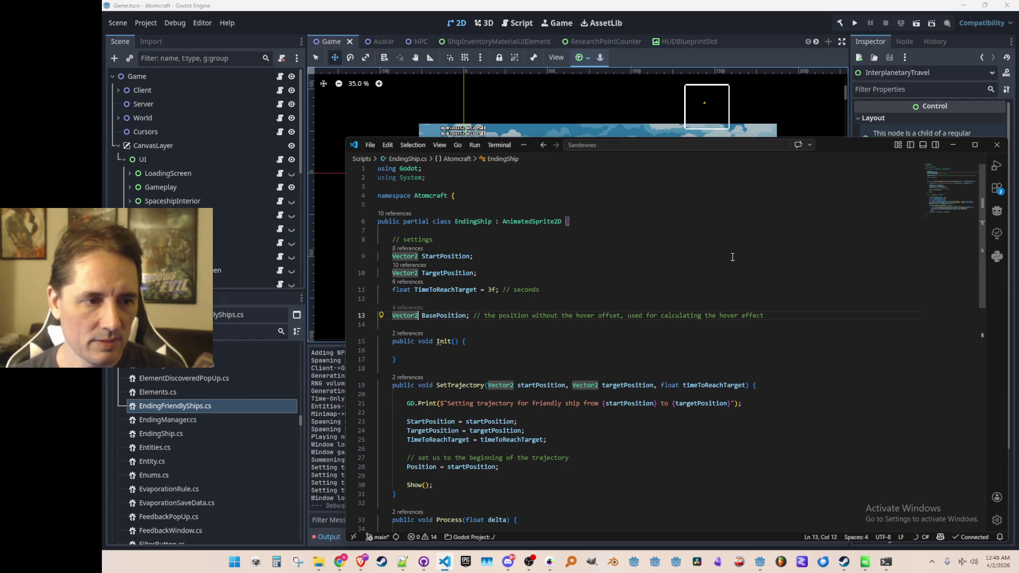
key(Right)
key(Right)
key(Right)
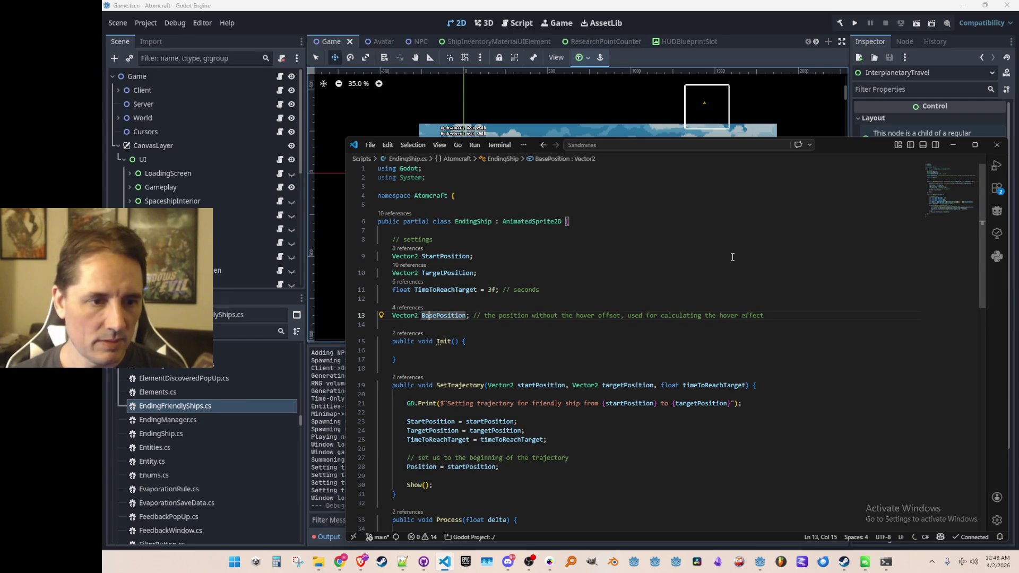
key(ctrl+Right)
key(ctrl+Right)
key(ctrl+Right)
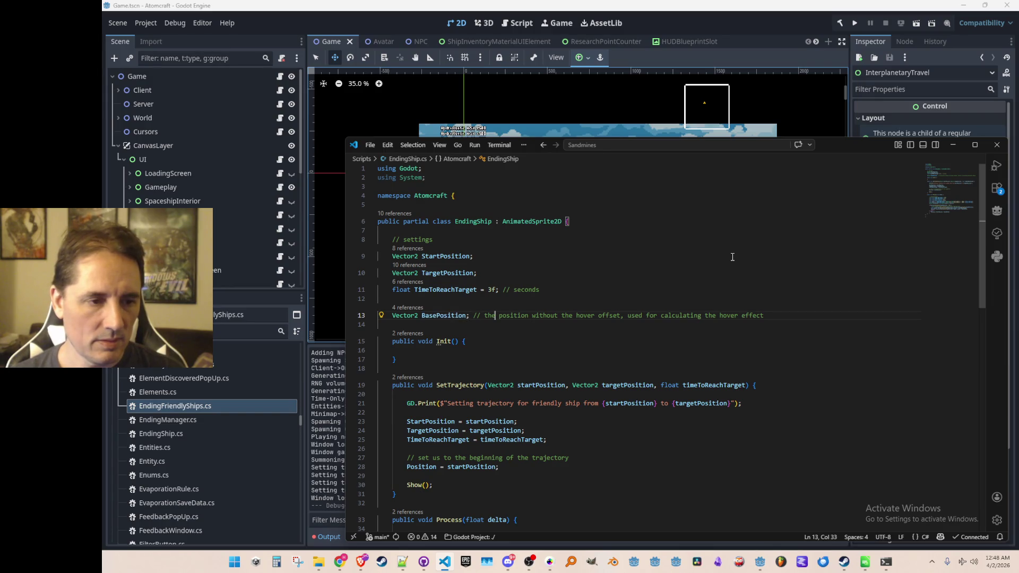
key(shift+End)
key(Delete)
key(Down)
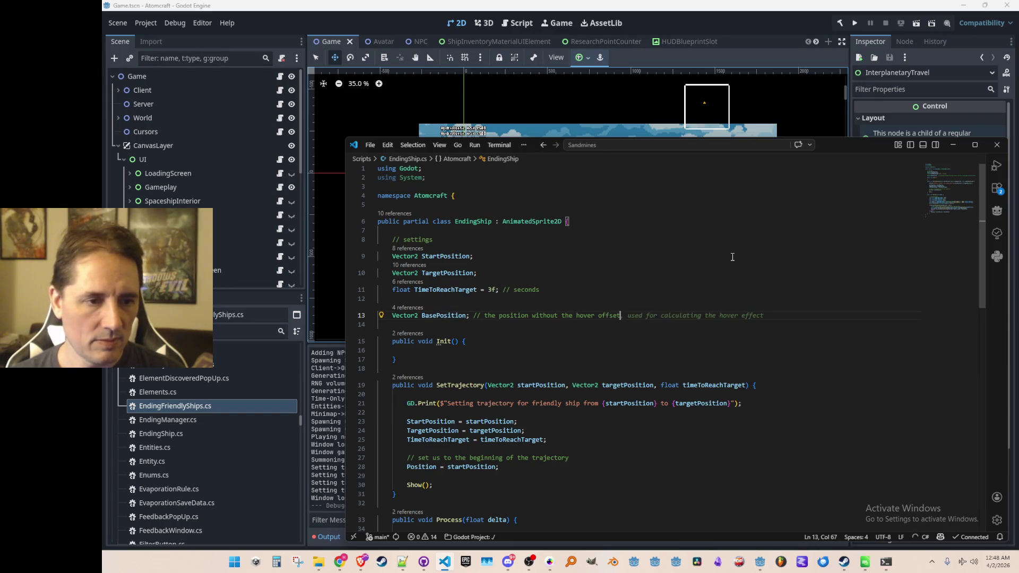
- In SetTrajectory, also set BasePosition to the start position
scroll(724, 256, down, 7)
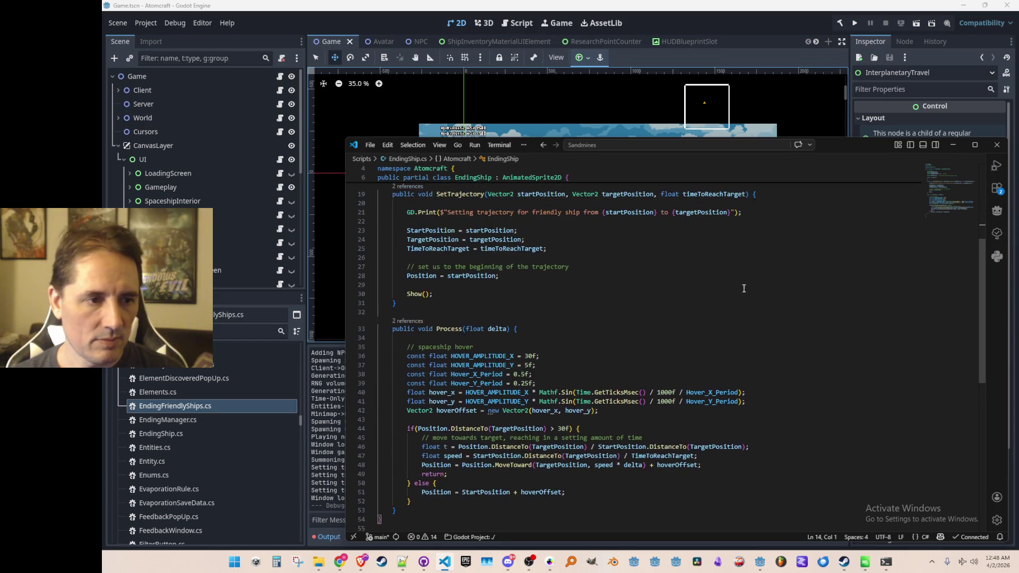
click(743, 277)
key(Return)
key(Tab)
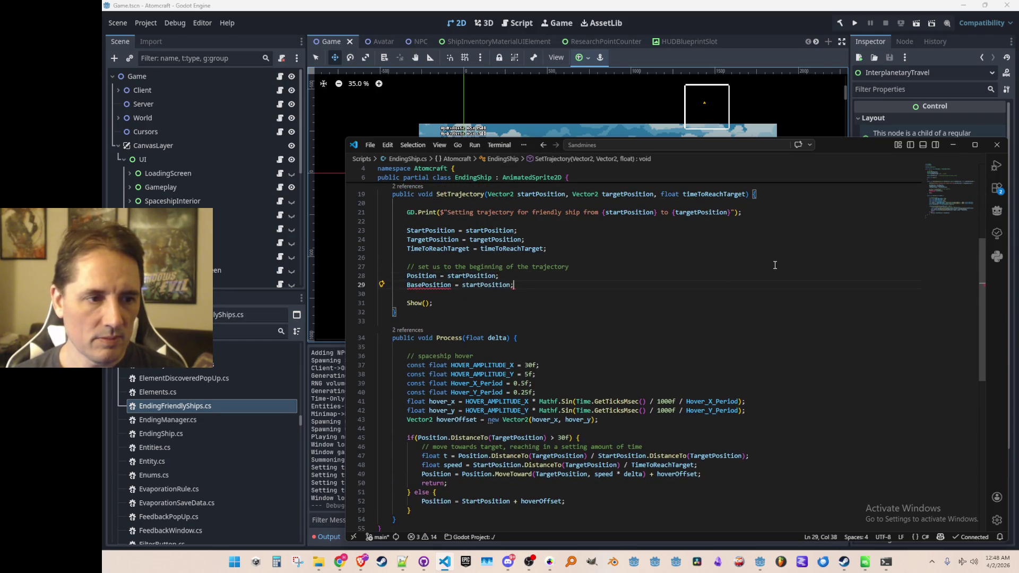
- Make Process measure distance from BasePosition and move BasePosition toward the target
scroll(763, 322, down, 4)
click(451, 342)
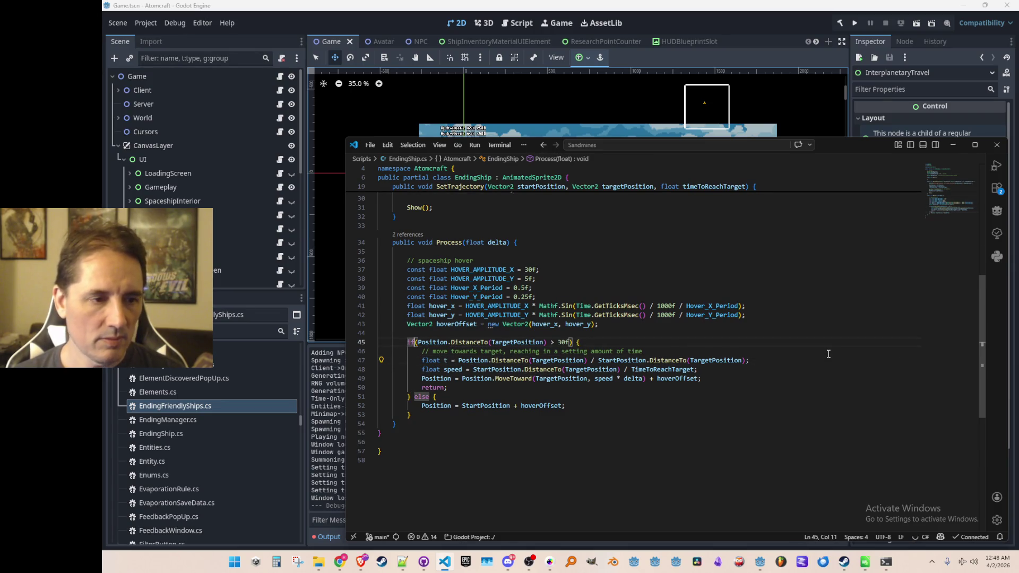
key(Tab)
key(Down)
key(Tab)
key(Down)
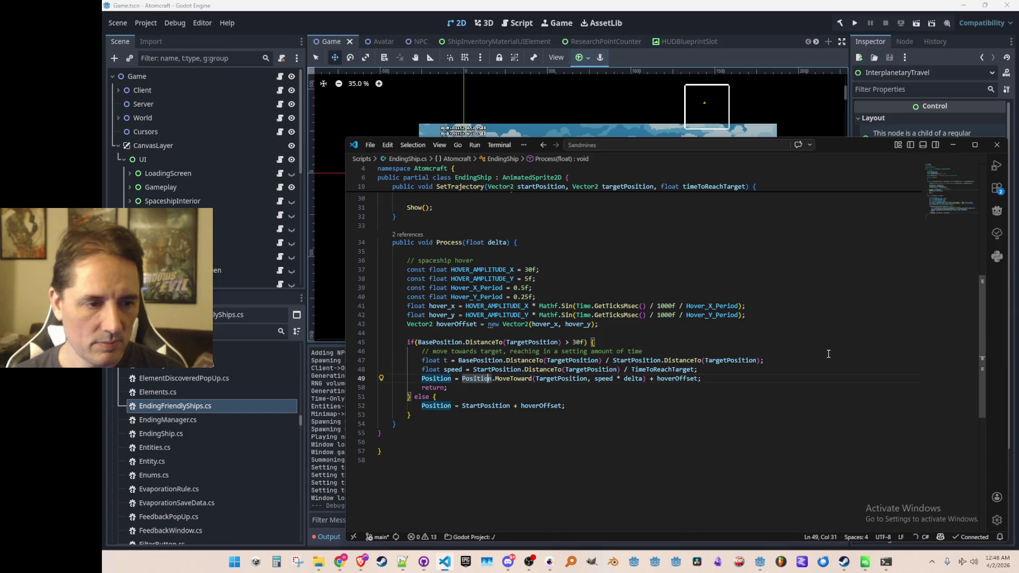
key(Tab)
key(Tab)
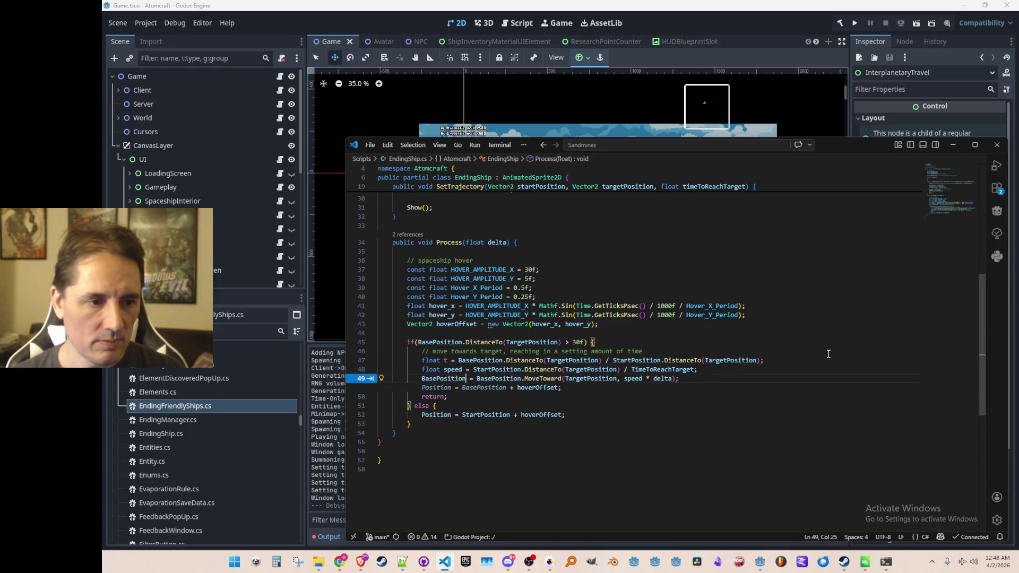
key(Tab)
- Remove the else branch from the movement code in Process
key(Down)
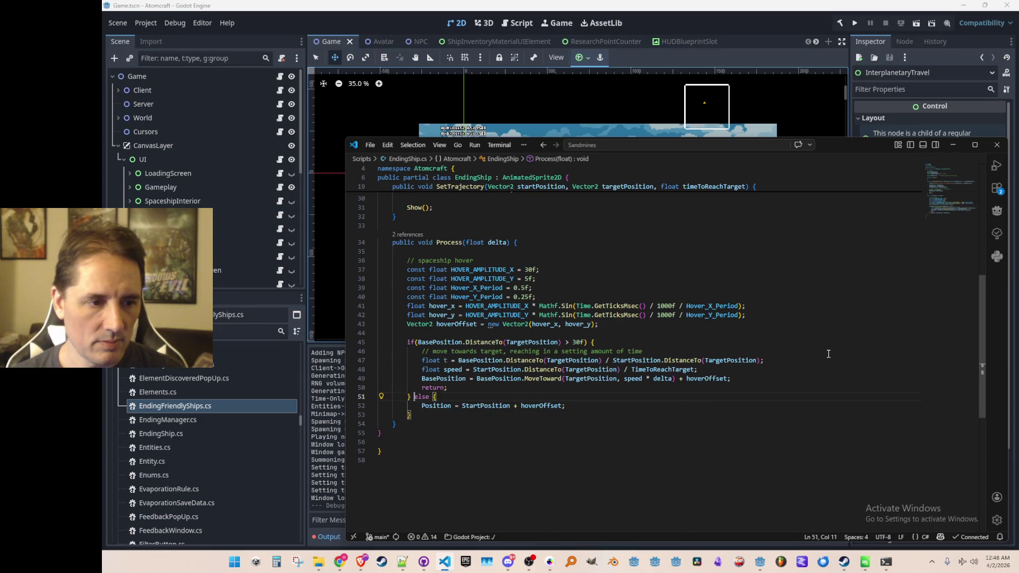
key(shift+End)
key(Delete)
key(Return)
key(Down)
key(End)
key(ctrl+Left)
key(ctrl+Left)
- Base the final position line on BasePosition instead of StartPosition and delete the leftover brace
key(ctrl+shift+Left)
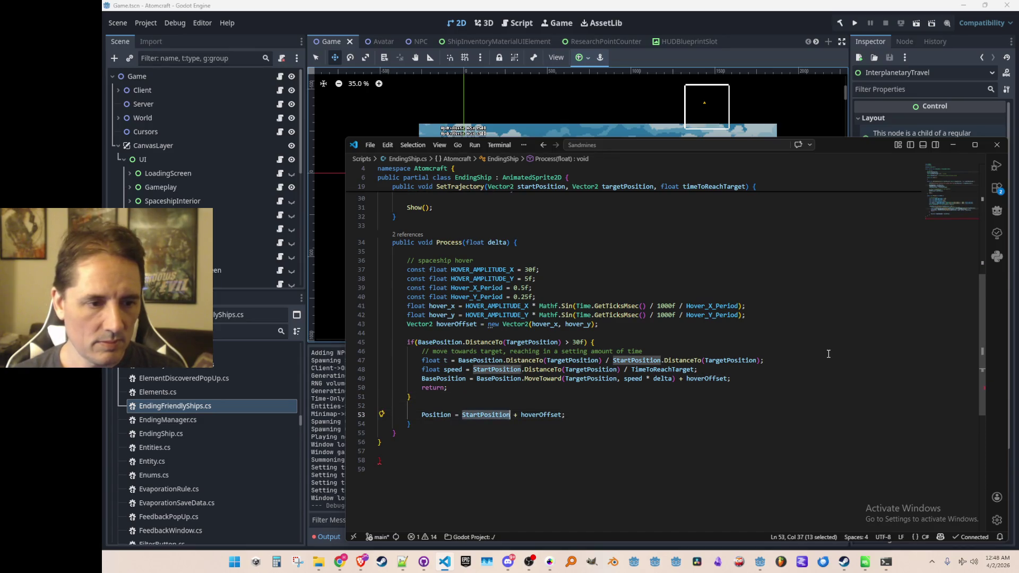
text(BasePosition)
key(Home)
key(Down)
key(ctrl+shift+k)
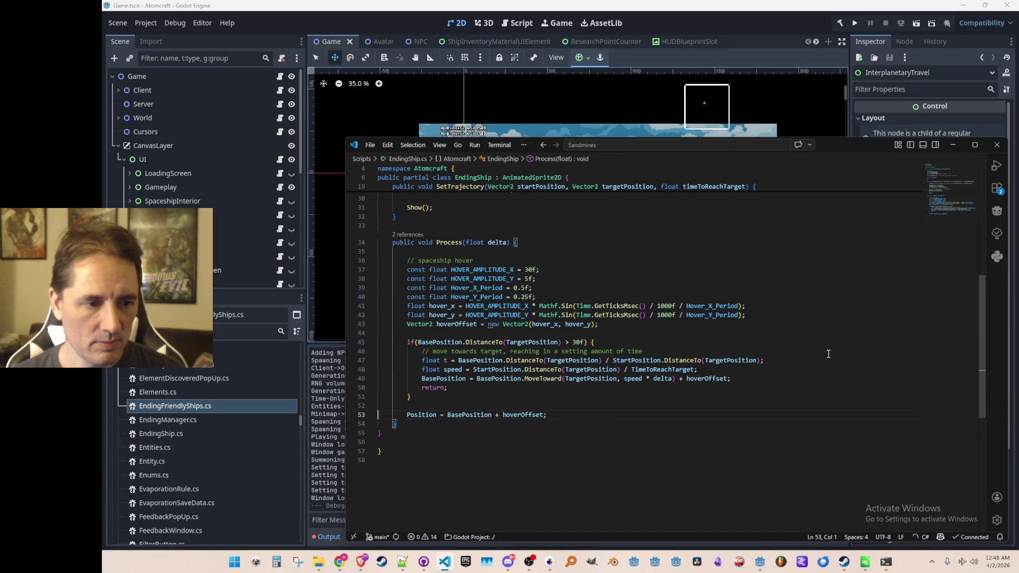
key(Up)
key(Up)
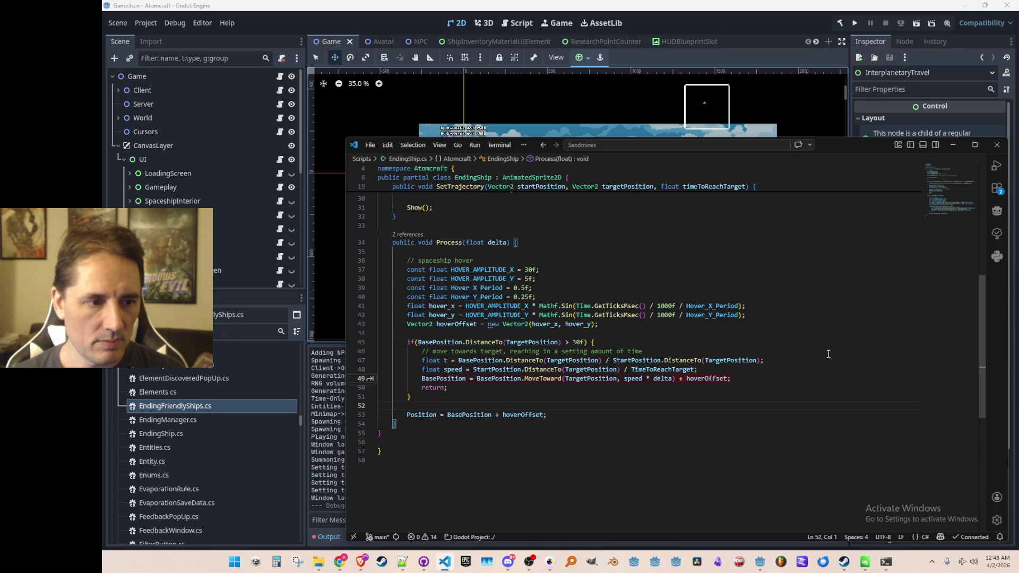
key(Up)
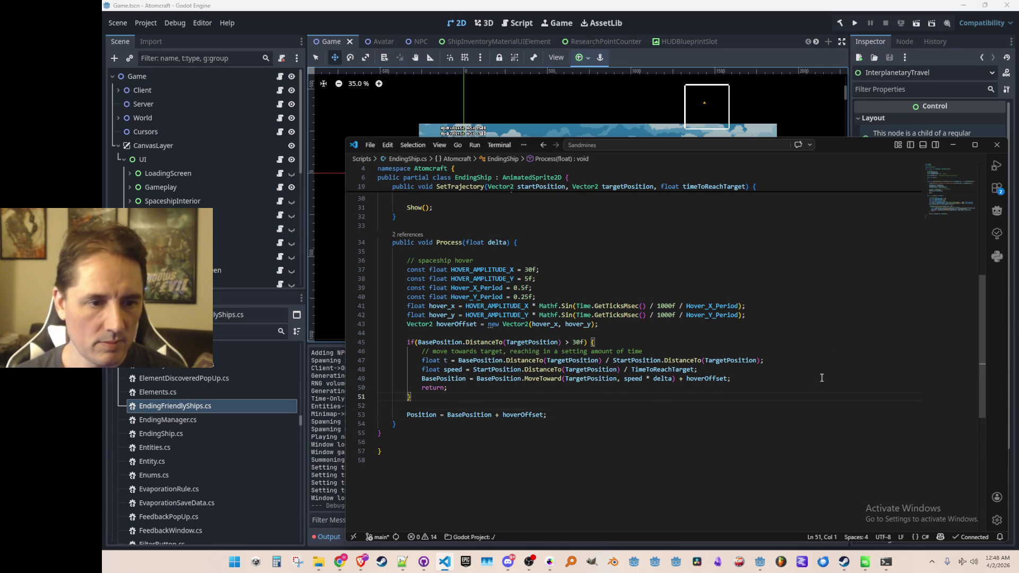
click(770, 377)
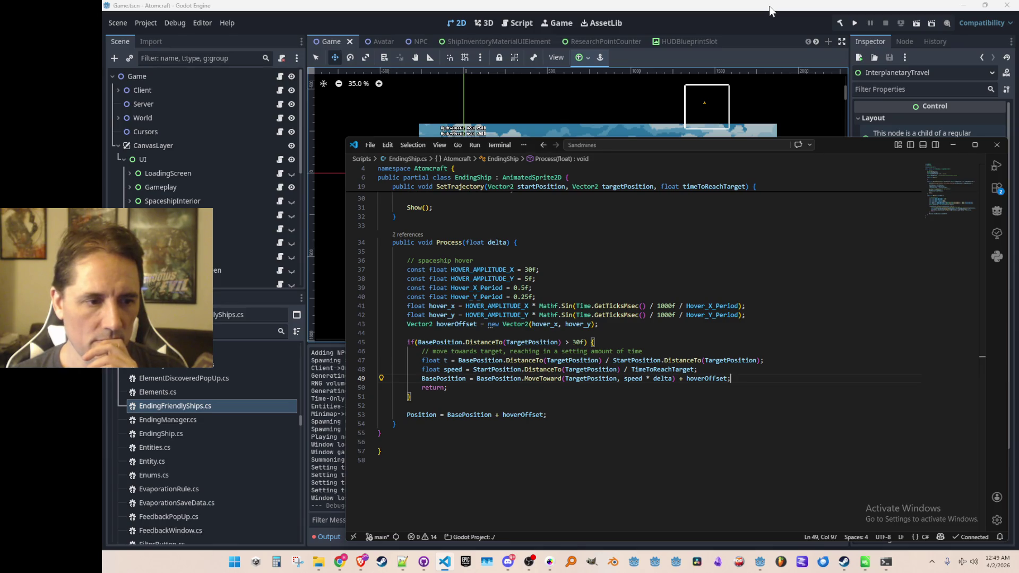
- Lower the arrival distance threshold from 30f to 0f, then return to Godot
click(808, 8)
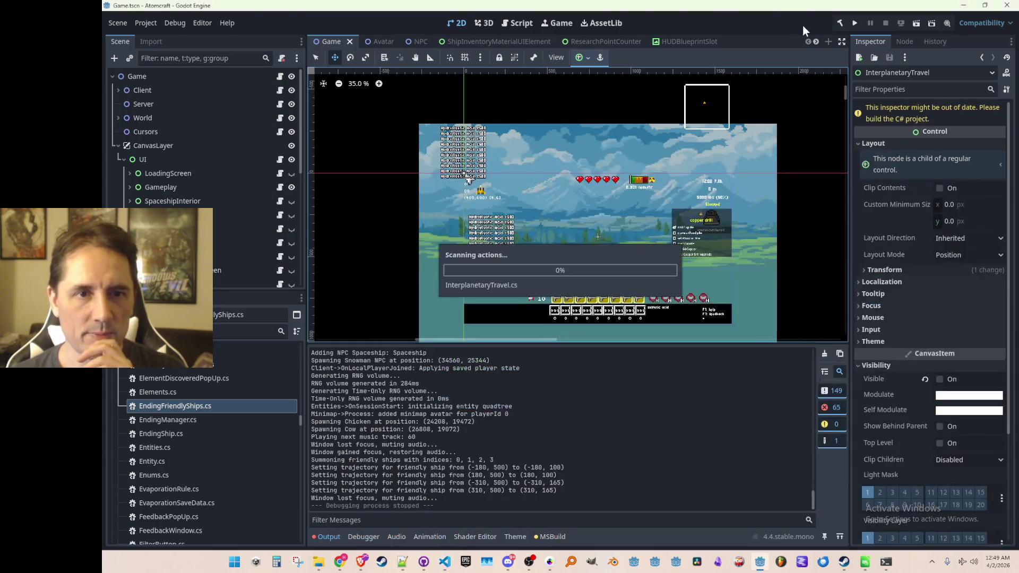
click(446, 564)
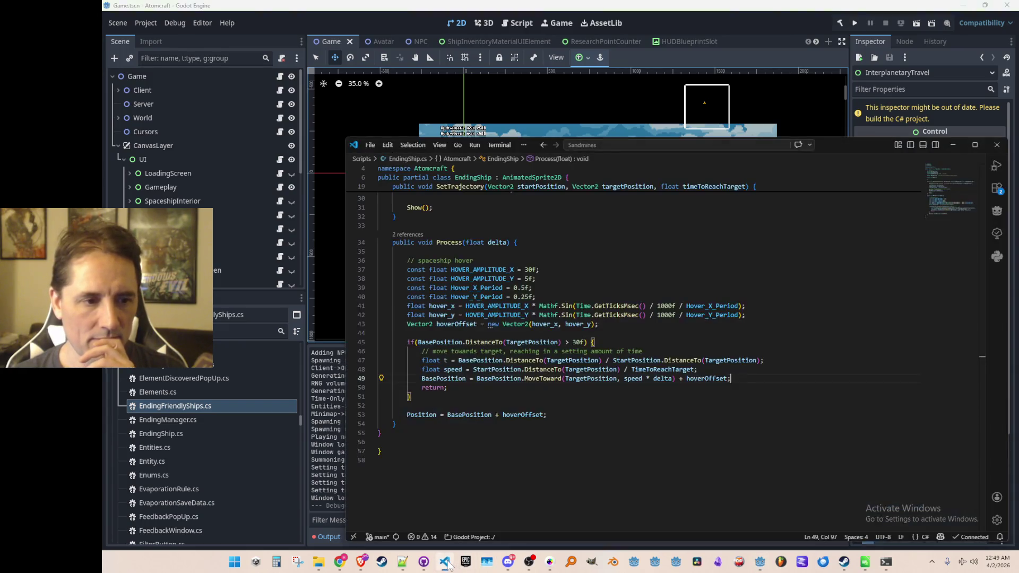
click(575, 343)
key(Delete)
key(Home)
key(Up)
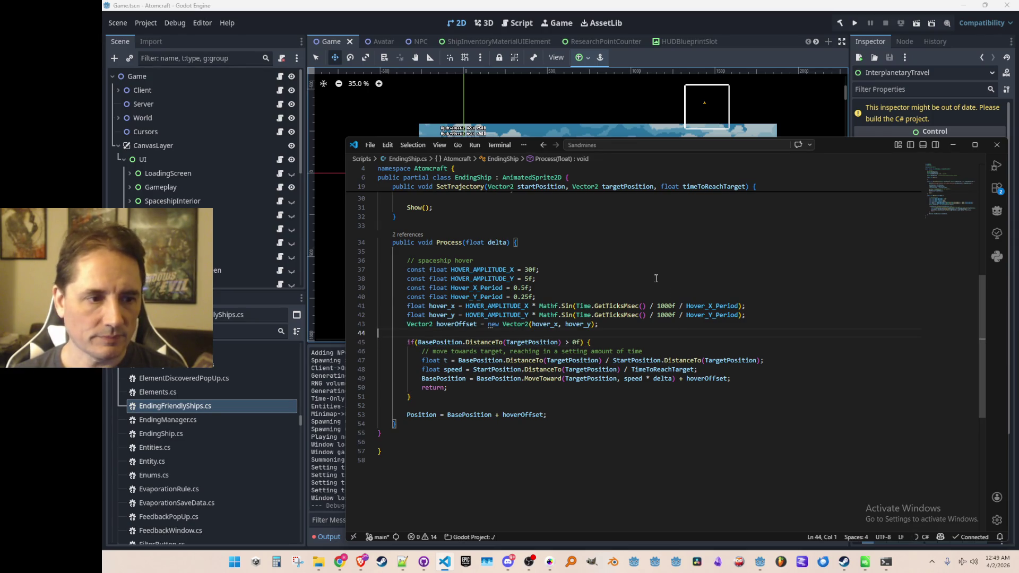
click(849, 27)
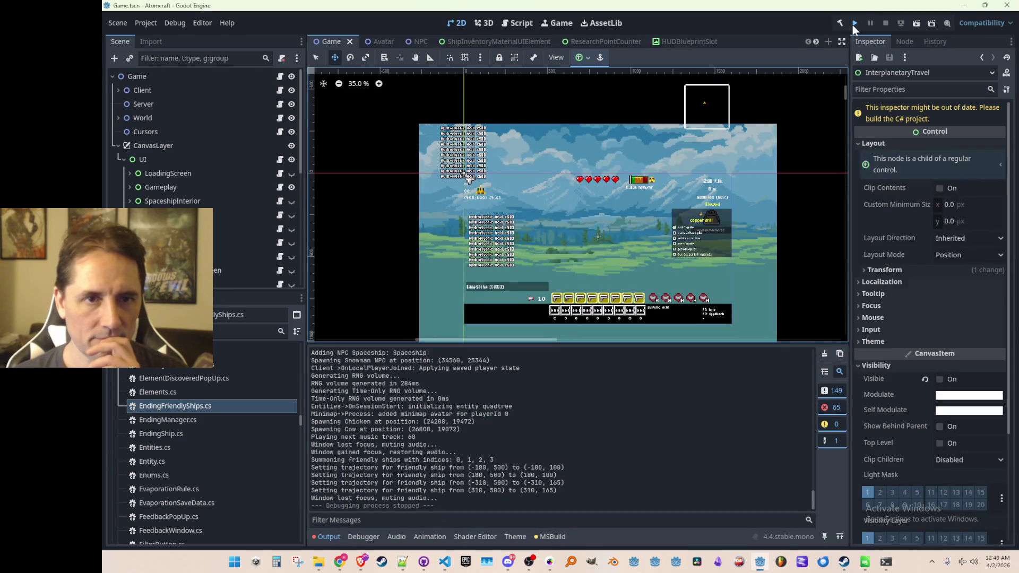
- Run the project, load a single-player game, board the spaceship, then stop the run
click(853, 23)
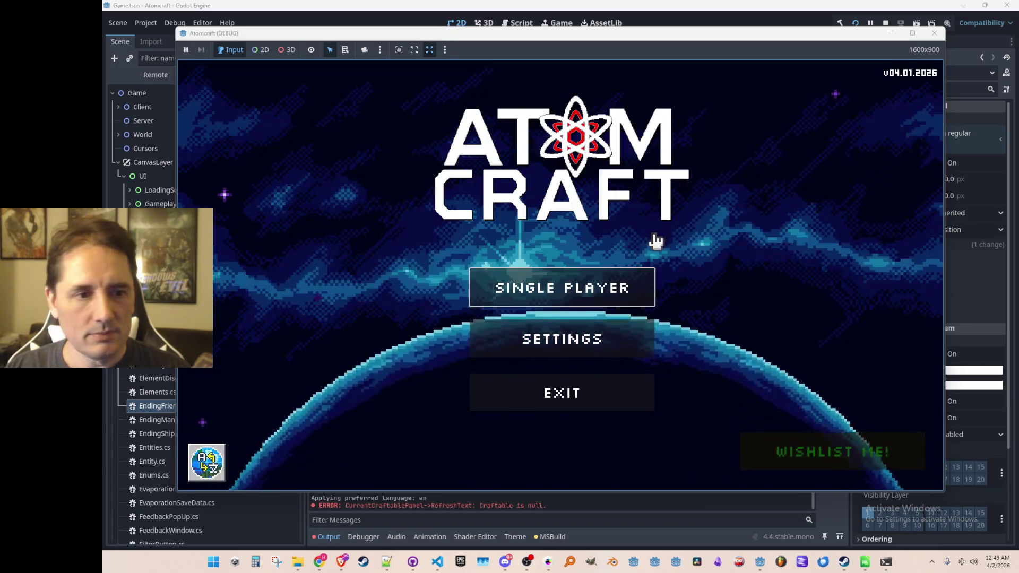
click(605, 286)
scroll(572, 264, down, 2)
scroll(572, 263, down, 1)
click(573, 318)
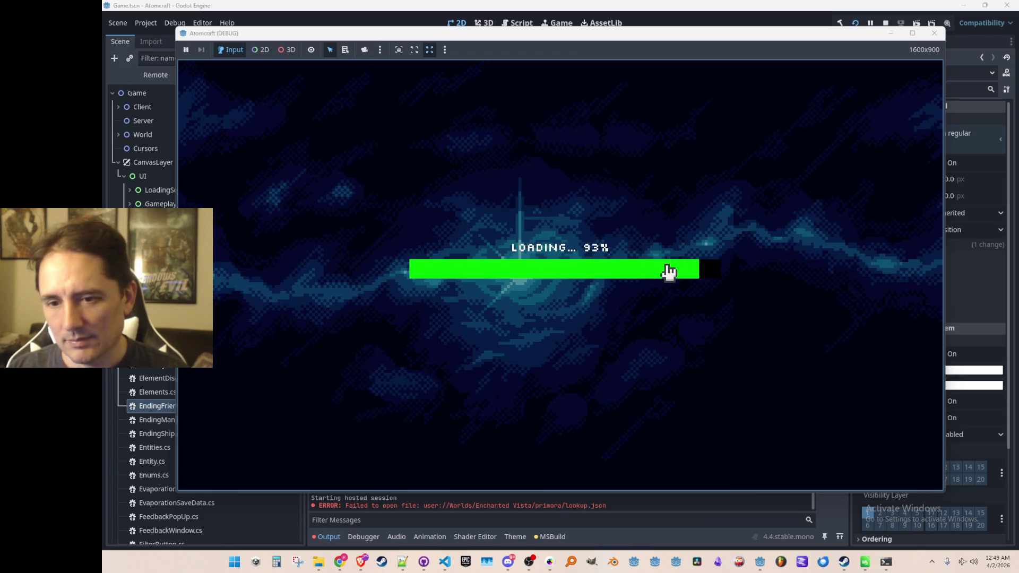
key(a)
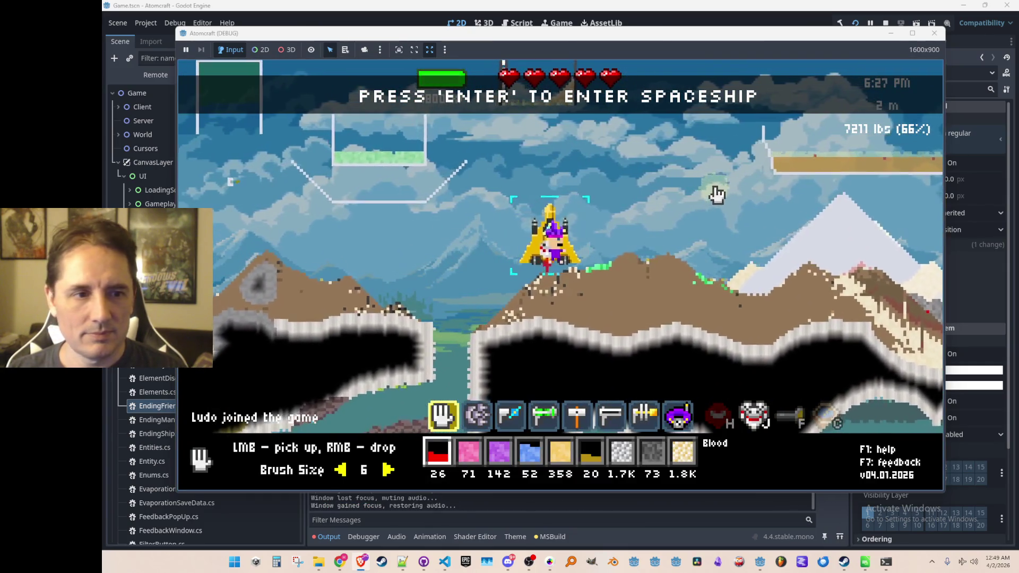
key(Return)
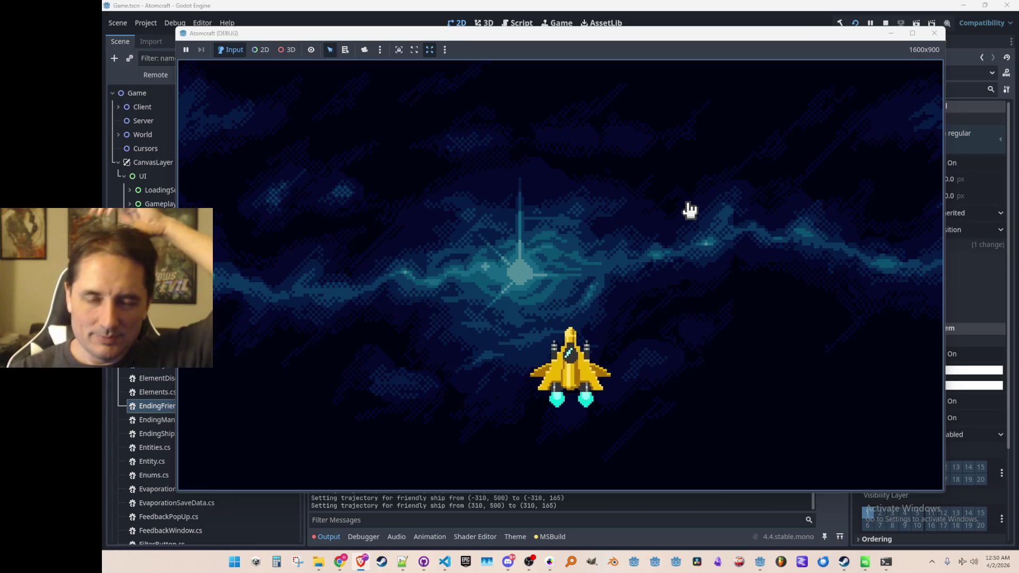
click(885, 24)
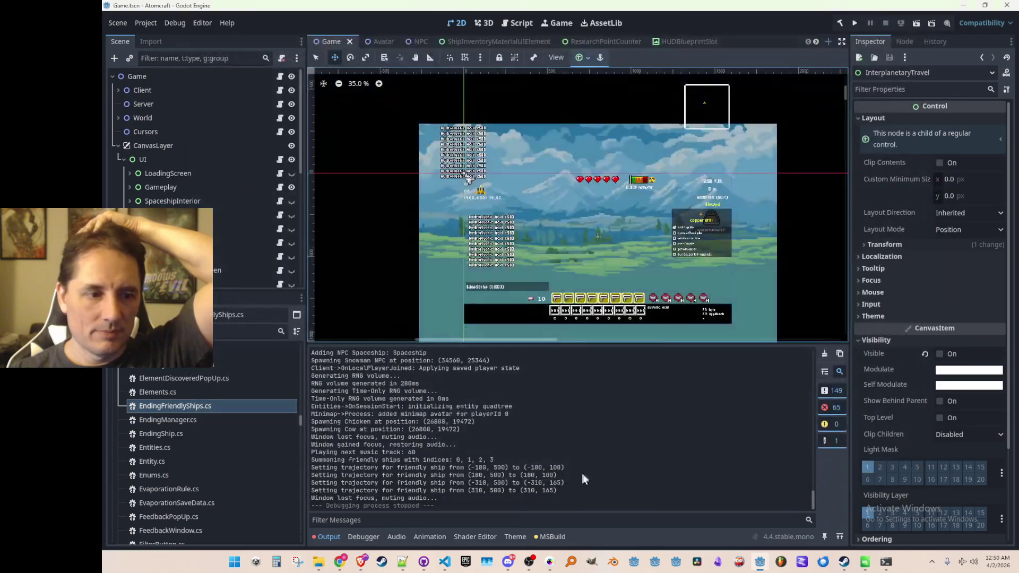
- Copy the Position = BasePosition + hoverOffset line into the moving branch of Process
click(445, 561)
scroll(629, 363, up, 2)
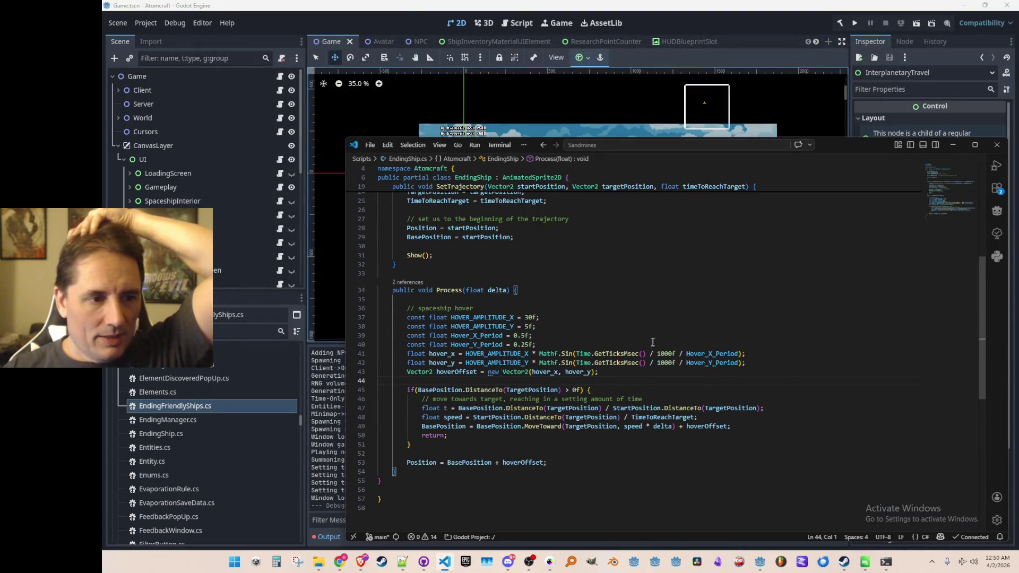
scroll(553, 285, down, 2)
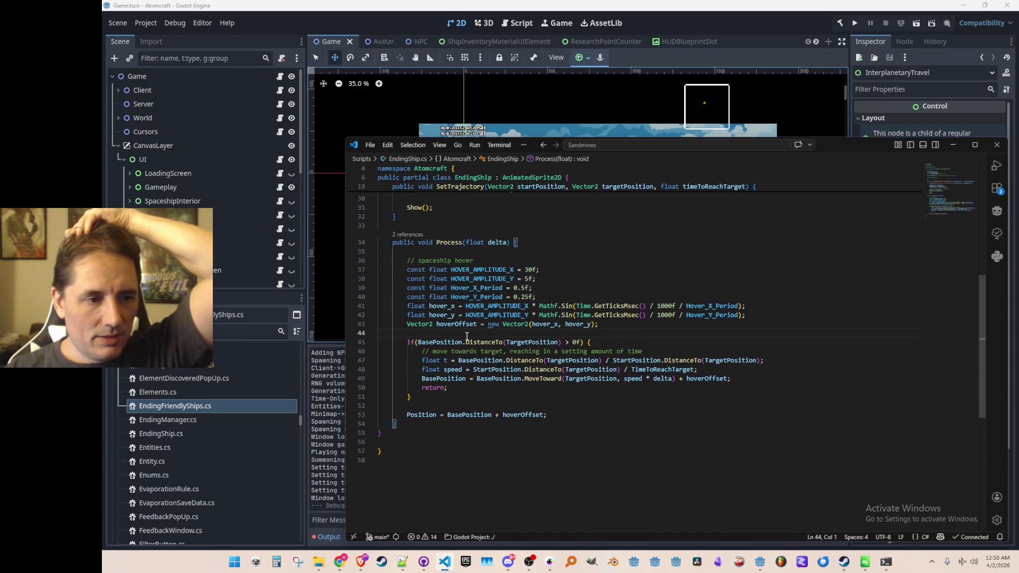
click(508, 390)
key(Up)
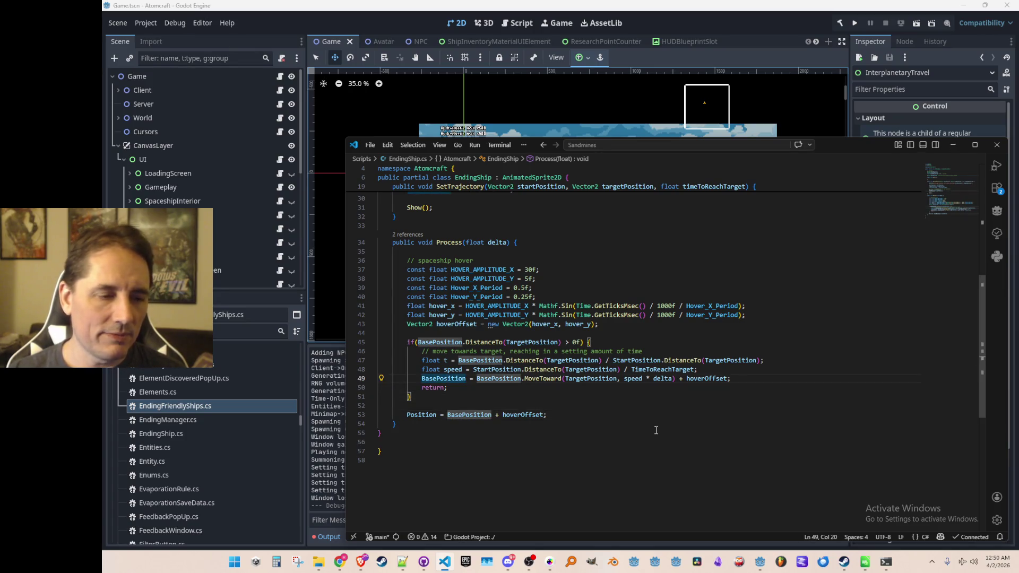
key(Down)
key(Down)
key(Down)
key(Home)
key(shift+End)
key(ctrl+c)
key(Up)
key(Up)
key(Up)
key(End)
key(Return)
key(ctrl+v)
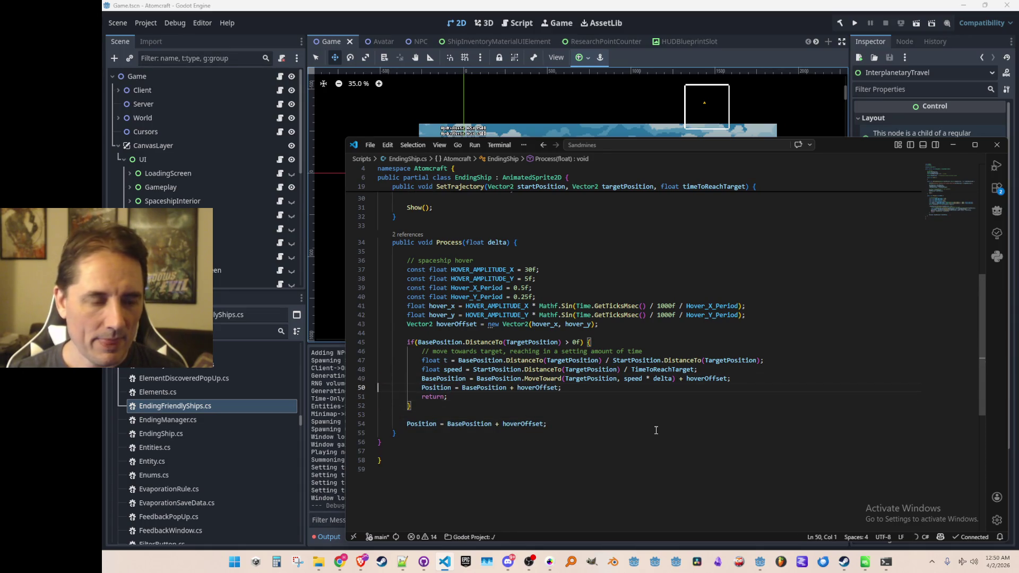
- Replace the return statement with an else block holding the final Position line
key(Down)
key(Down)
key(Up)
key(Home)
key(ctrl+shift+k)
key(End)
text(else)
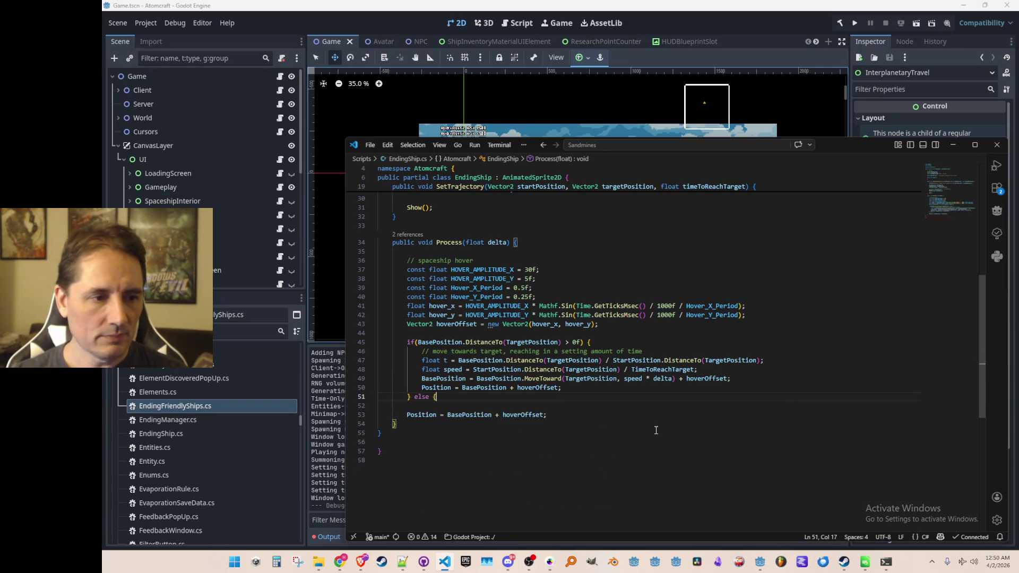
key(Down)
key(ctrl+shift+k)
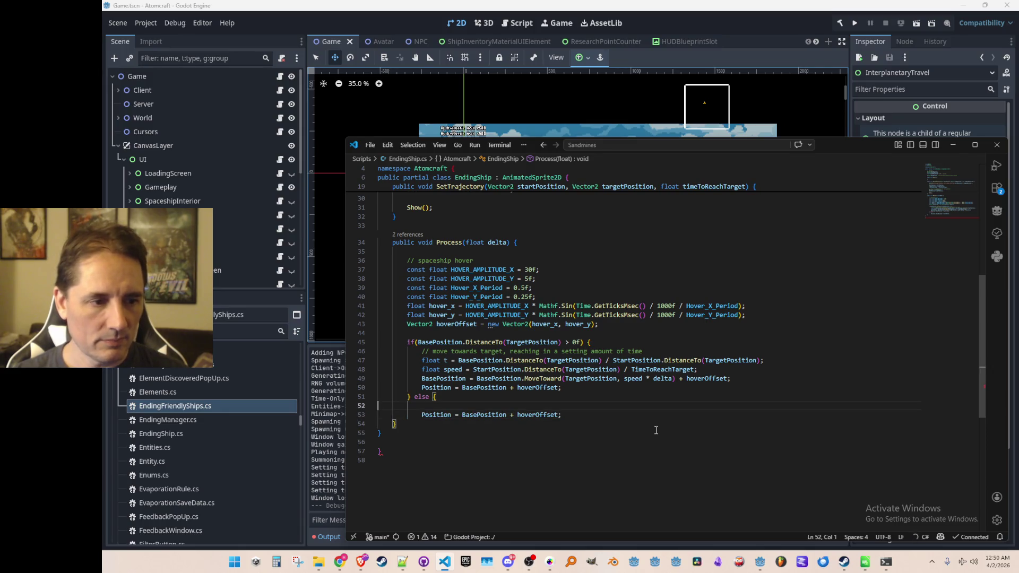
key(Tab)
key(End)
key(Return)
text(})
key(Up)
key(Up)
key(Up)
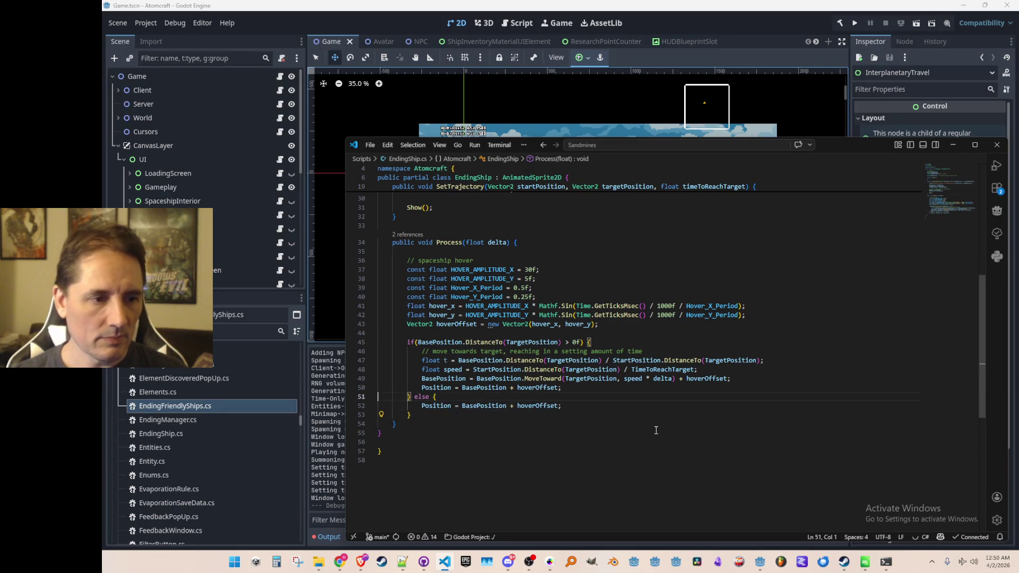
key(Home)
click(633, 452)
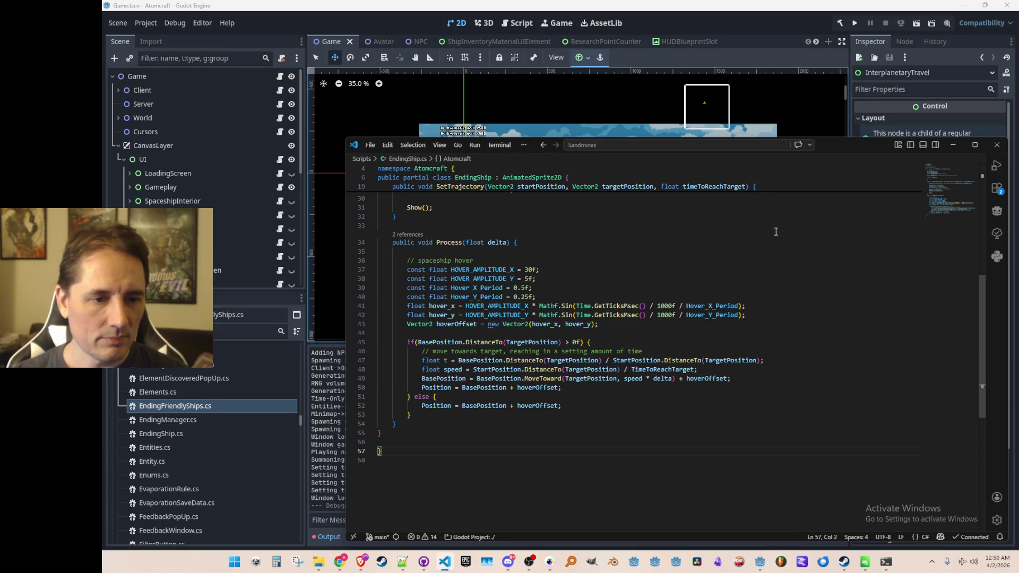
- Drop + hoverOffset from the MoveToward target, then run the game from Godot
click(683, 378)
key(ctrl+shift+Right)
key(BackSpace)
key(BackSpace)
key(Up)
key(Home)
key(Home)
key(Up)
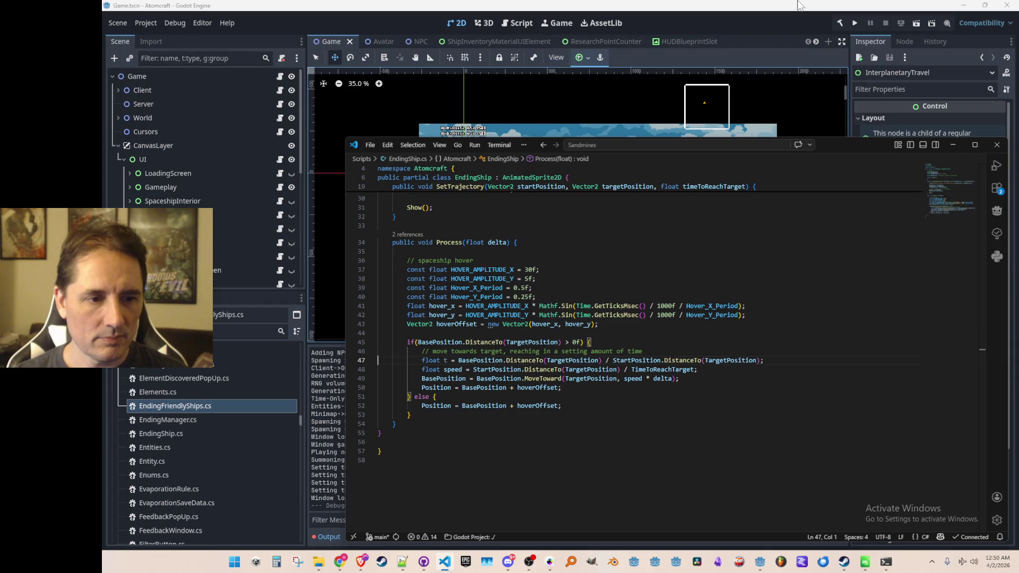
click(794, 17)
click(851, 27)
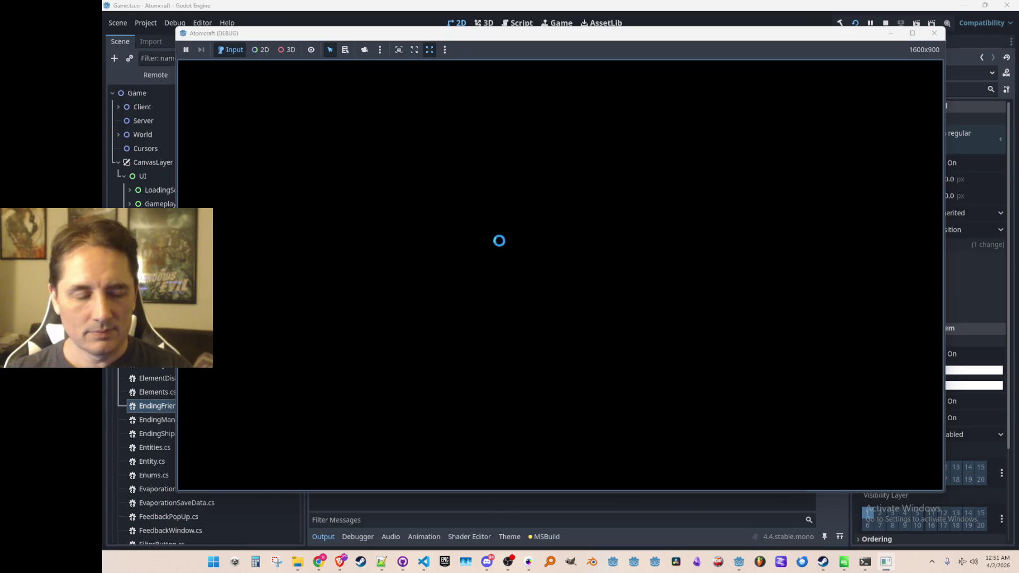
- Play as Ludo in Enchanted Vista, board the yellow spaceship to trigger the ending, then stop
click(505, 276)
scroll(534, 272, down, 3)
scroll(535, 272, down, 2)
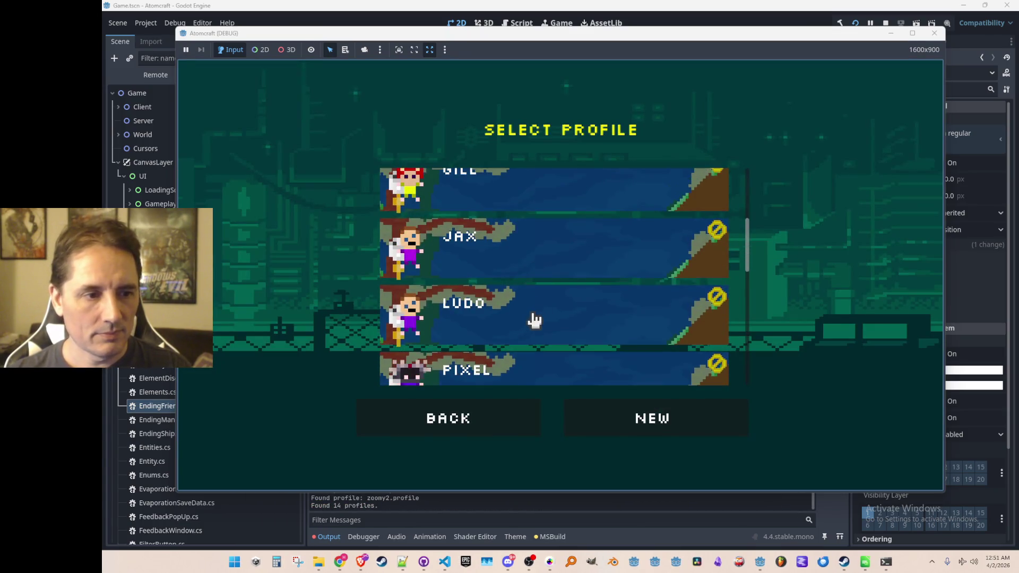
click(534, 320)
click(560, 280)
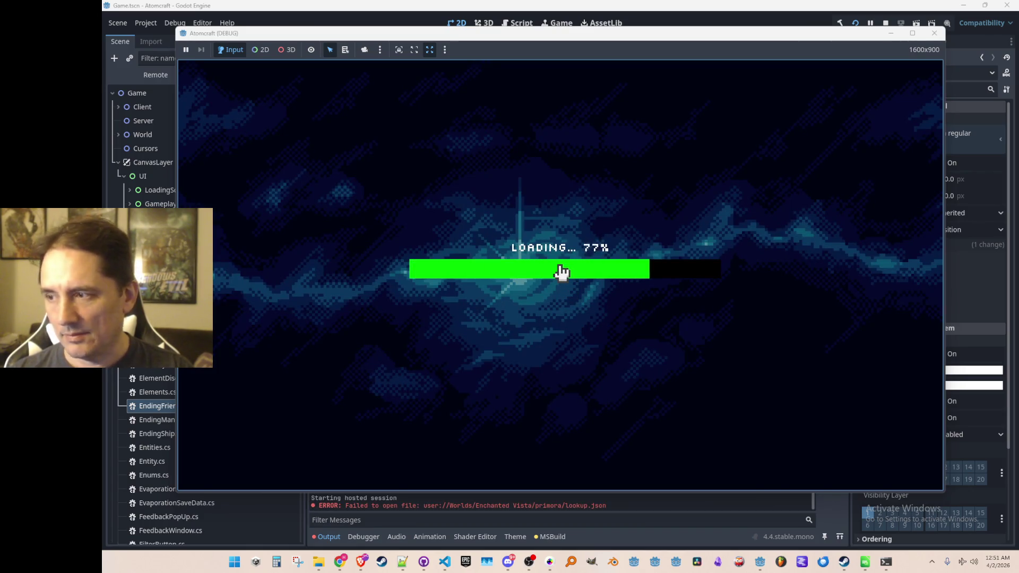
key(a)
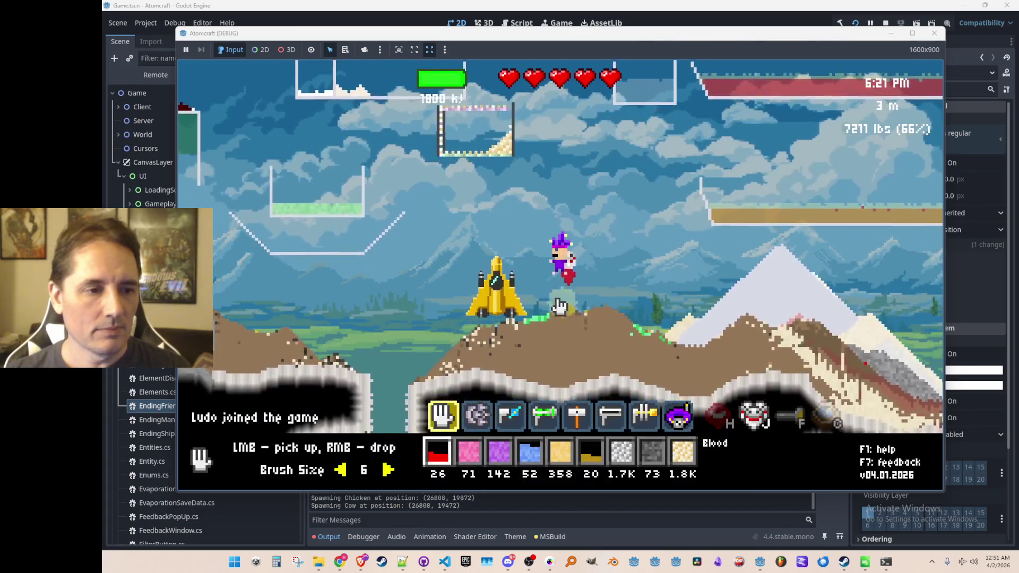
key(Return)
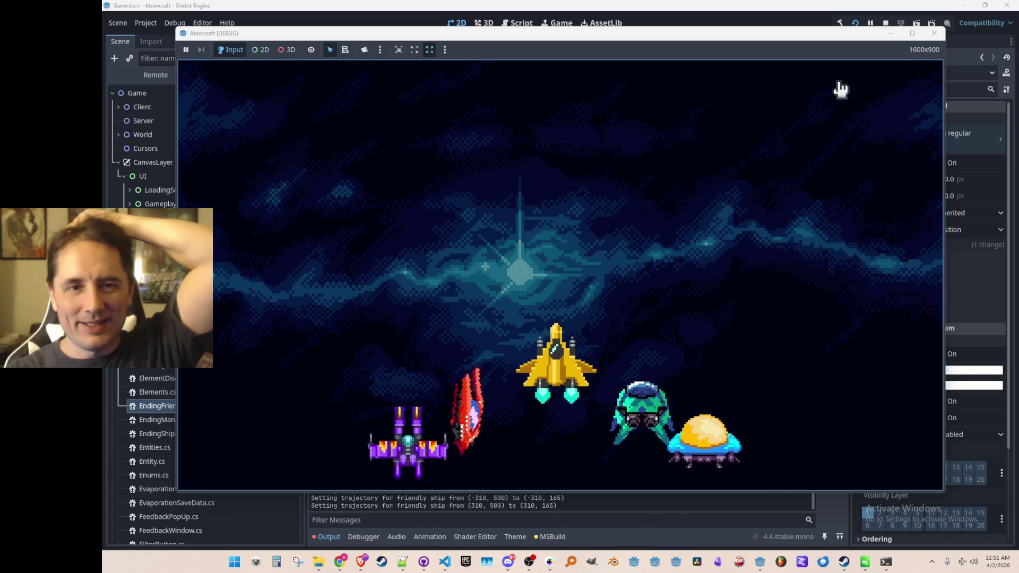
click(934, 32)
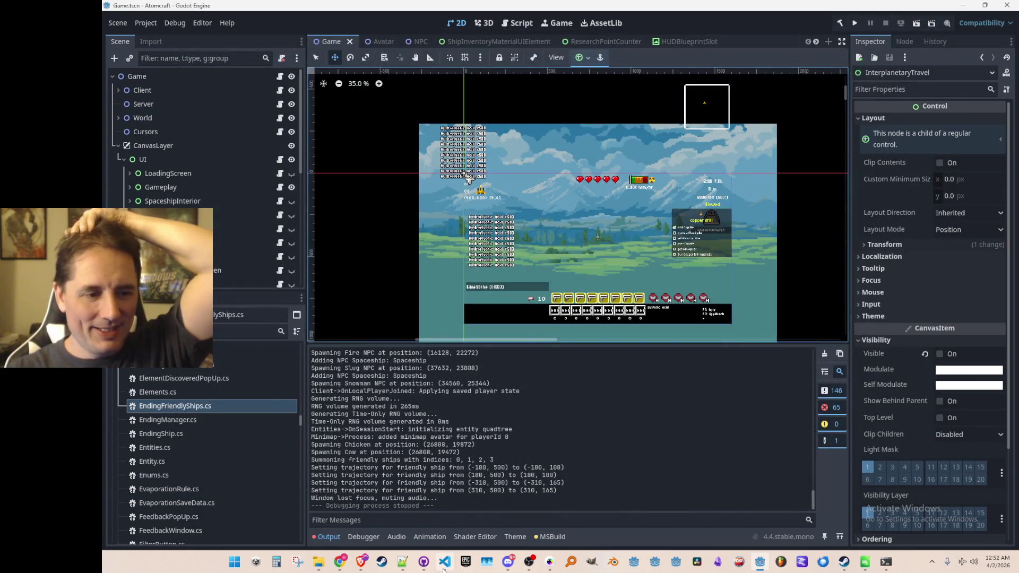
click(444, 565)
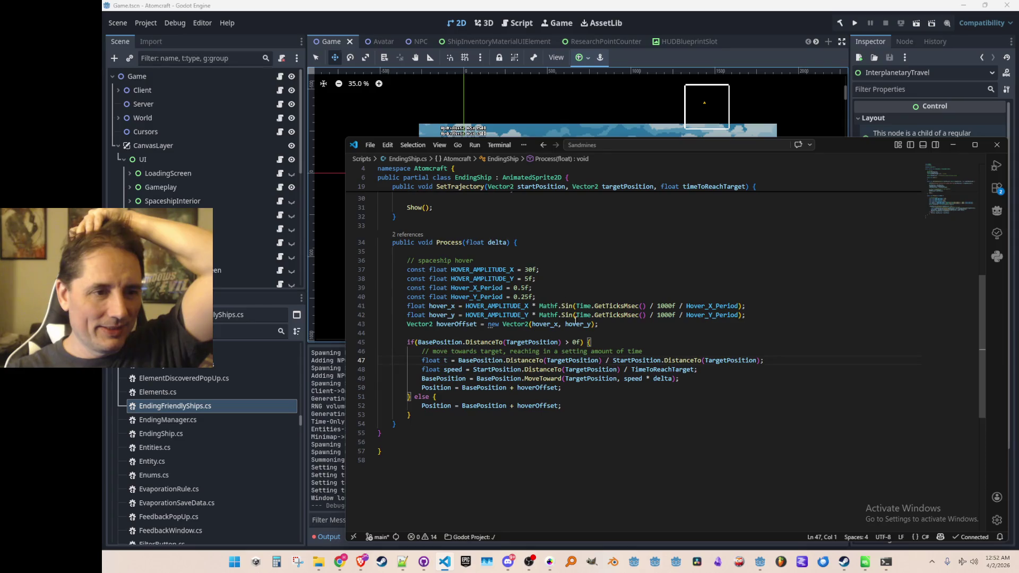
- Add a float RandomTimeOffset field below BasePosition with its suggested comment
scroll(575, 320, up, 1)
click(593, 310)
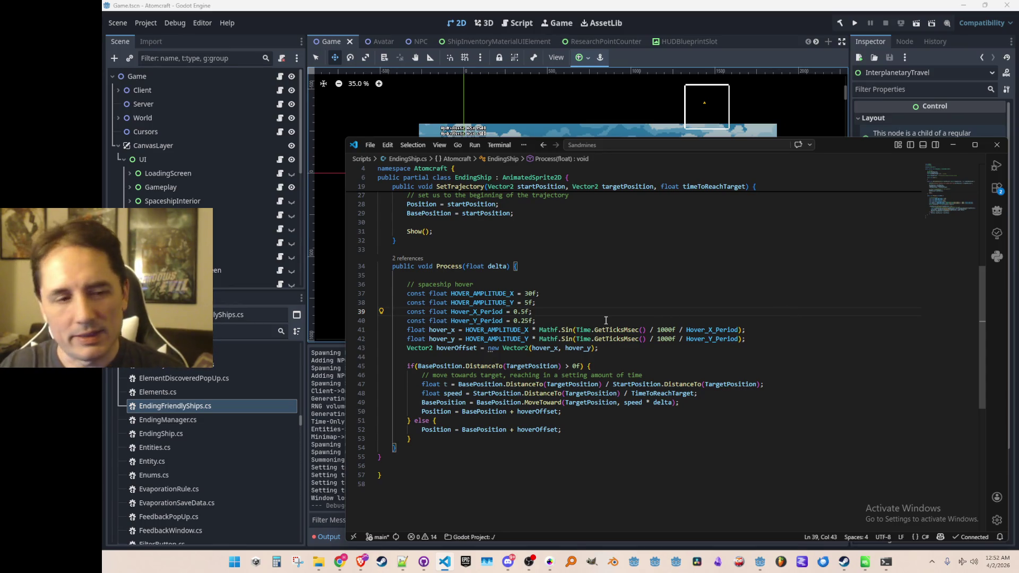
scroll(663, 318, up, 10)
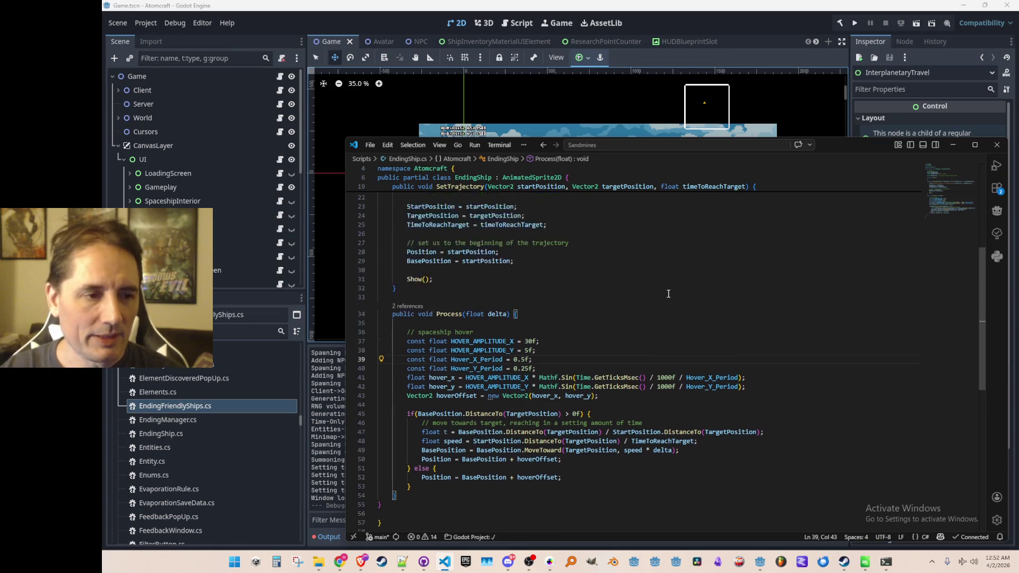
scroll(720, 336, down, 4)
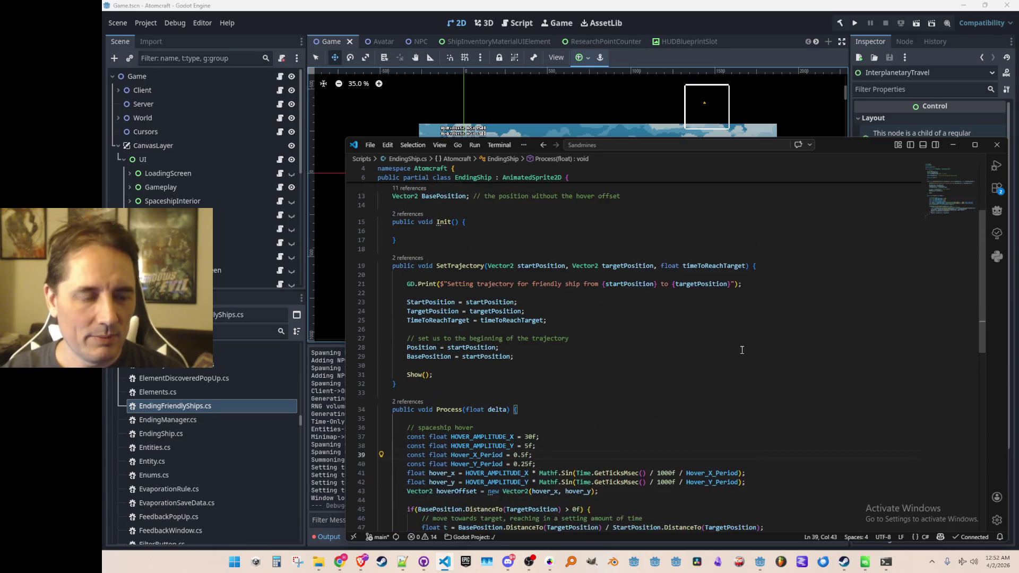
scroll(780, 308, up, 1)
click(756, 269)
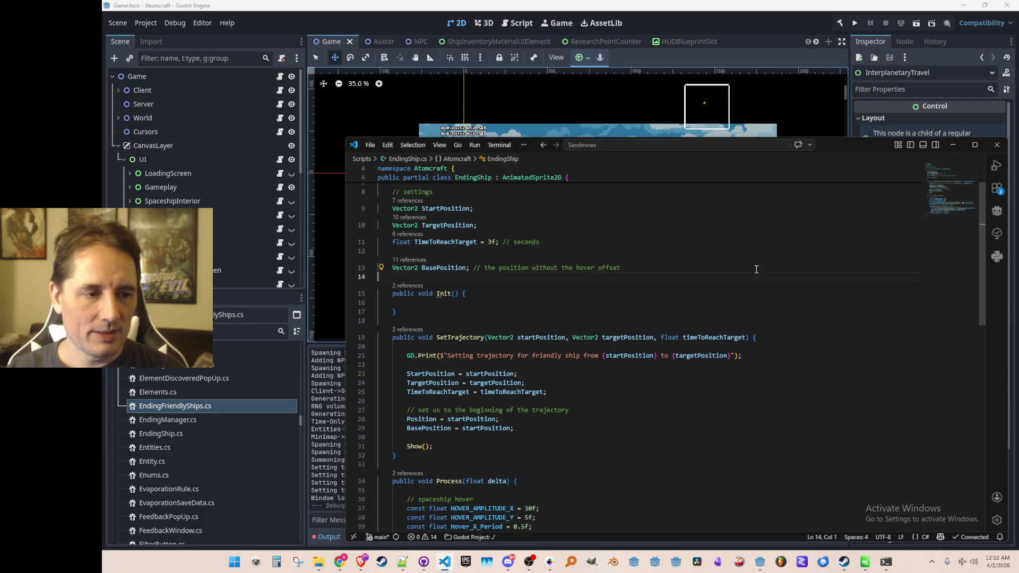
key(Return)
key(Return)
text(float RandomTim)
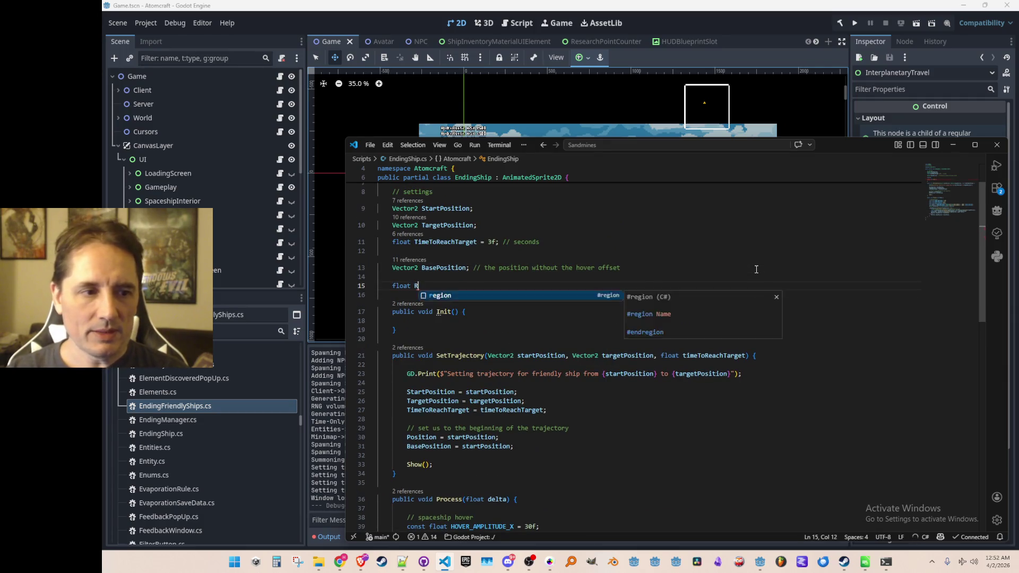
text(eOffset;)
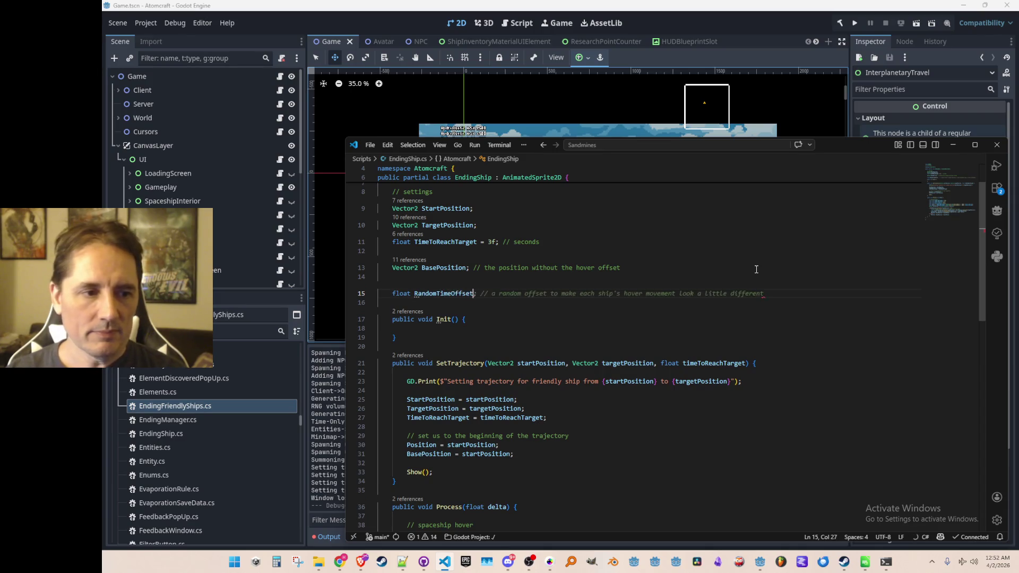
key(Tab)
key(Down)
key(Down)
key(Down)
- Fill the empty Init body with the suggested random time offset and Hide lines
key(Return)
key(Tab)
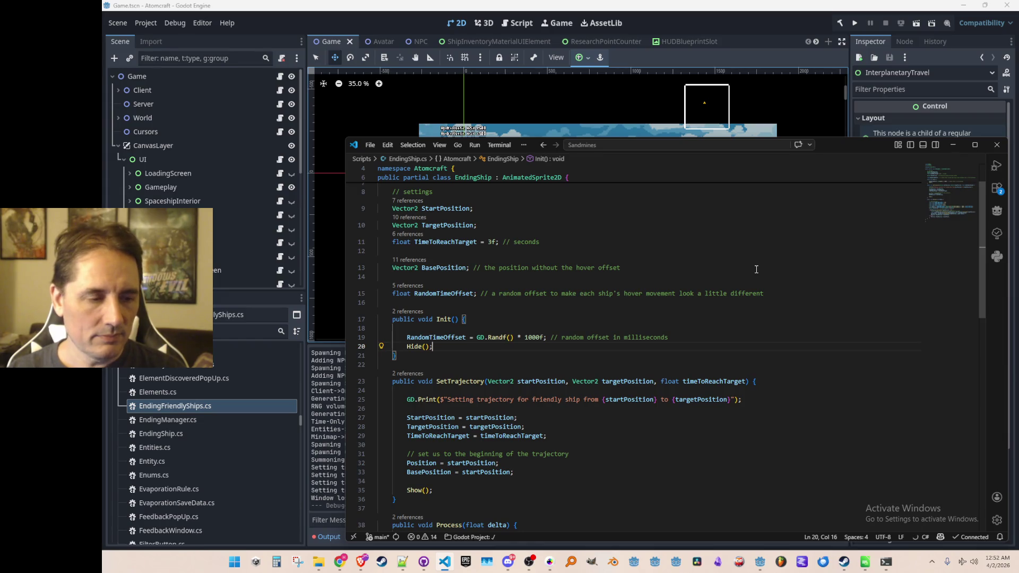
key(Home)
key(Home)
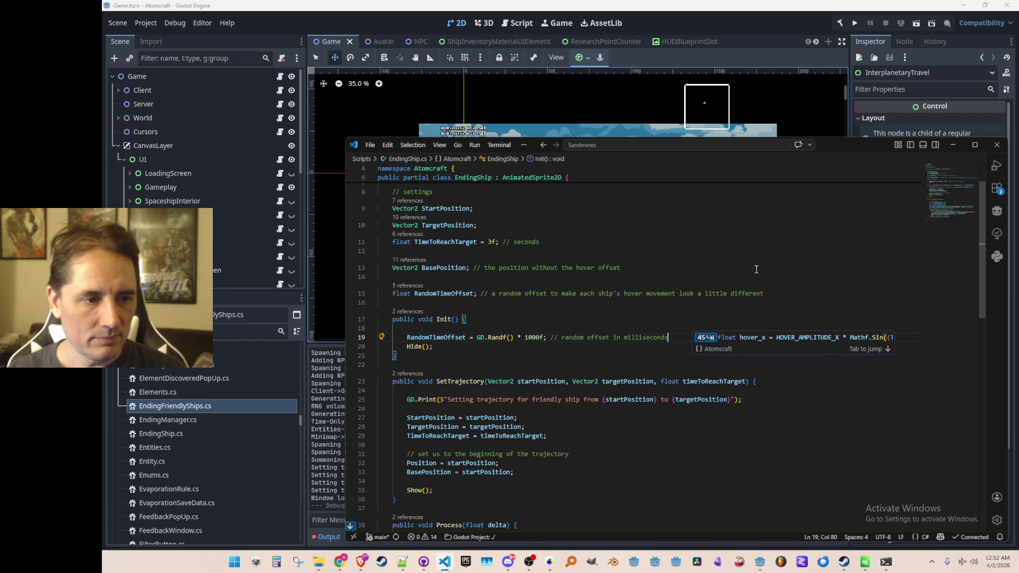
key(Escape)
- Add + RandomTimeOffset to the time in hover_x and hover_y, then run the project in Godot
scroll(756, 269, down, 8)
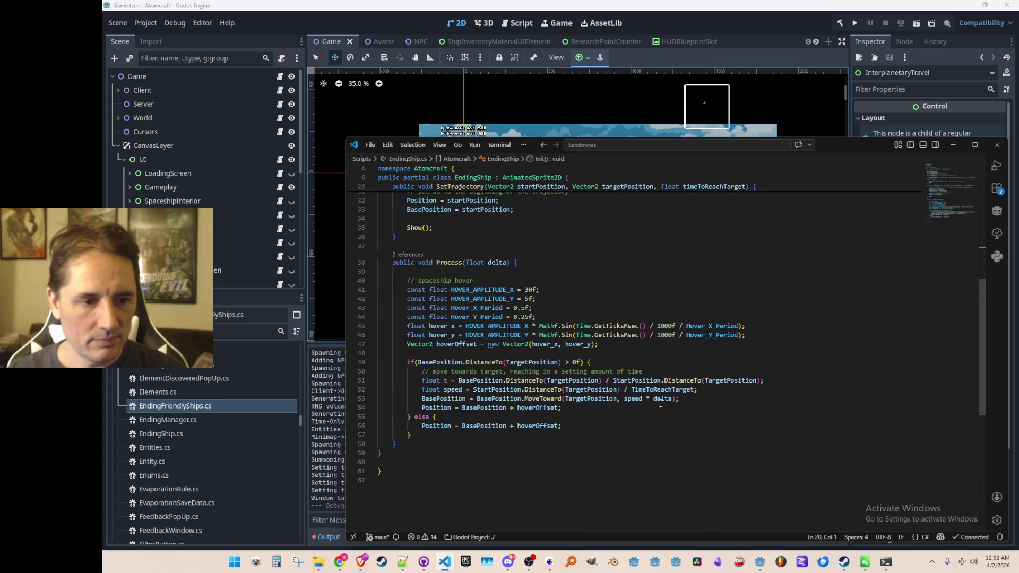
click(646, 326)
text(+)
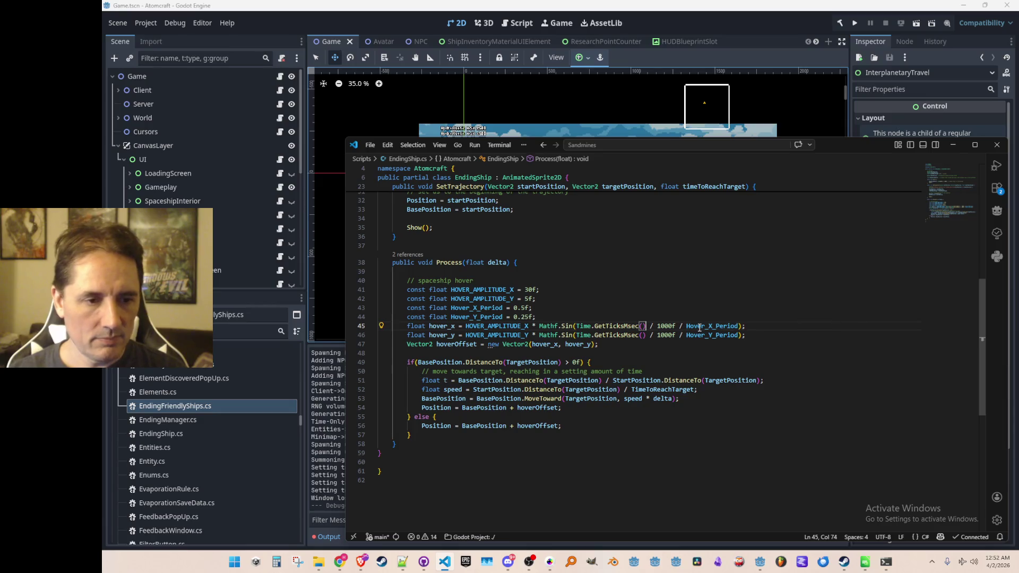
key(Tab)
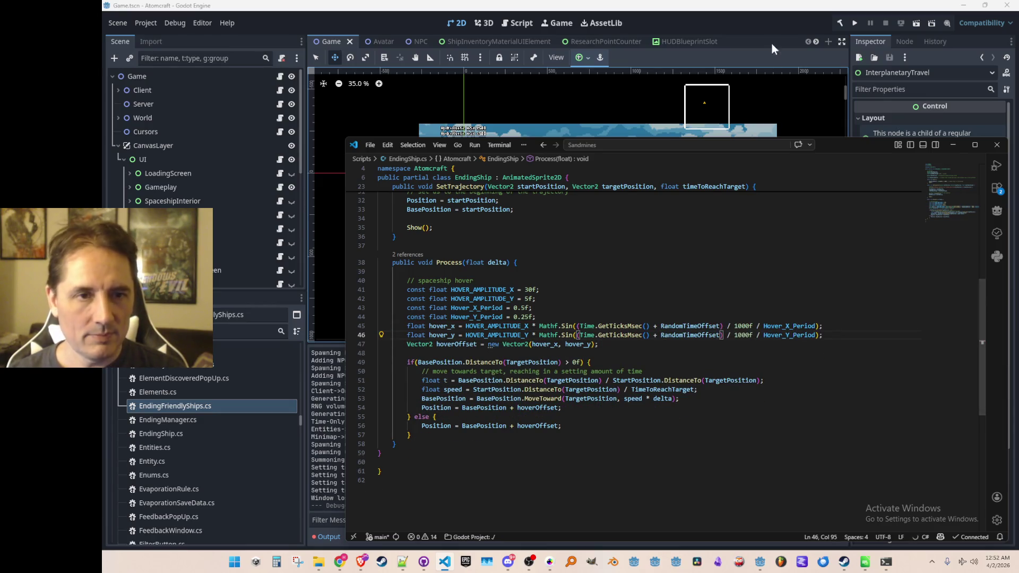
click(832, 25)
click(852, 24)
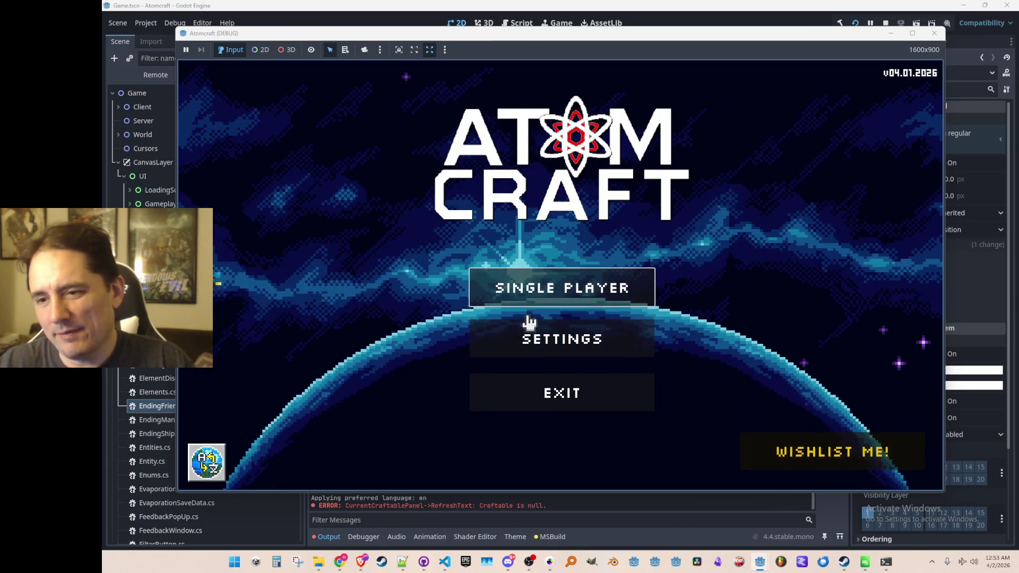
- Start single player with a saved profile and world, board the ship, watch the ships hover, then stop
click(531, 295)
scroll(462, 258, down, 5)
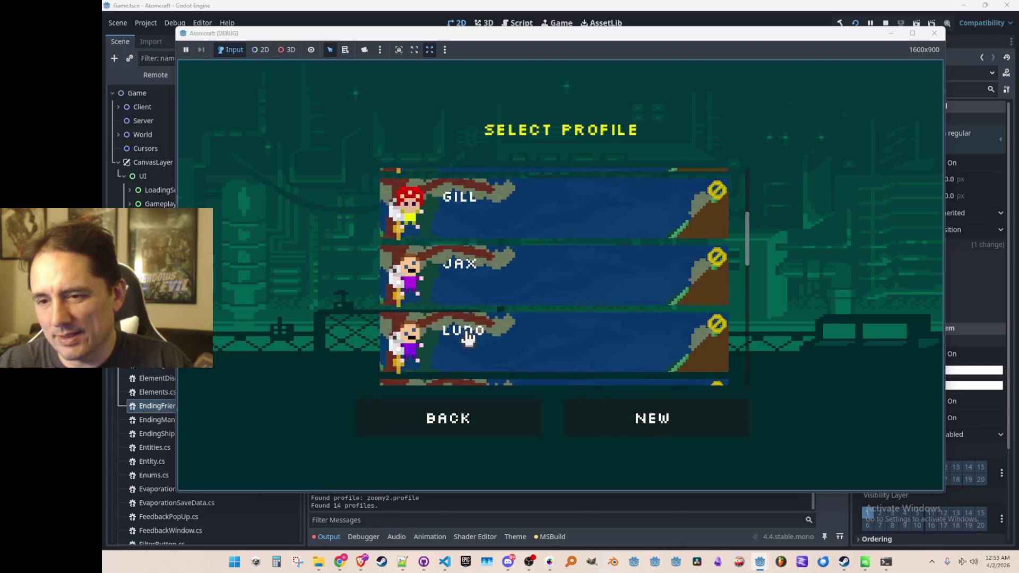
click(490, 352)
click(538, 278)
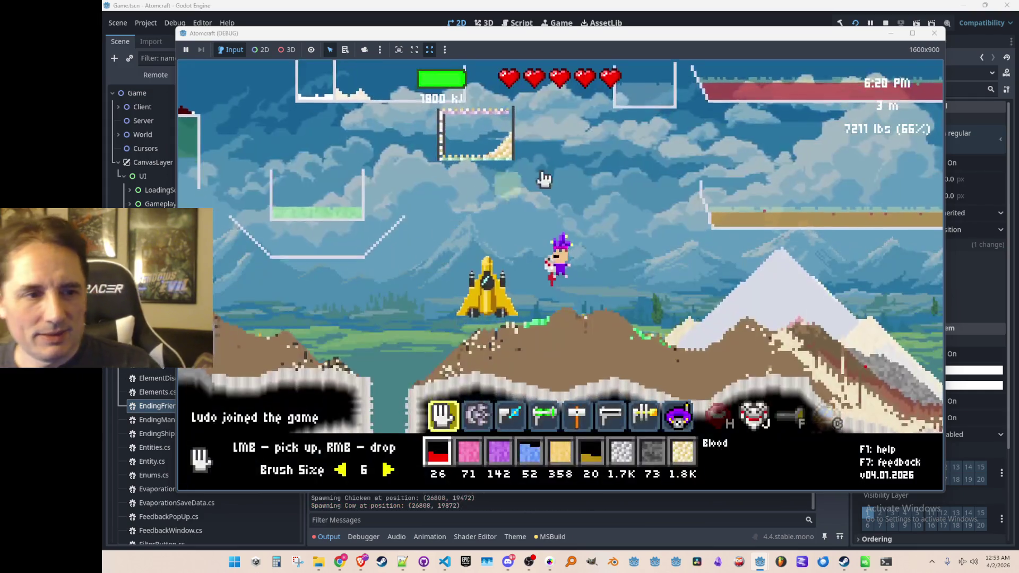
key(Return)
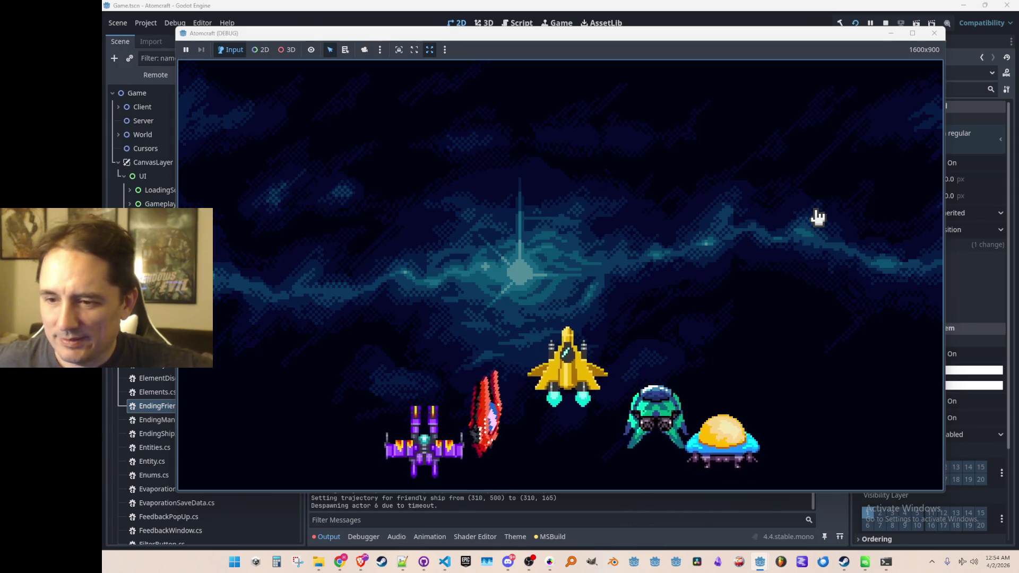
click(886, 24)
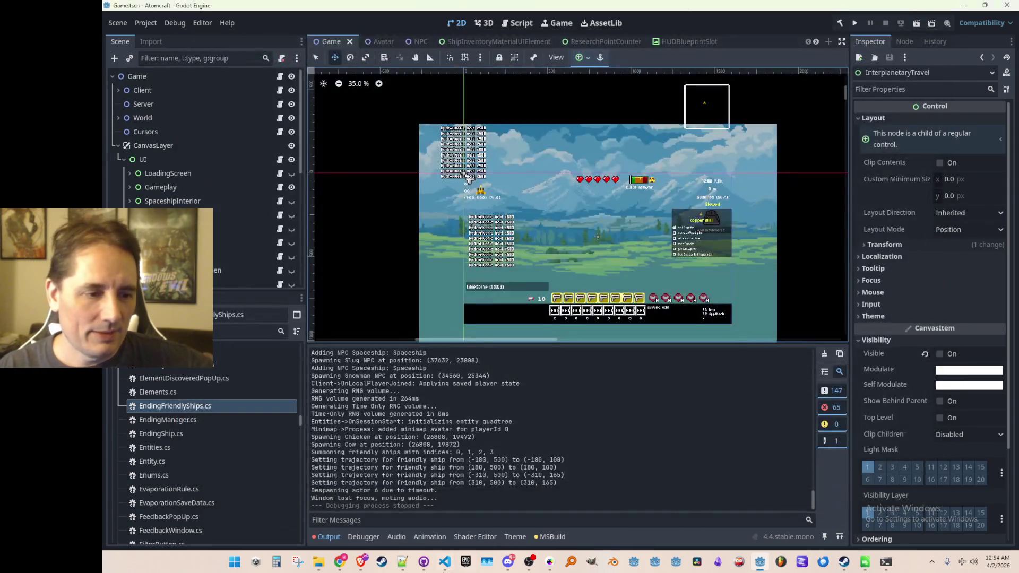
- Below RandomTimeOffset, add the suggested float RandomHoverOffsetX and RandomHoverOffsetY sine-offset properties
click(445, 561)
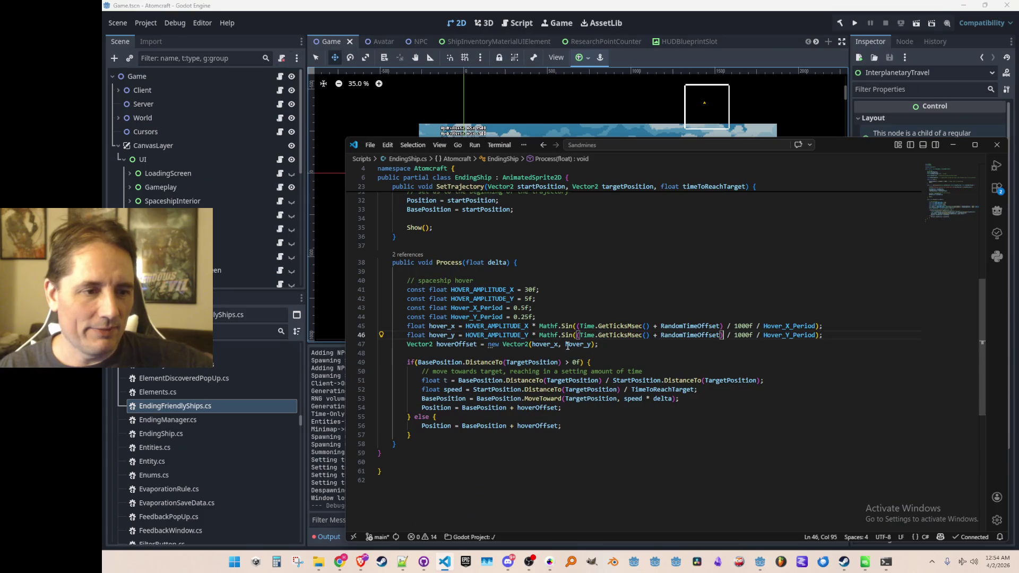
click(667, 303)
scroll(660, 300, up, 10)
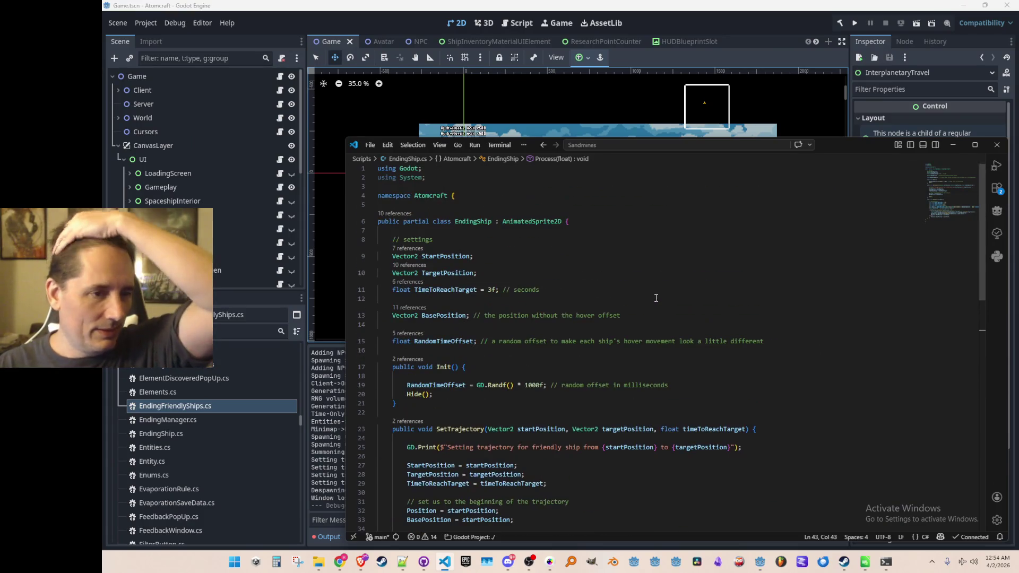
click(700, 323)
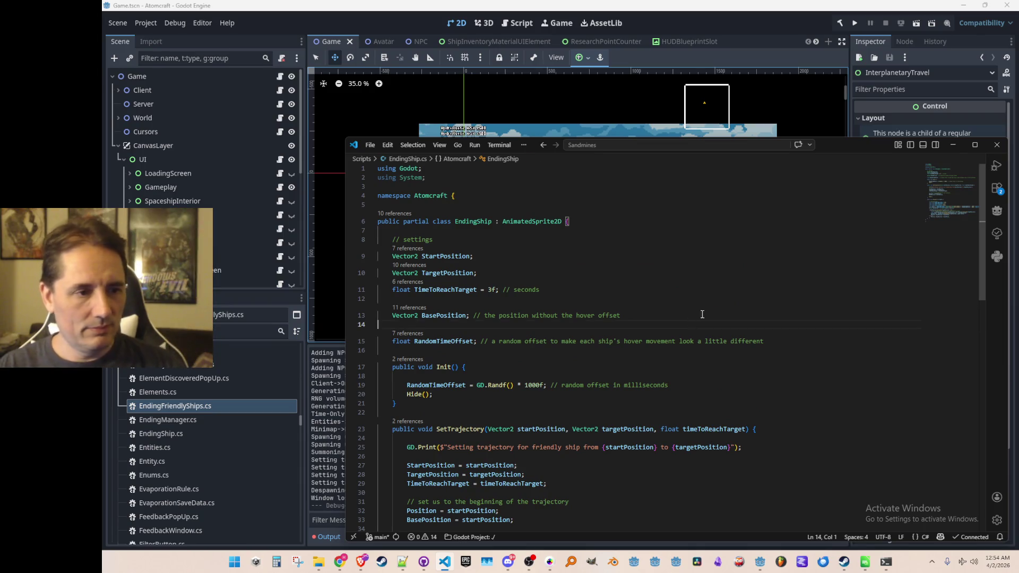
key(Down)
key(End)
key(Return)
text(float )
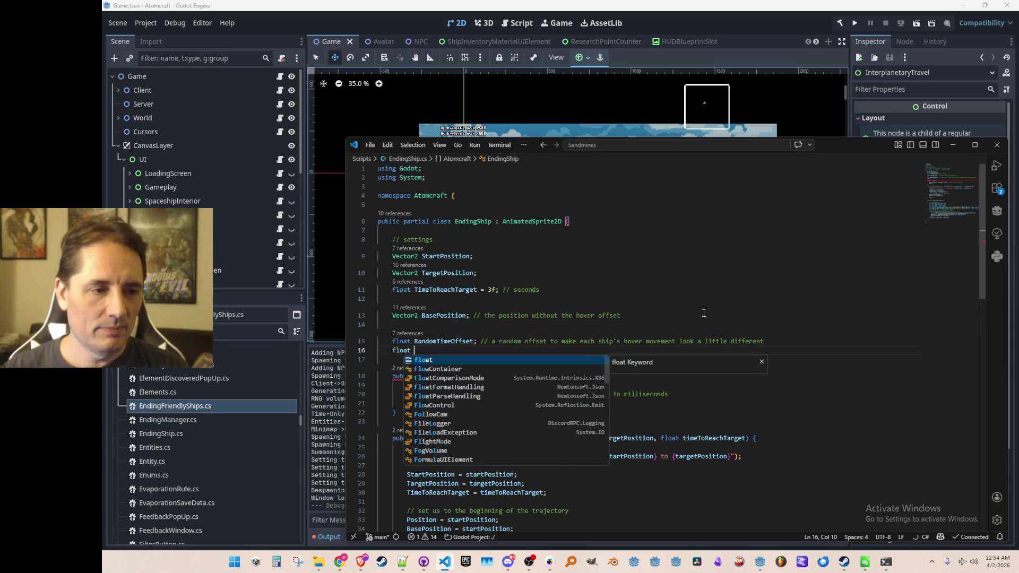
text(Random)
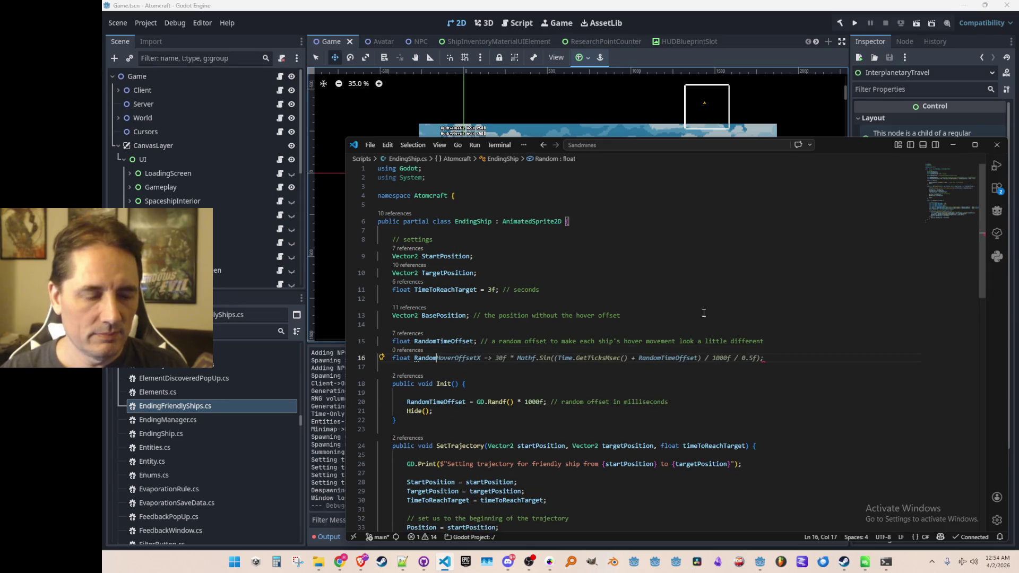
key(Tab)
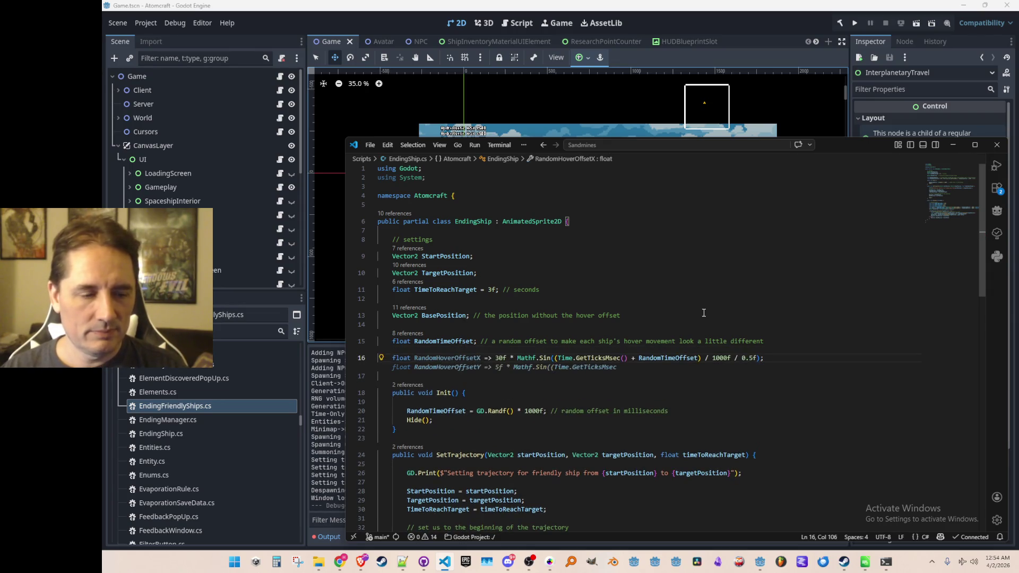
key(Return)
key(Tab)
scroll(704, 313, down, 10)
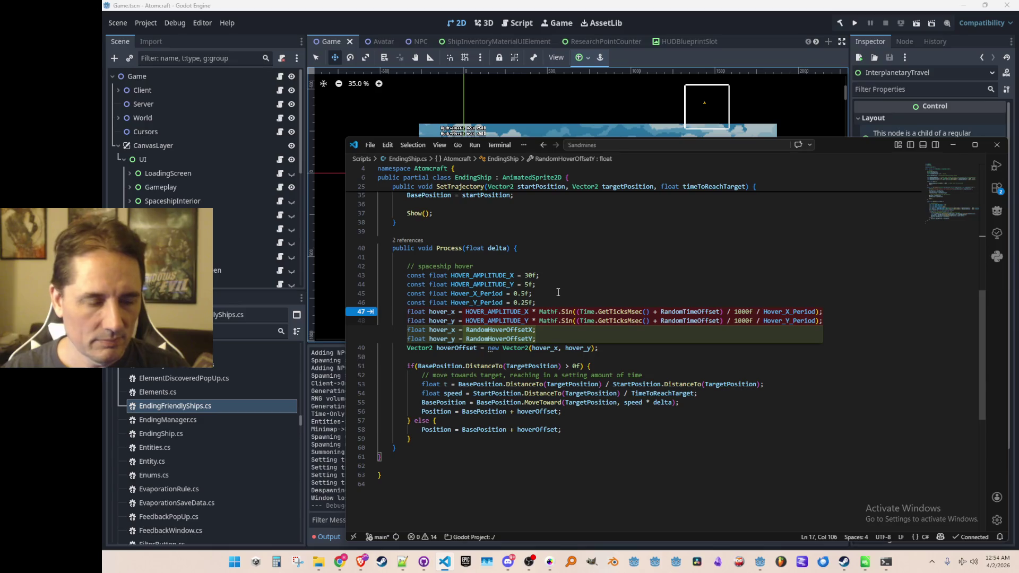
click(558, 292)
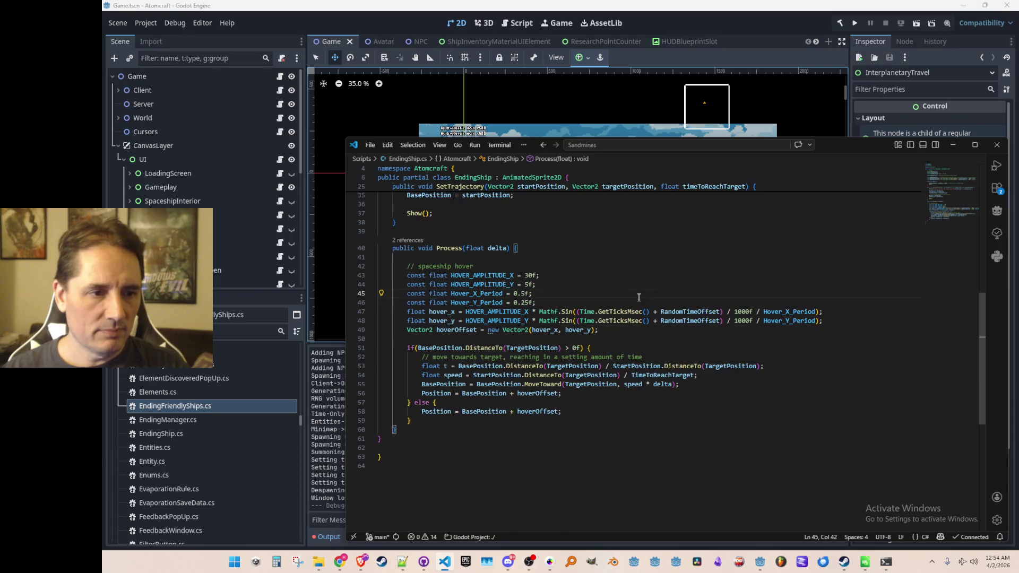
- Redefine the offsets as RandomHoverPeriodOffsetX (GD.Randf() * 0.5f) and RandomHoverPeriodOffsetY (GD.Randf() * 0.25f)
scroll(638, 298, up, 10)
scroll(607, 320, down, 1)
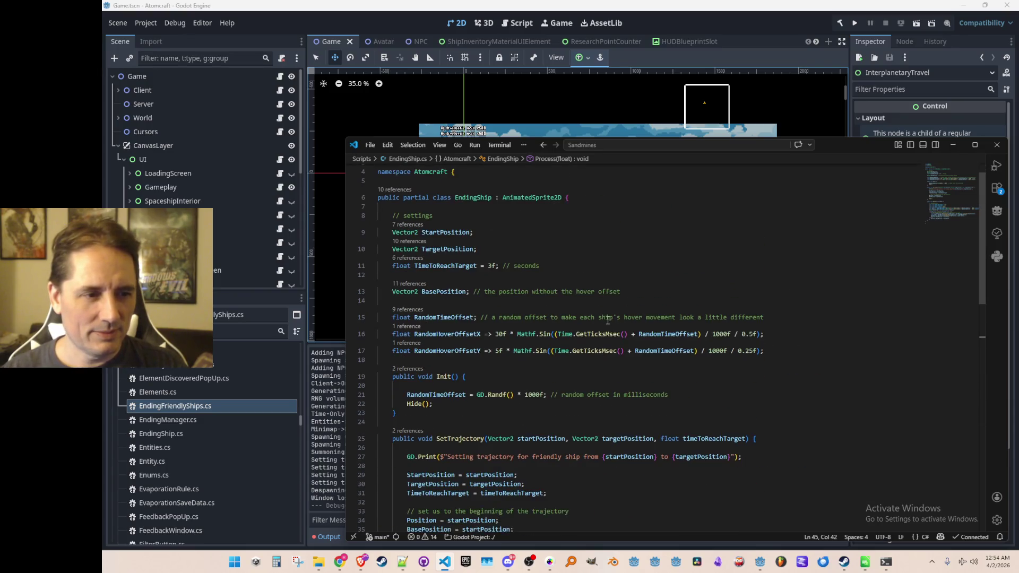
scroll(619, 289, down, 10)
scroll(536, 329, up, 12)
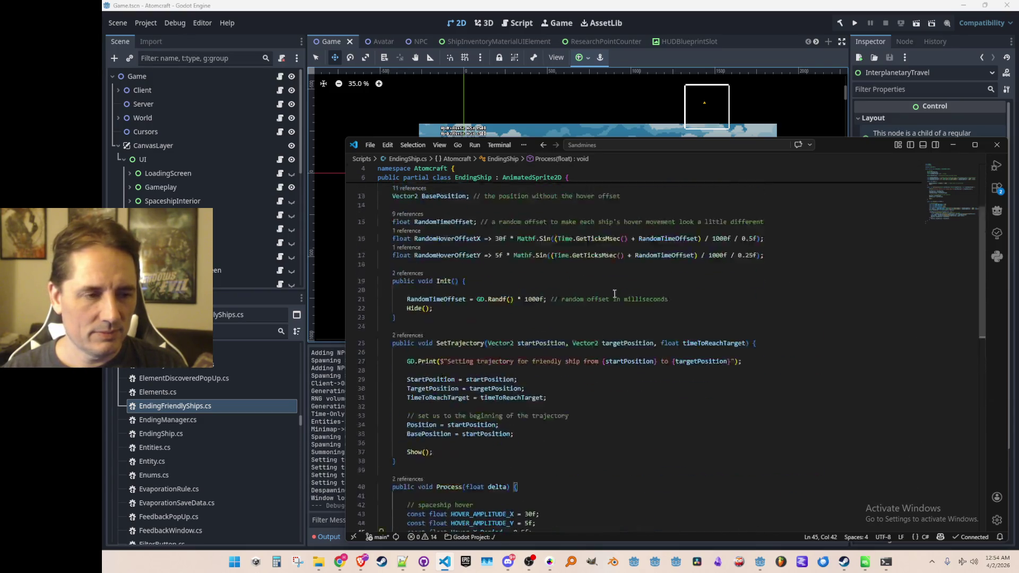
scroll(536, 329, down, 2)
click(442, 310)
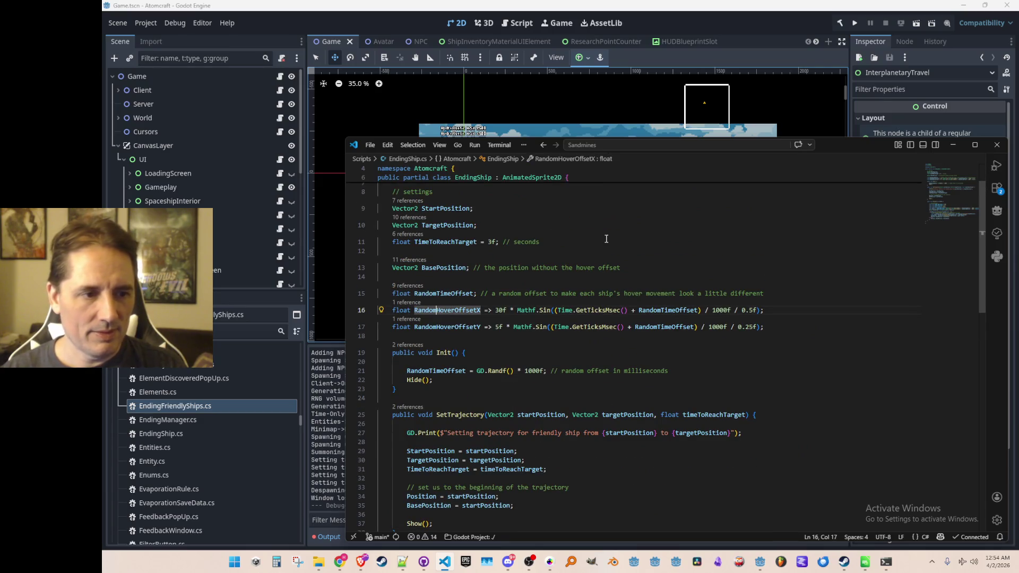
key(shift+End)
text(Ho)
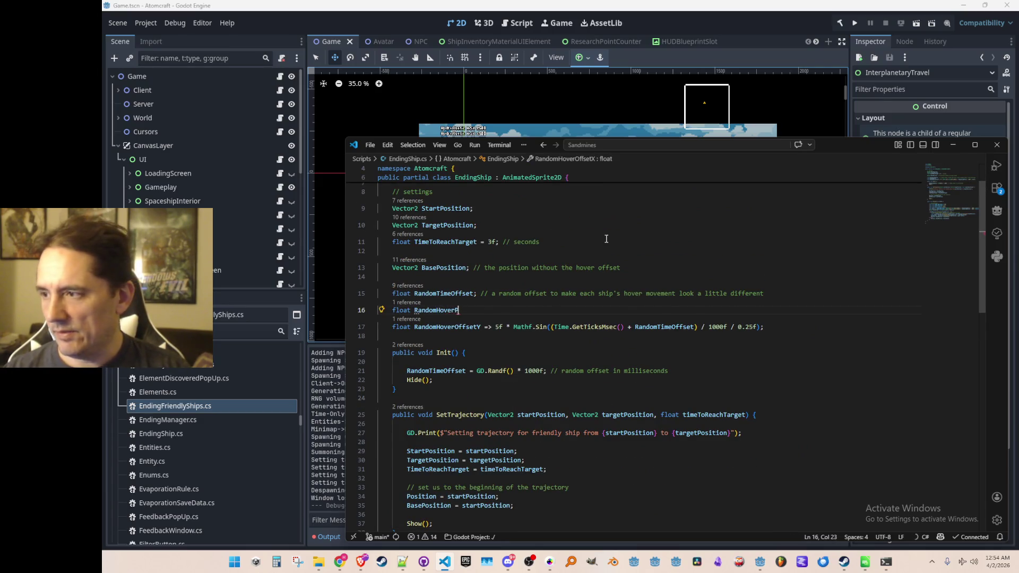
text(()
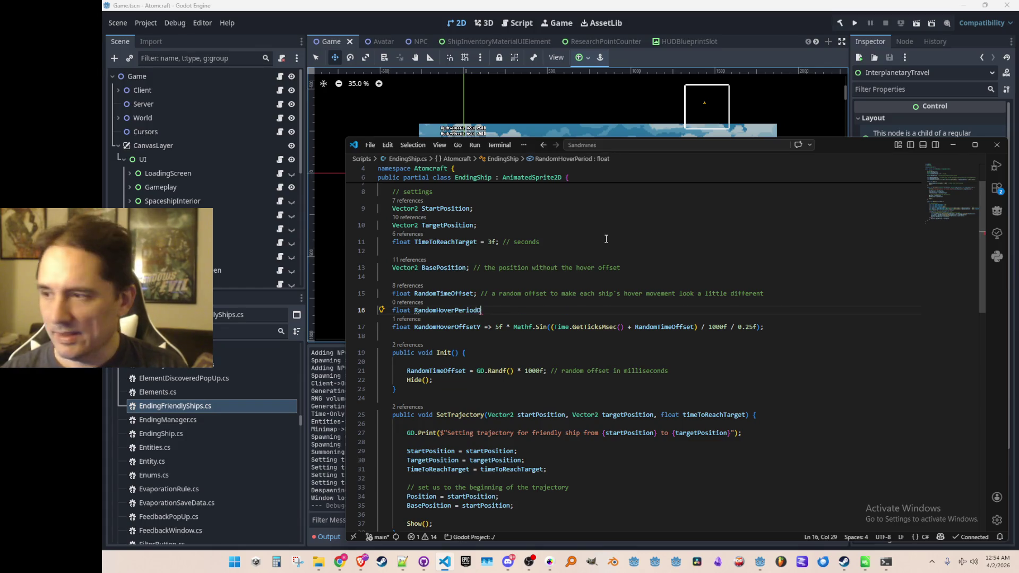
text(tX)
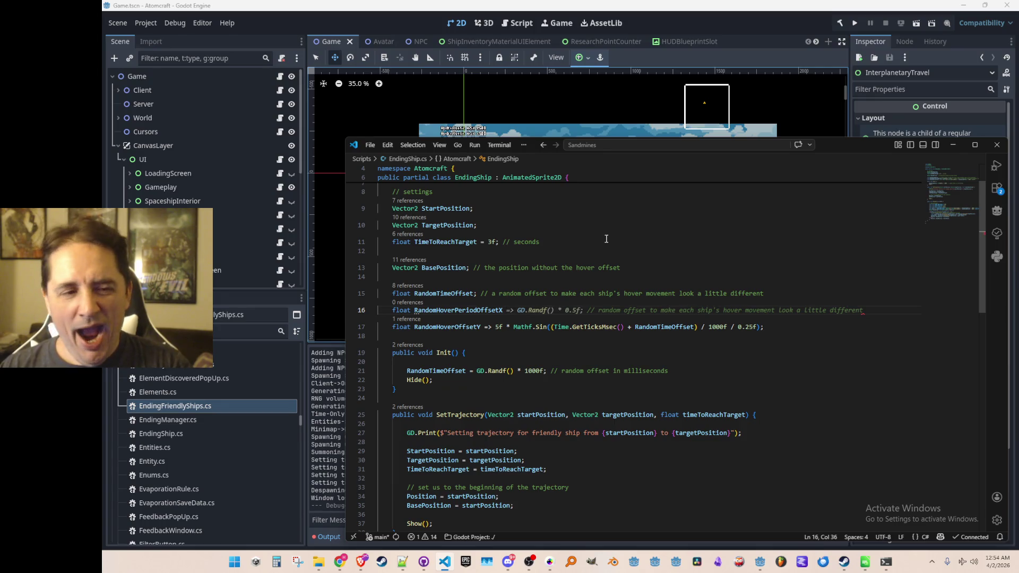
key(Tab)
key(Tab)
key(Tab)
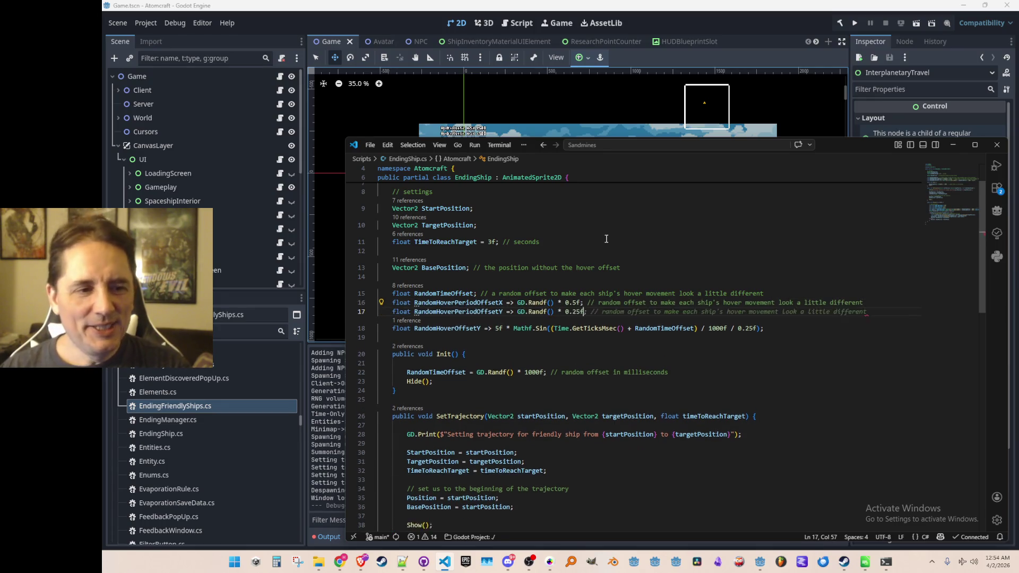
- Delete the old RandomHoverOffsetY line and move to the end of the Hover_X_Period value
key(ctrl+x)
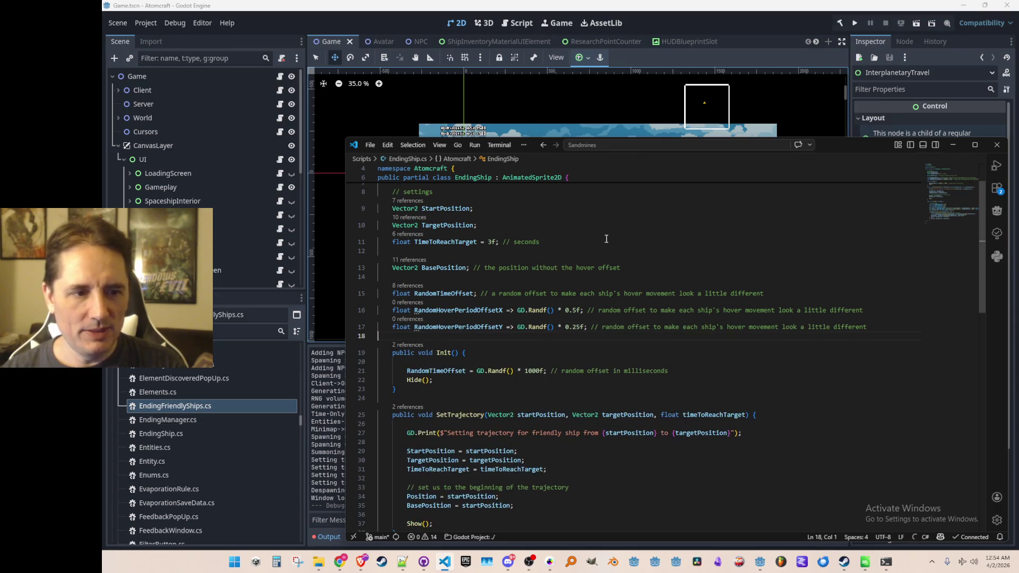
key(Up)
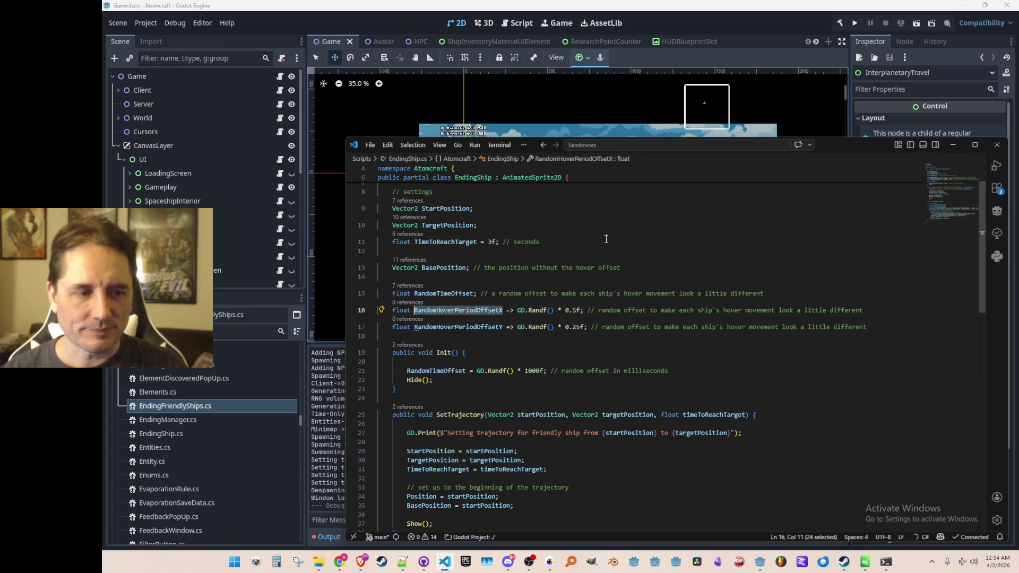
key(Down)
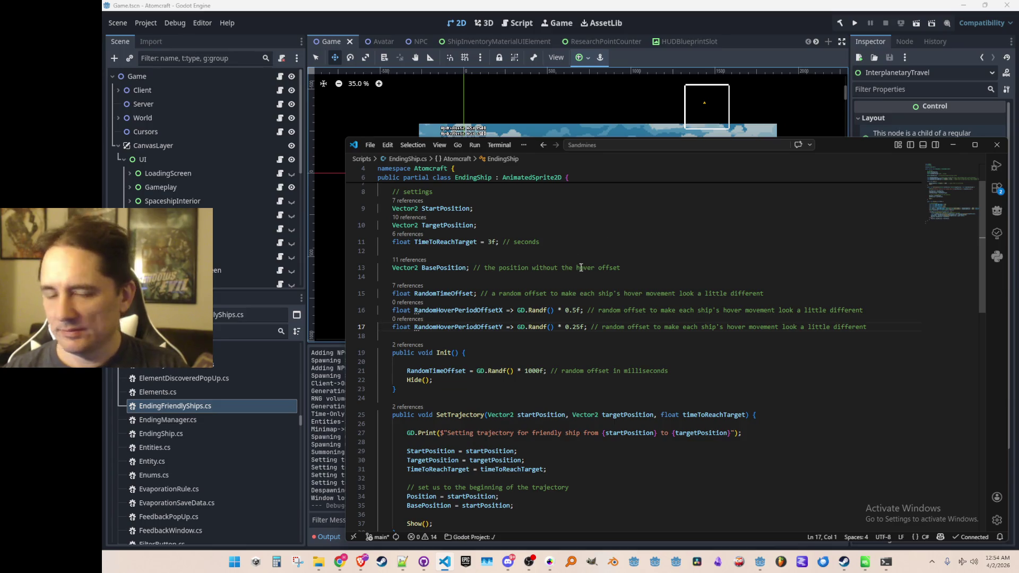
scroll(581, 267, down, 3)
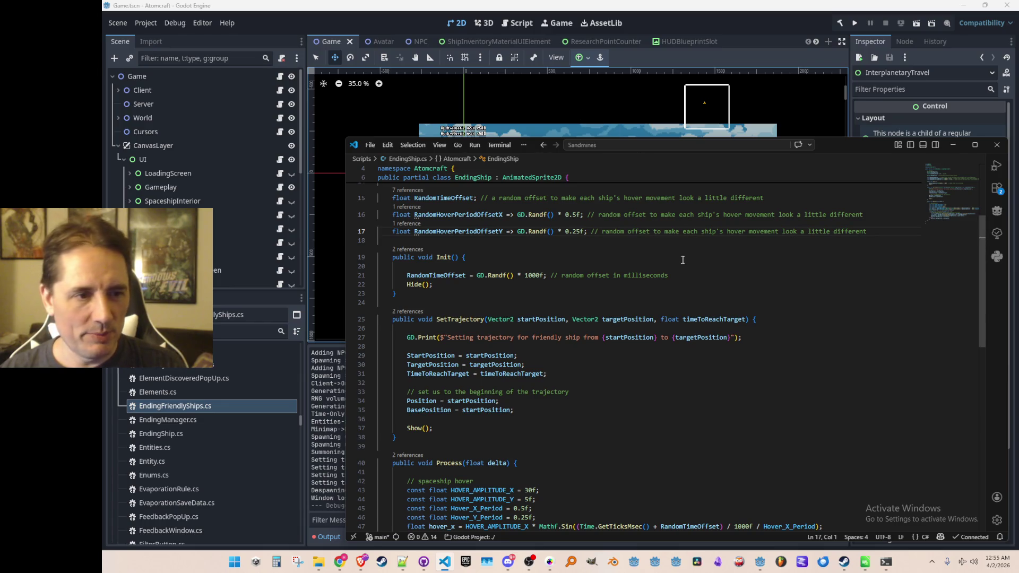
scroll(706, 308, down, 3)
scroll(721, 366, down, 3)
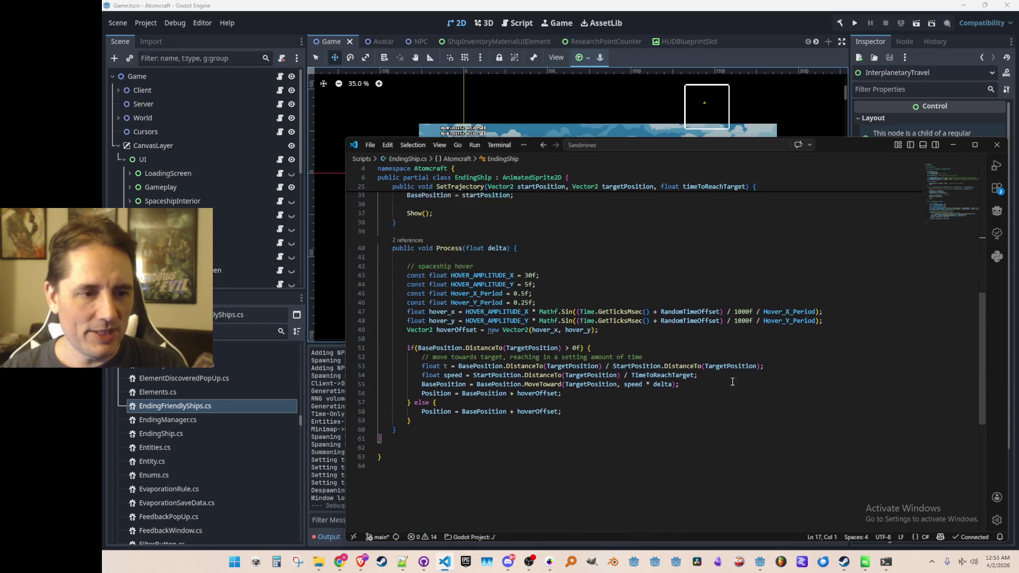
click(529, 341)
scroll(748, 389, down, 1)
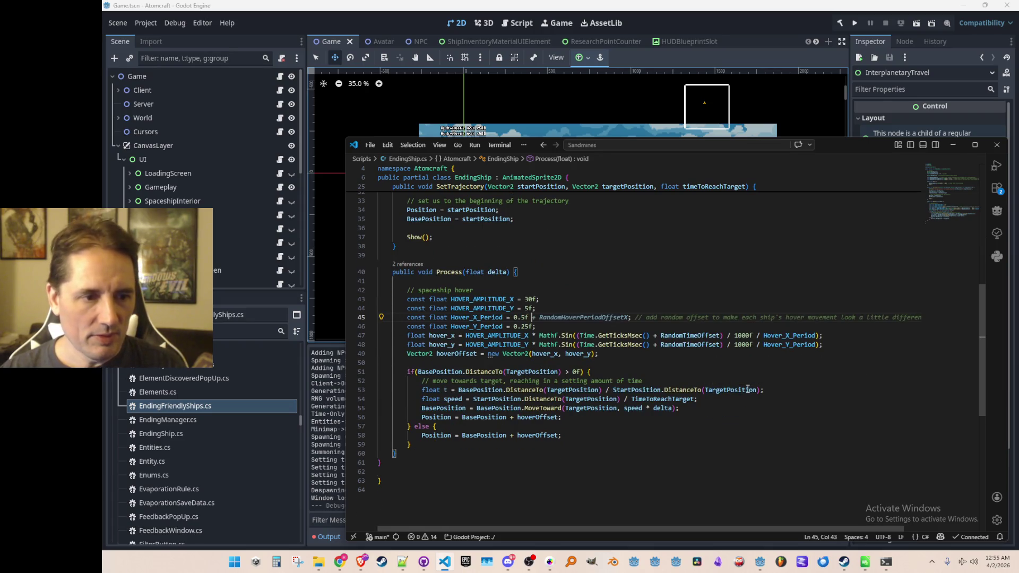
- Add RandomHoverPeriodOffsetX and RandomHoverPeriodOffsetY to the Hover_X_Period and Hover_Y_Period values
key(Tab)
key(Down)
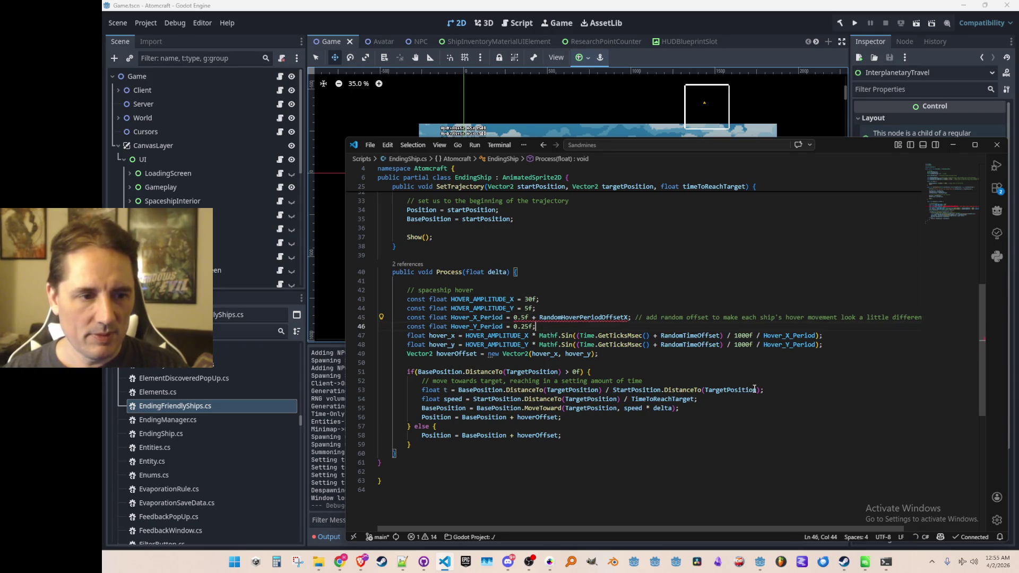
text(+)
key(Tab)
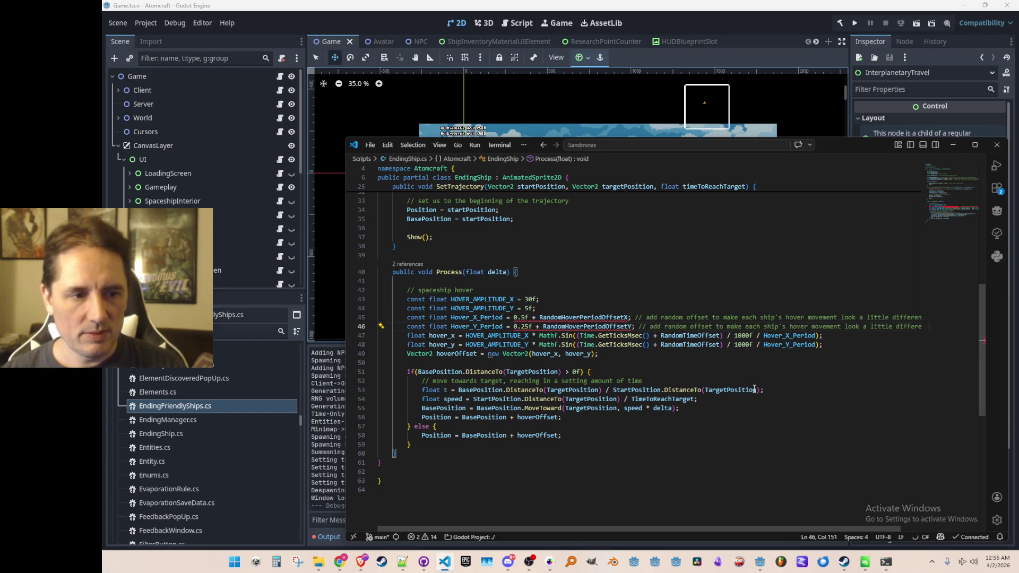
key(Up)
key(Home)
key(End)
key(Home)
key(Home)
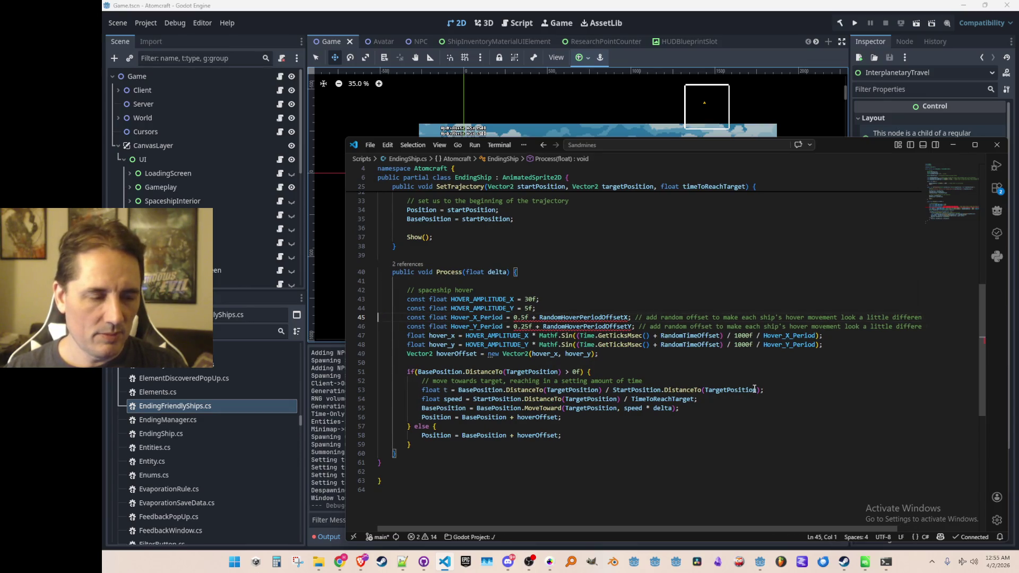
- Change both hover period declarations from const to static readonly
key(Home)
key(ctrl+shift+Right)
text(readonly)
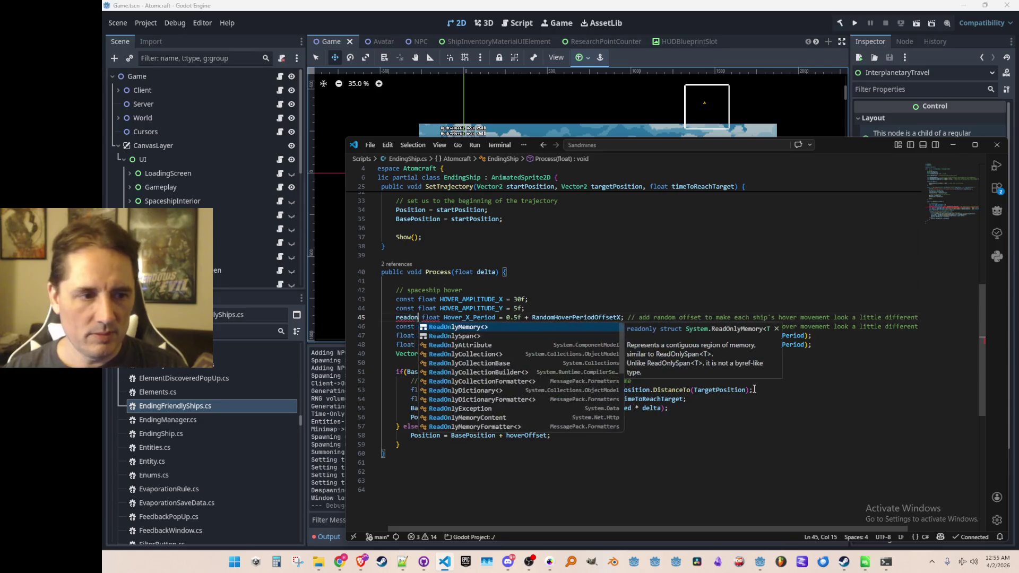
key(Escape)
key(Down)
key(Home)
key(ctrl+shift+Right)
text(readonly)
key(Escape)
key(Up)
key(Home)
text(static)
key(Down)
key(Home)
text(static)
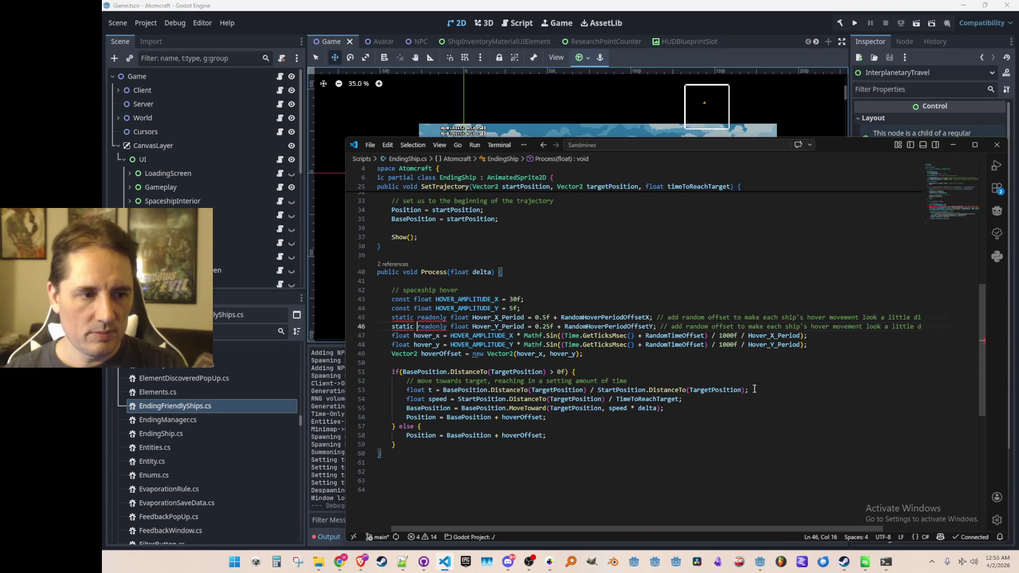
- Move the two hover period lines out of Process into the class fields
key(Down)
key(Home)
key(Home)
key(shift+Up)
key(shift+Up)
key(ctrl+x)
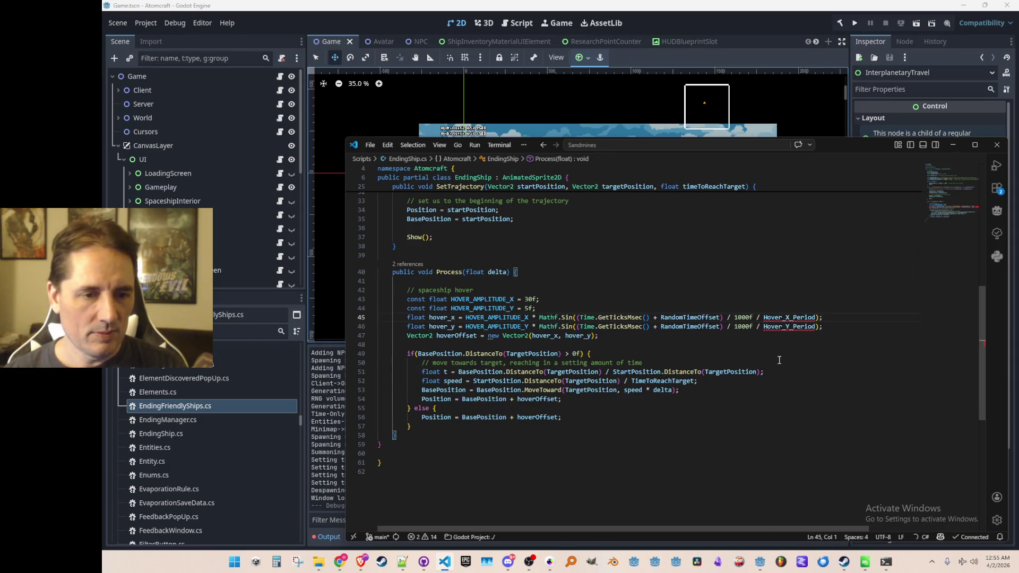
scroll(779, 360, up, 8)
click(755, 318)
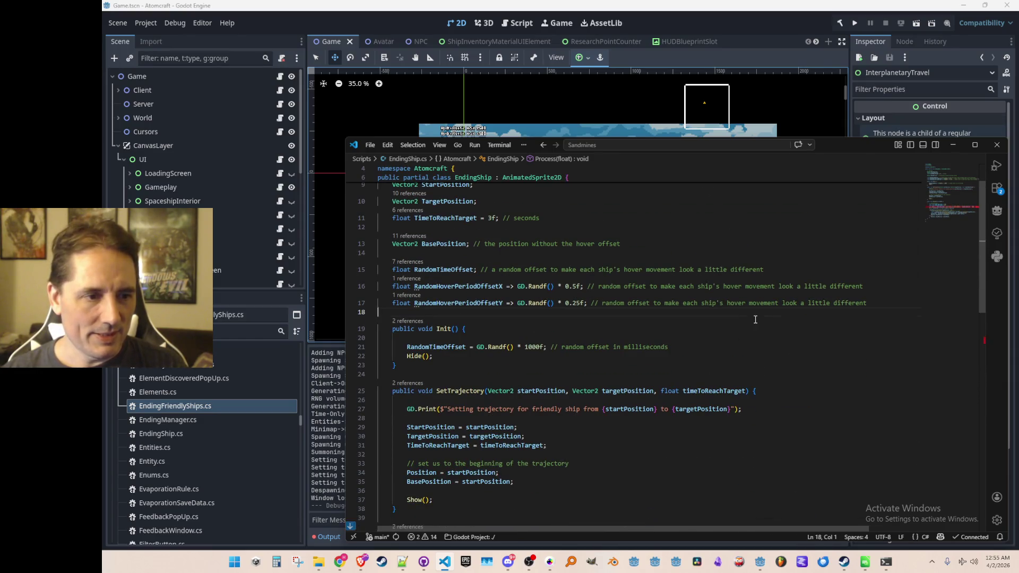
key(ctrl+v)
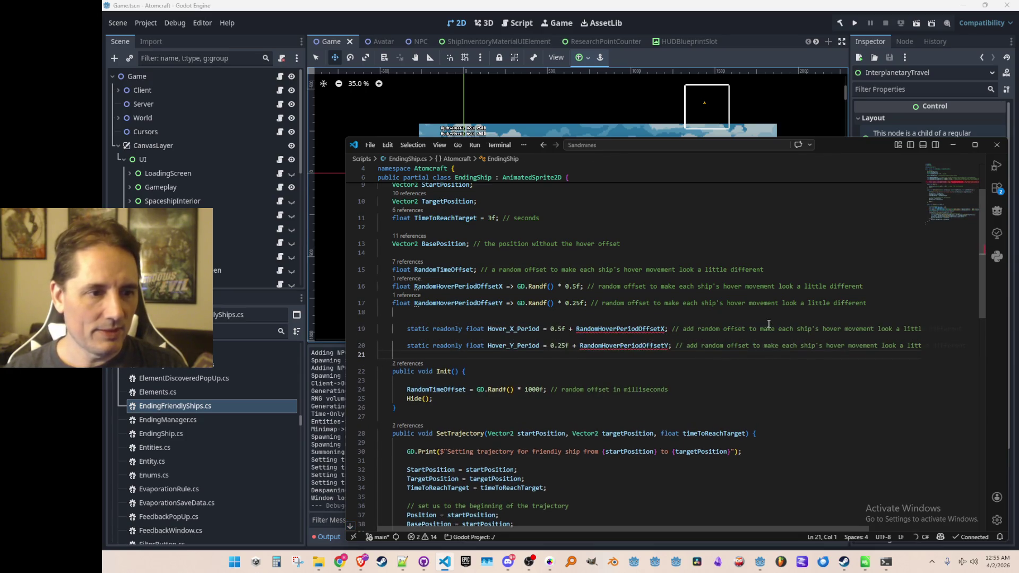
key(shift+Up)
key(shift+Up)
key(Up)
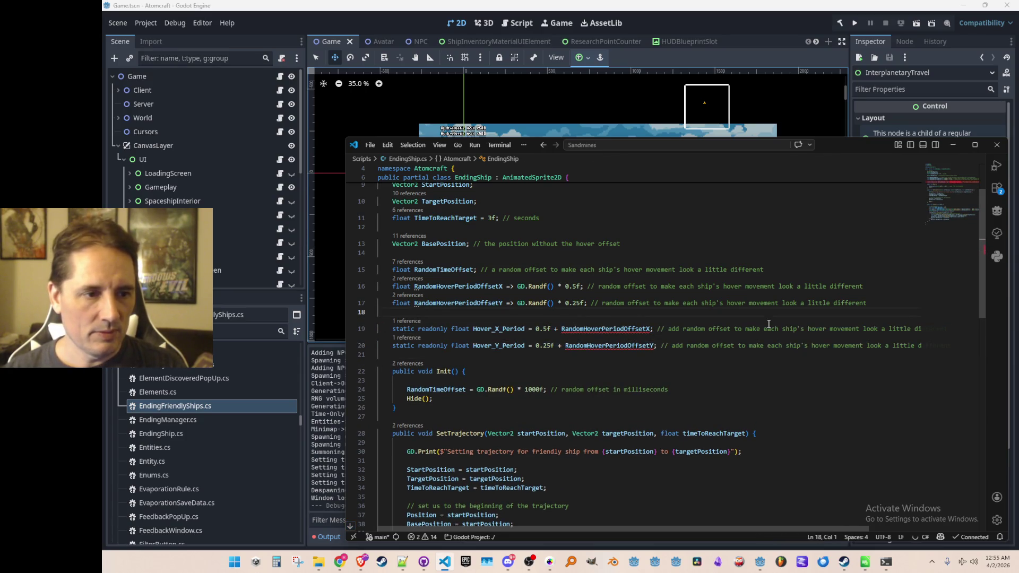
- Inline GD.Randf() * 0.5f and GD.Randf() * 0.25f in place of the offset property references
key(Up)
key(ctrl+Right)
key(ctrl+Right)
key(ctrl+Right)
key(shift+Right)
key(shift+Right)
key(shift+Right)
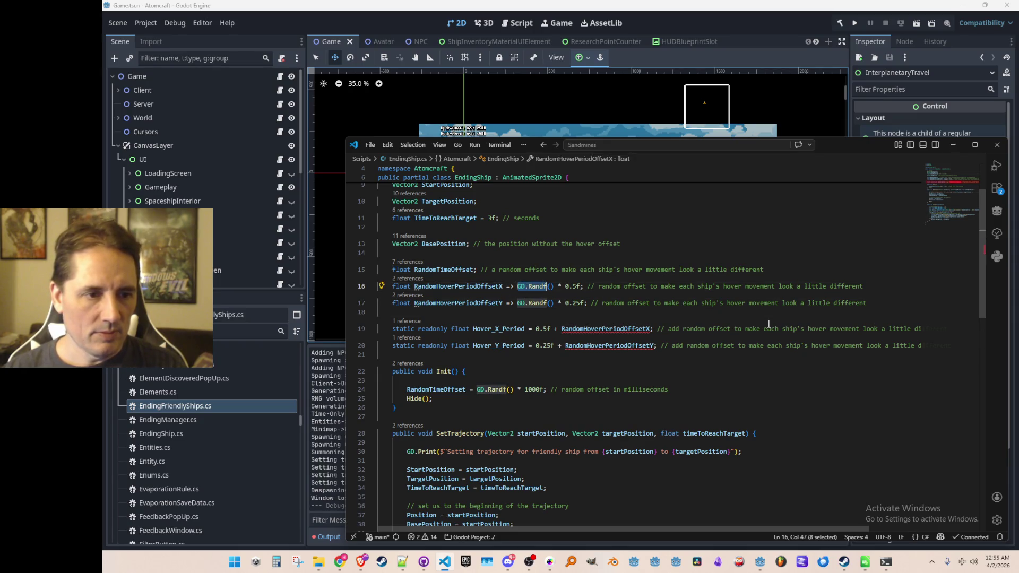
key(Down)
key(Down)
key(Down)
key(ctrl+shift+Right)
key(ctrl+v)
key(Up)
- Delete the unused RandomHoverPeriodOffset properties, then save and run the project
key(Down)
key(Down)
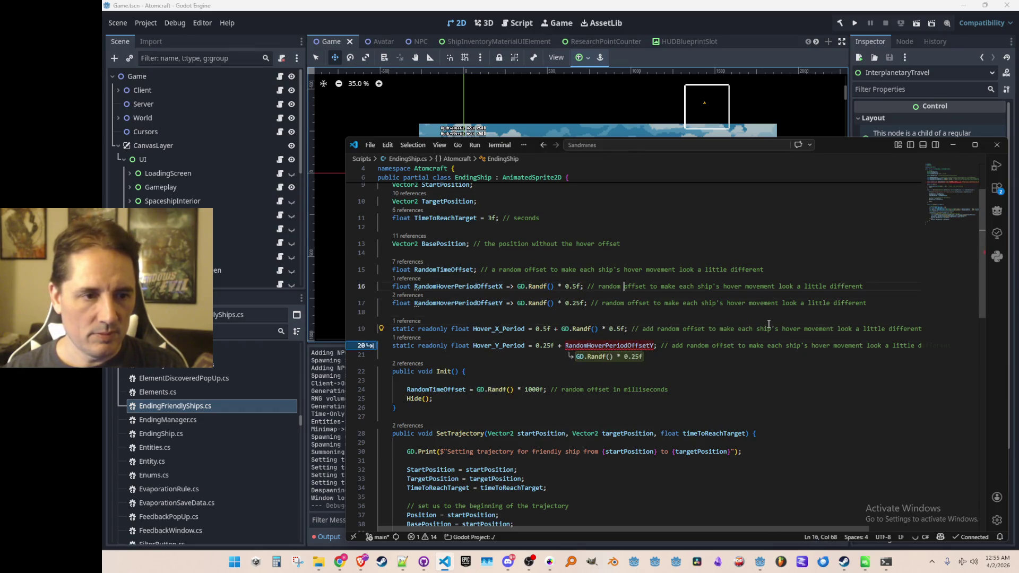
key(ctrl+shift+Right)
key(ctrl+v)
key(Up)
key(Up)
key(Up)
key(Up)
key(shift+Down)
key(shift+Down)
key(Delete)
key(Down)
scroll(768, 324, down, 8)
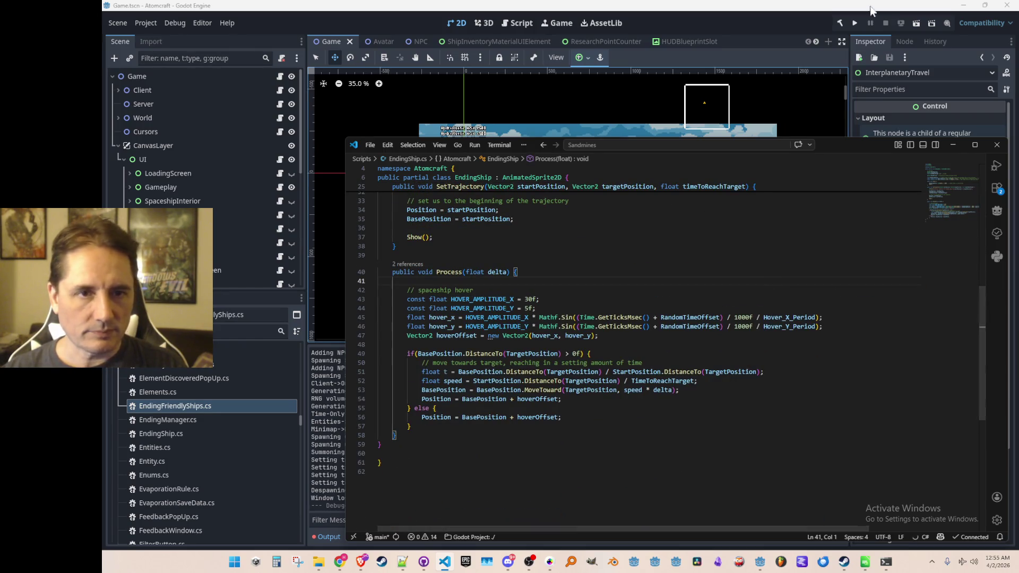
click(853, 23)
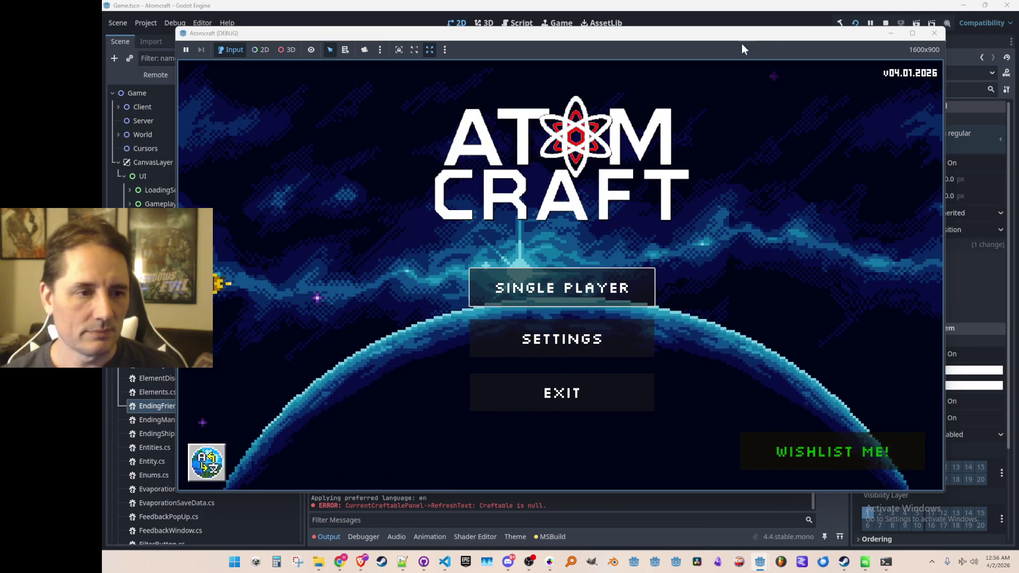
- Start Single Player with a saved profile and world, board the spaceship, watch the ending, then stop
click(584, 275)
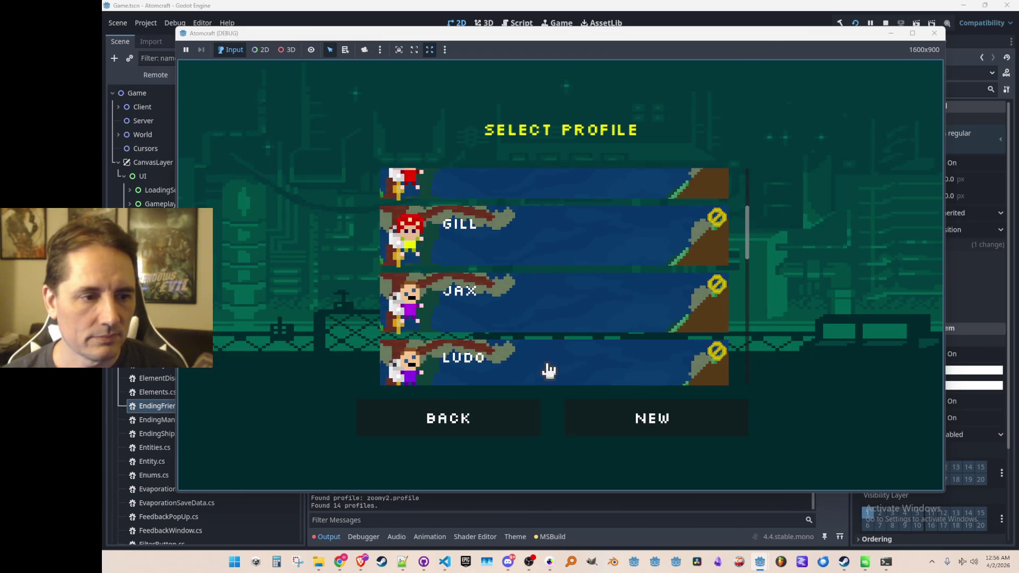
click(546, 368)
click(590, 273)
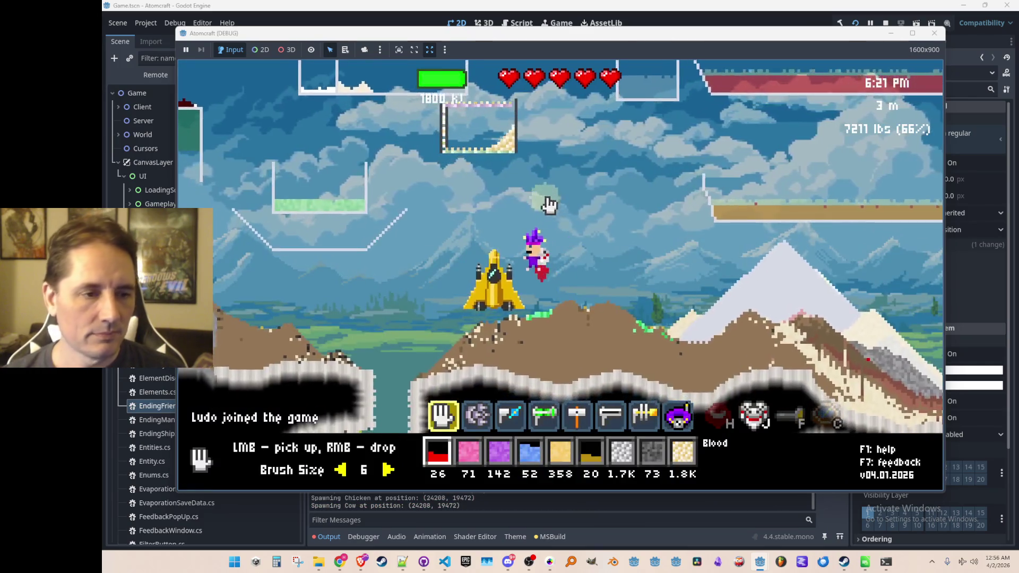
key(Return)
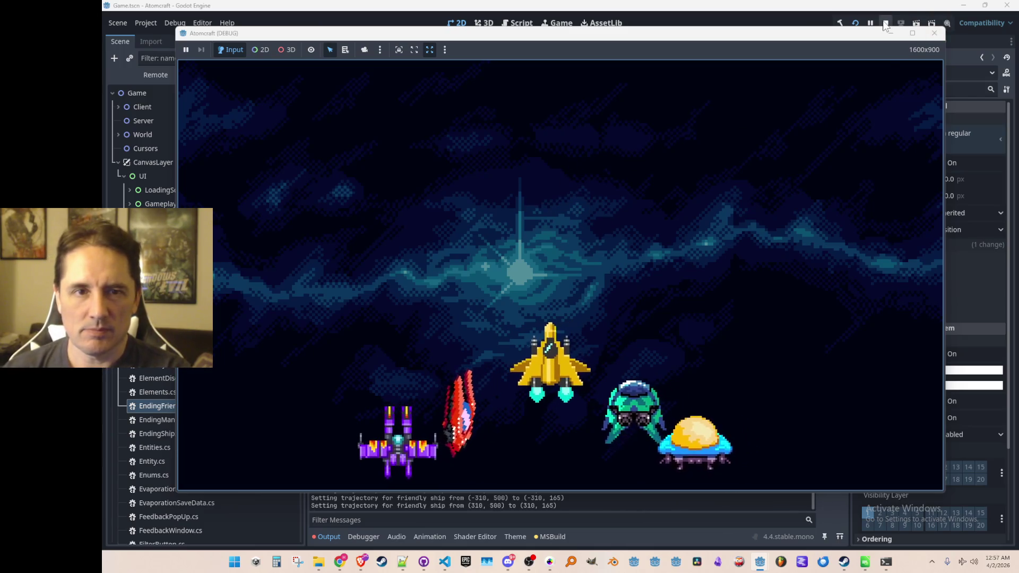
click(934, 32)
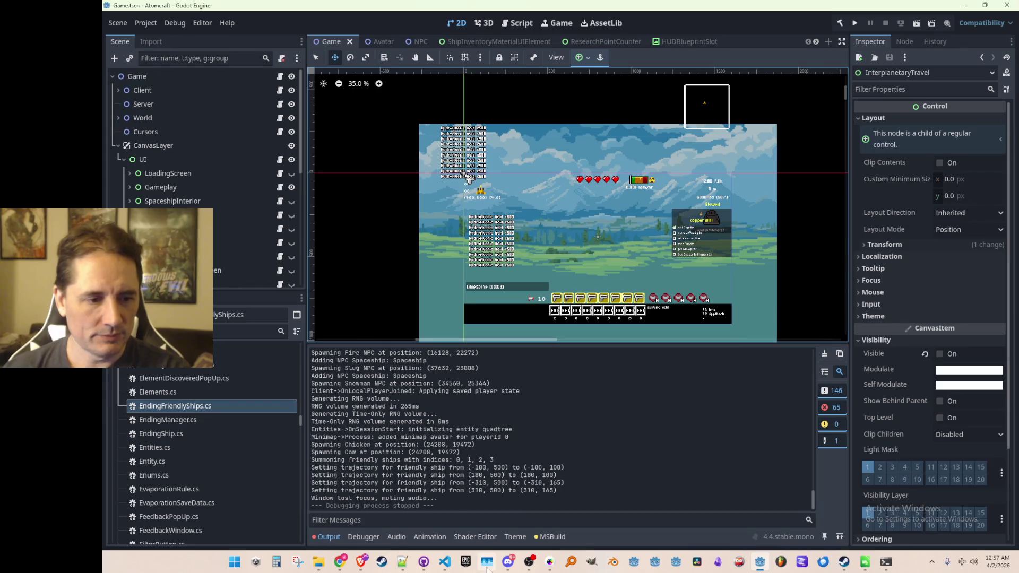
click(445, 561)
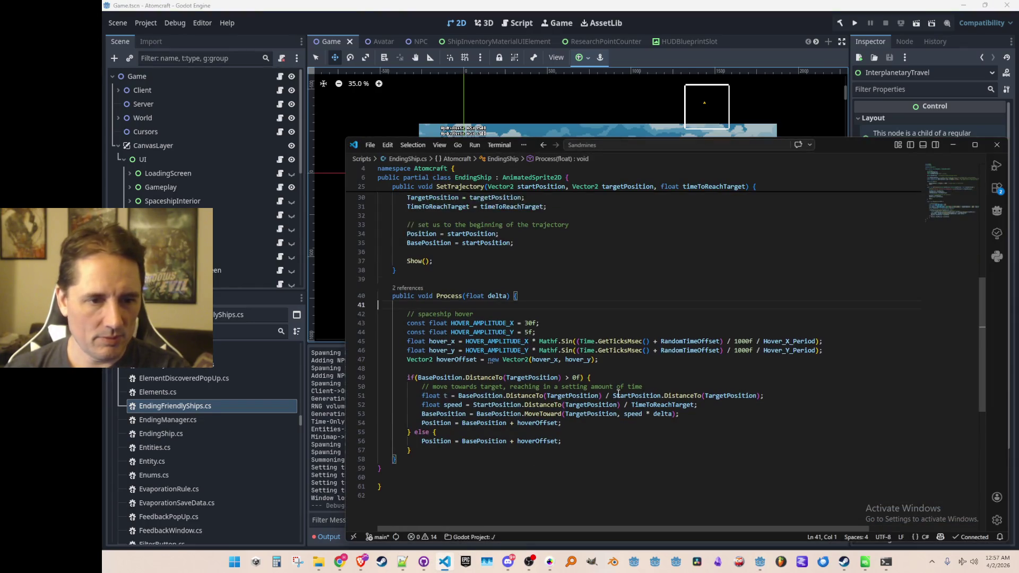
- Wrap GD.Randf() * 0.5f and GD.Randf() * 0.25f in parentheses in both hover period fields
scroll(607, 361, up, 3)
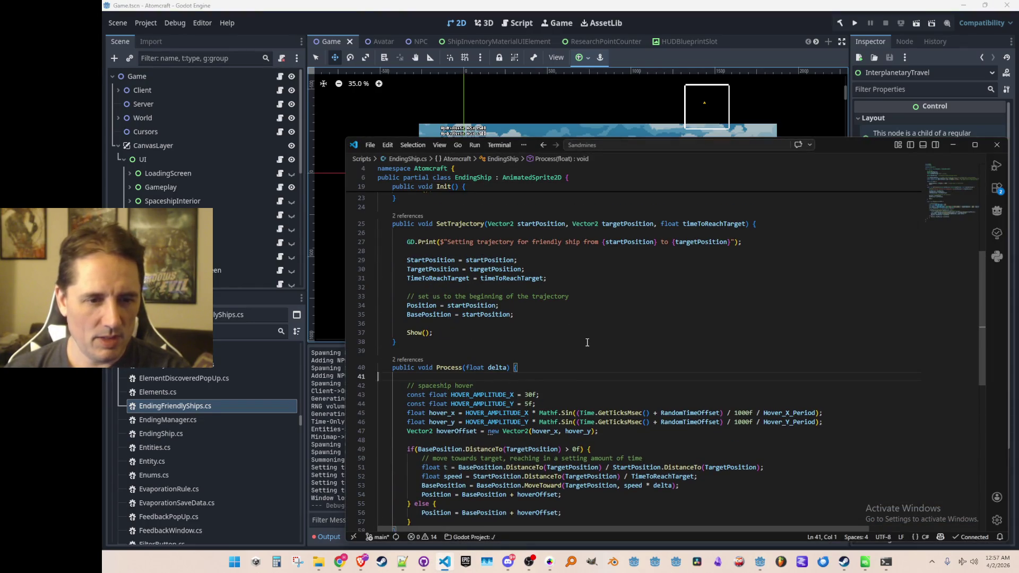
scroll(609, 366, up, 5)
scroll(612, 374, up, 1)
click(561, 334)
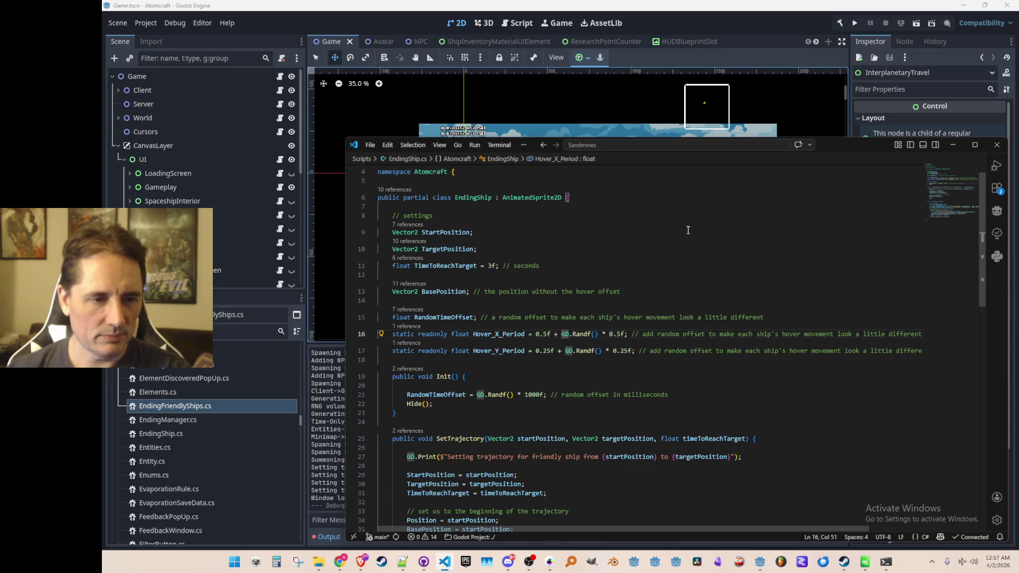
text(()
key(ctrl+Right)
key(ctrl+Right)
key(ctrl+Right)
text())
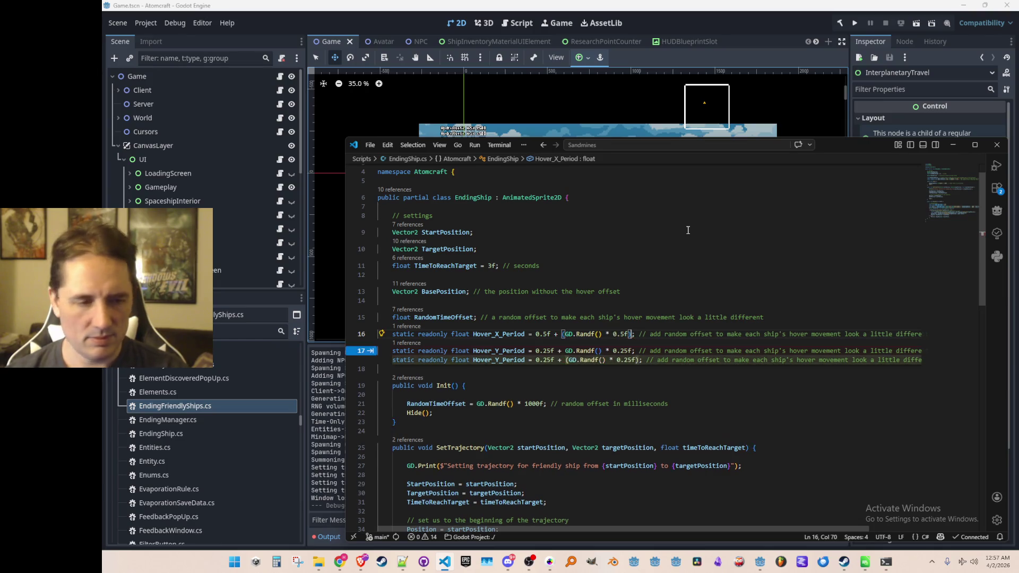
key(Tab)
key(Down)
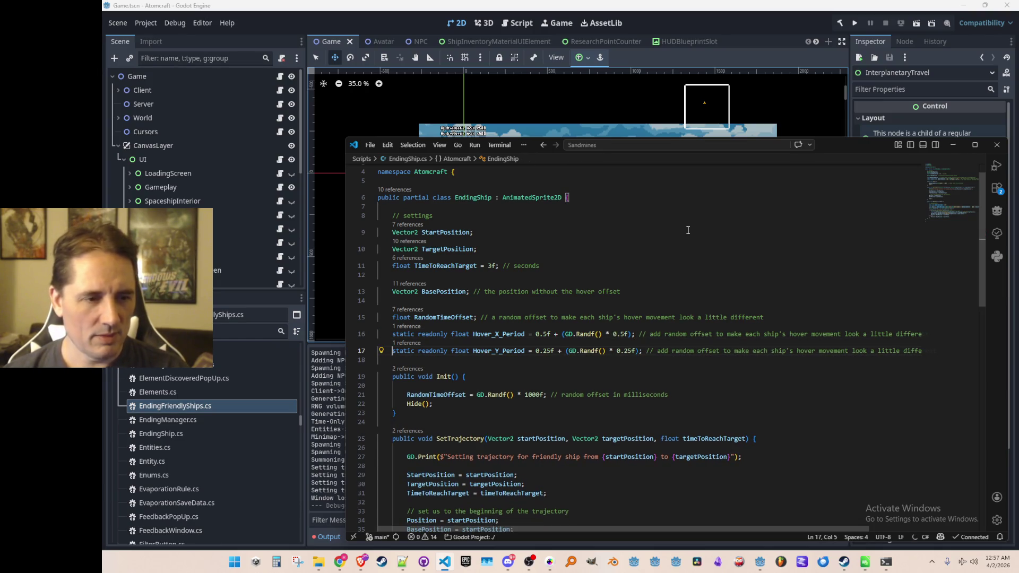
- Remove the static keyword from Hover_X_Period and Hover_Y_Period
key(Up)
key(Up)
key(ctrl+Right)
key(ctrl+BackSpace)
key(Delete)
key(Down)
key(ctrl+Right)
key(ctrl+BackSpace)
key(Delete)
key(Down)
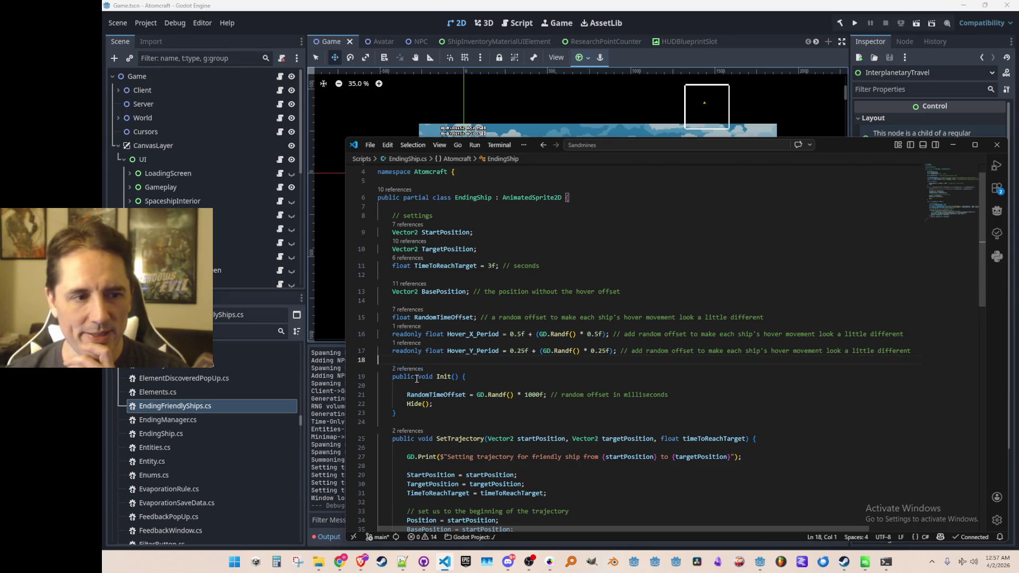
- Save and run Atomcraft, load a profile's world in Single Player, watch the hovering ships, then stop
click(779, 21)
click(854, 23)
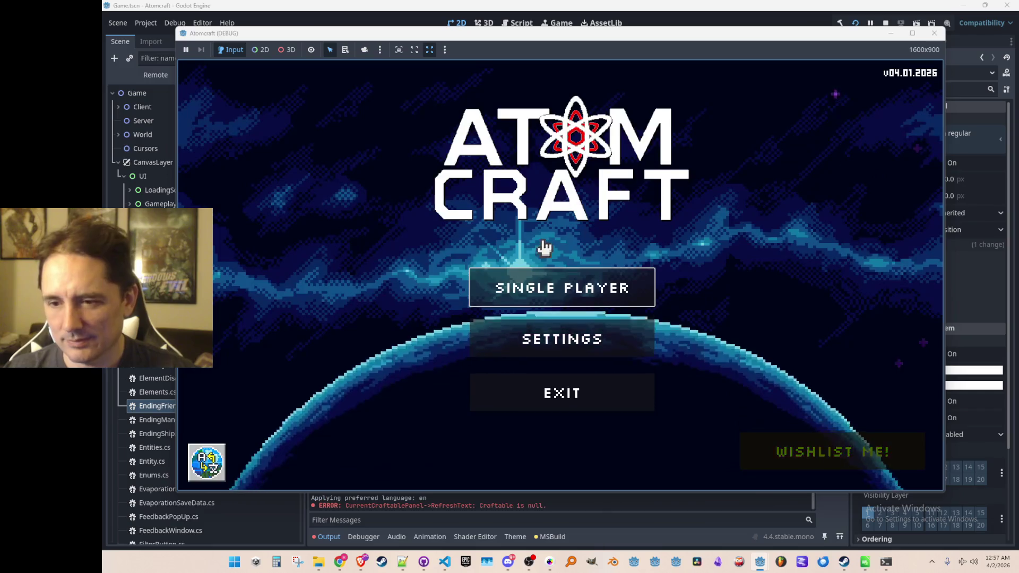
click(550, 290)
scroll(563, 276, down, 3)
click(562, 307)
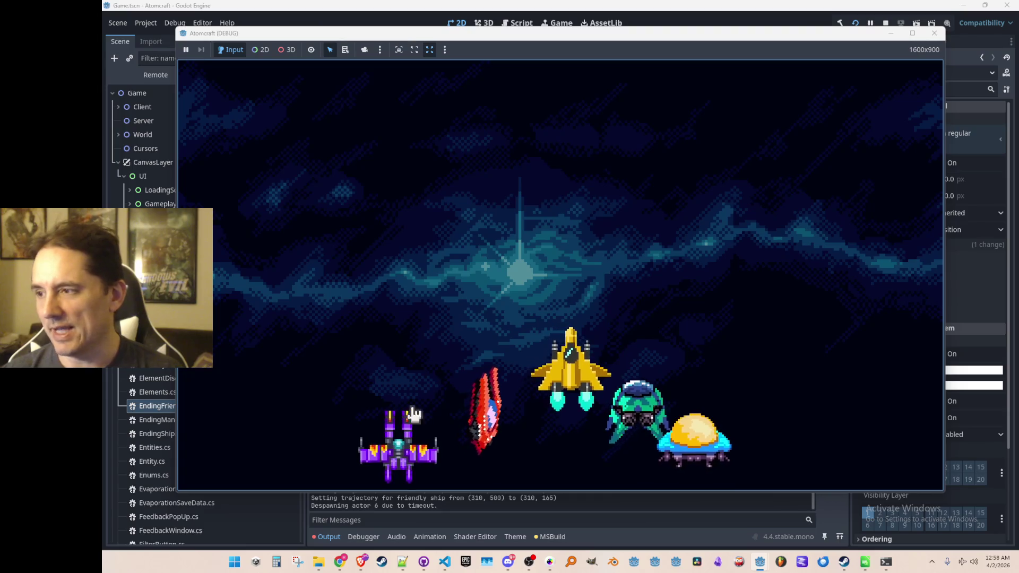
click(885, 23)
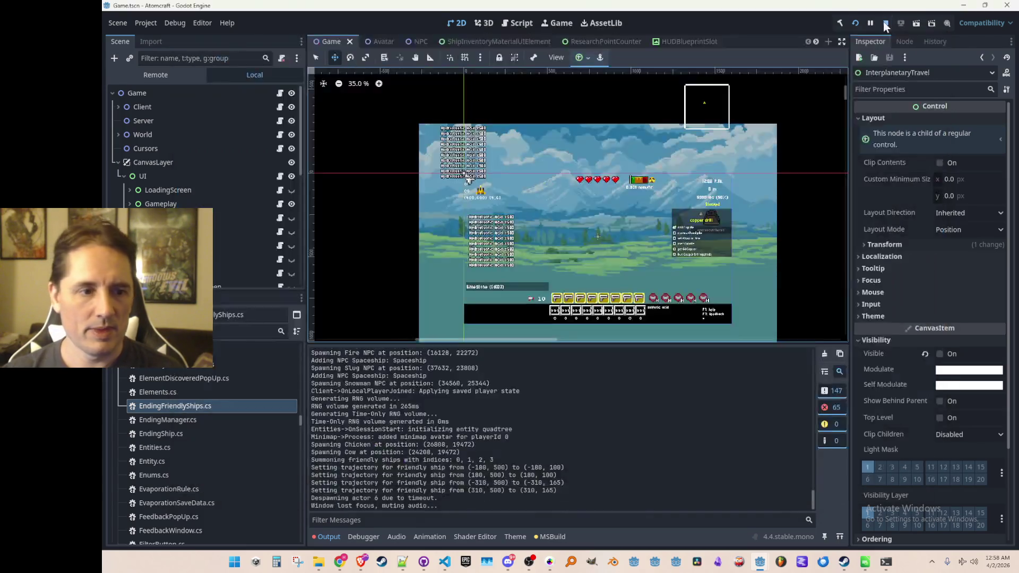
- Back in EndingShip.cs, check the TimeToReachTarget setting and look up SetTrajectory's references
click(445, 562)
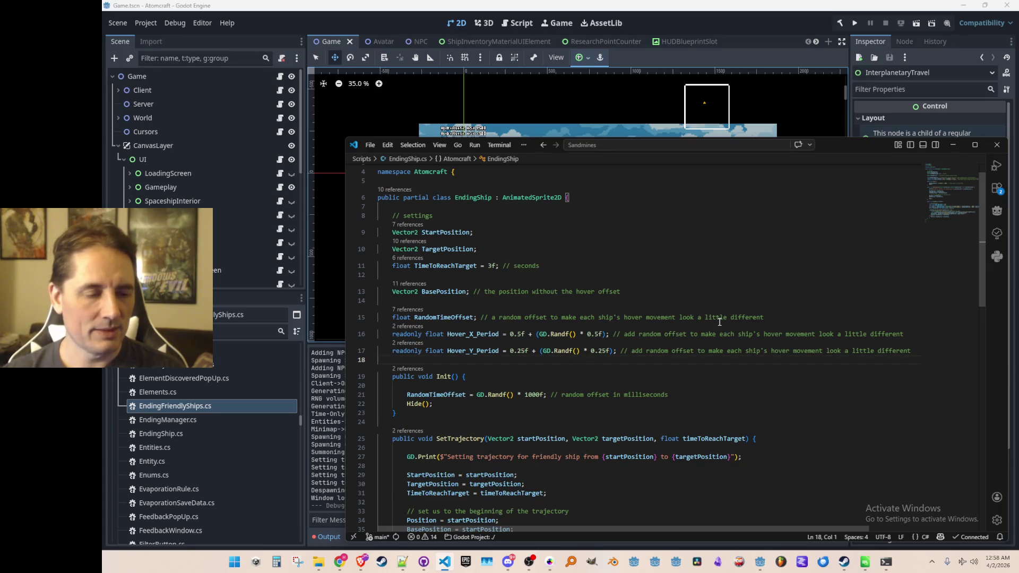
scroll(723, 312, down, 3)
scroll(718, 319, up, 2)
scroll(718, 319, up, 2)
click(716, 293)
scroll(714, 300, down, 4)
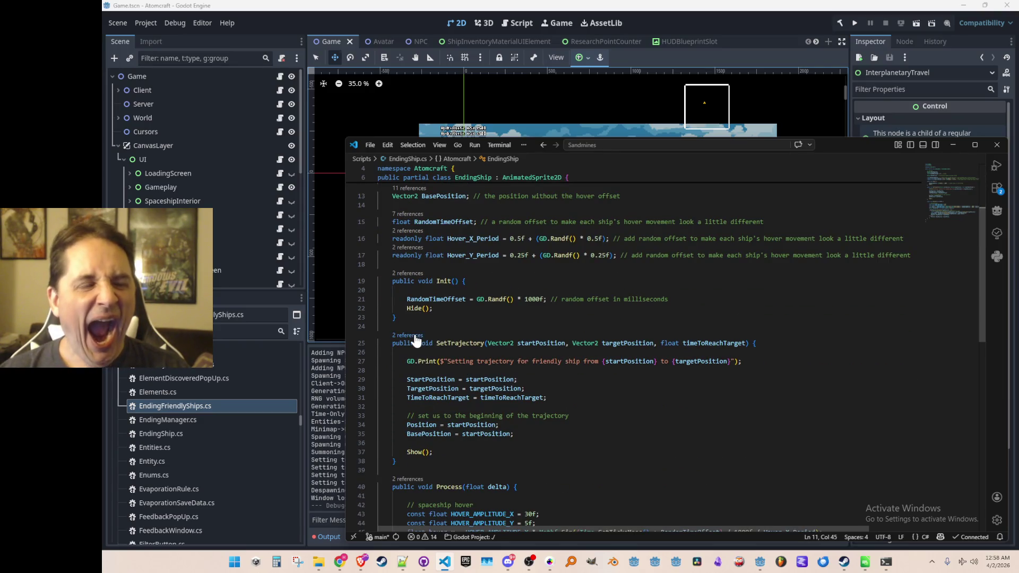
click(409, 335)
key(Escape)
key(Up)
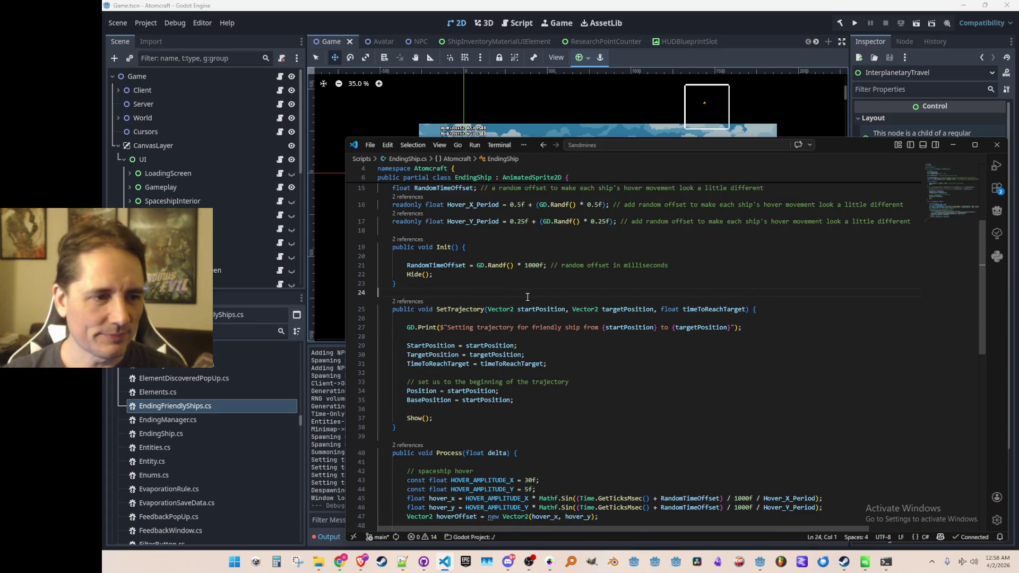
- Follow SetTrajectory's caller in EndingFriendlyShips.cs to the Summon call in InterplanetaryTravel.cs
scroll(528, 294, up, 5)
scroll(527, 295, down, 8)
scroll(527, 296, up, 8)
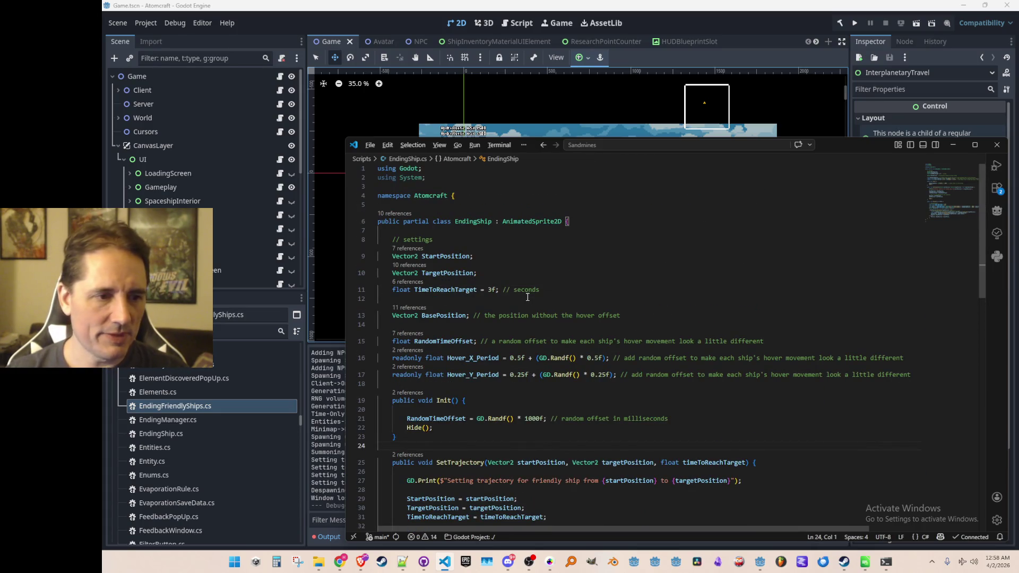
scroll(527, 297, down, 5)
click(407, 301)
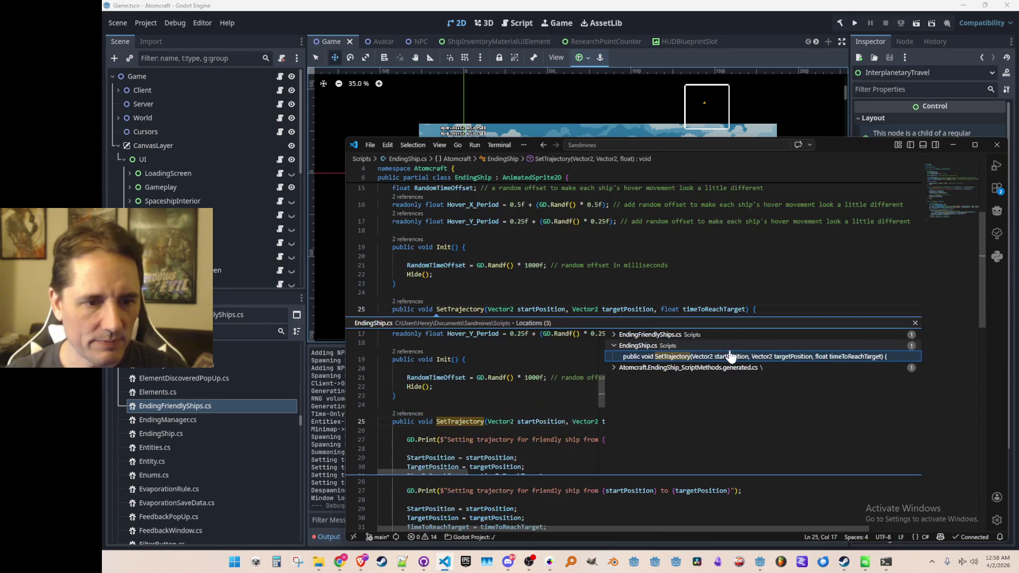
click(690, 335)
double_click(707, 348)
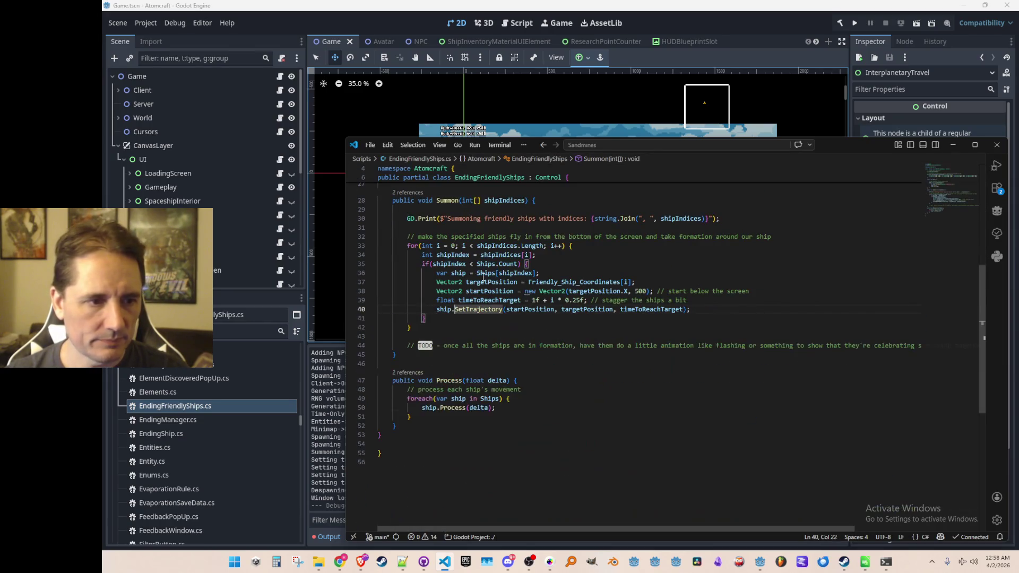
scroll(477, 268, up, 3)
click(408, 264)
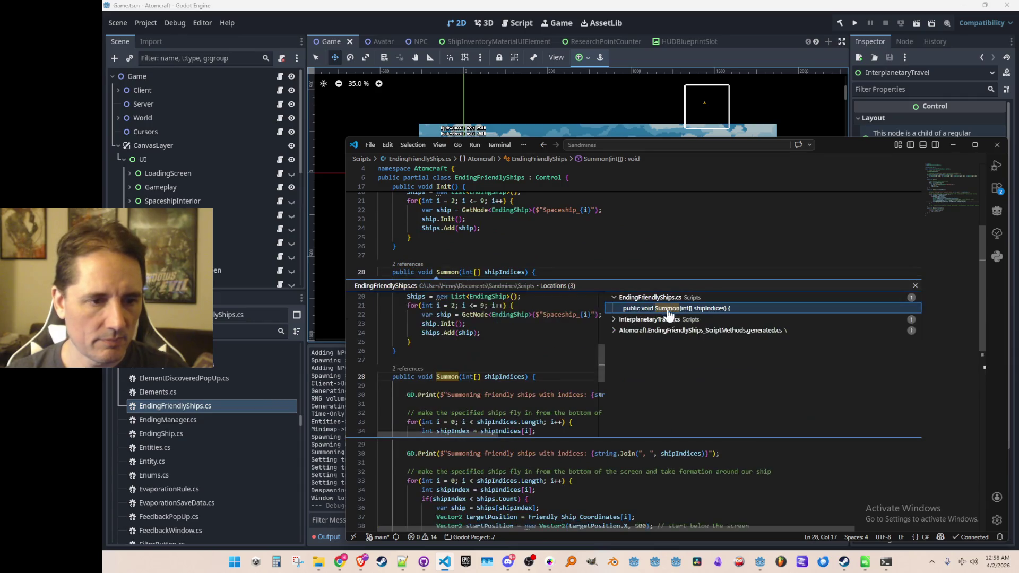
click(668, 318)
double_click(666, 330)
- Comment out the four-ship indices line and uncomment the eight-ship indices 0–7 line
click(617, 300)
key(Home)
text(//)
key(Up)
key(BackSpace)
key(BackSpace)
key(Up)
key(Up)
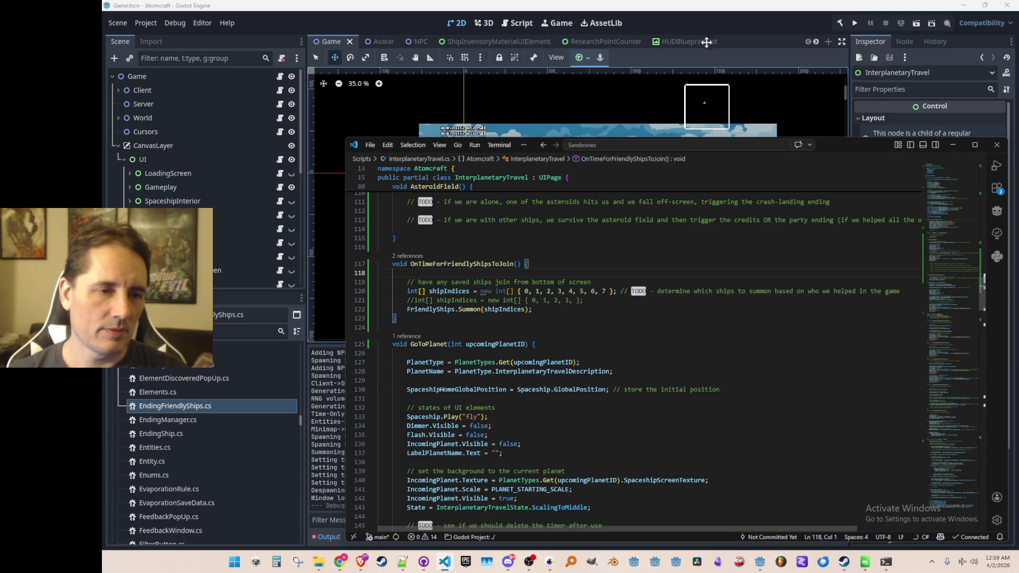
click(734, 26)
- Run Atomcraft, start Single Player with a profile in the Enchanted Vista world, and board the spaceship
click(855, 23)
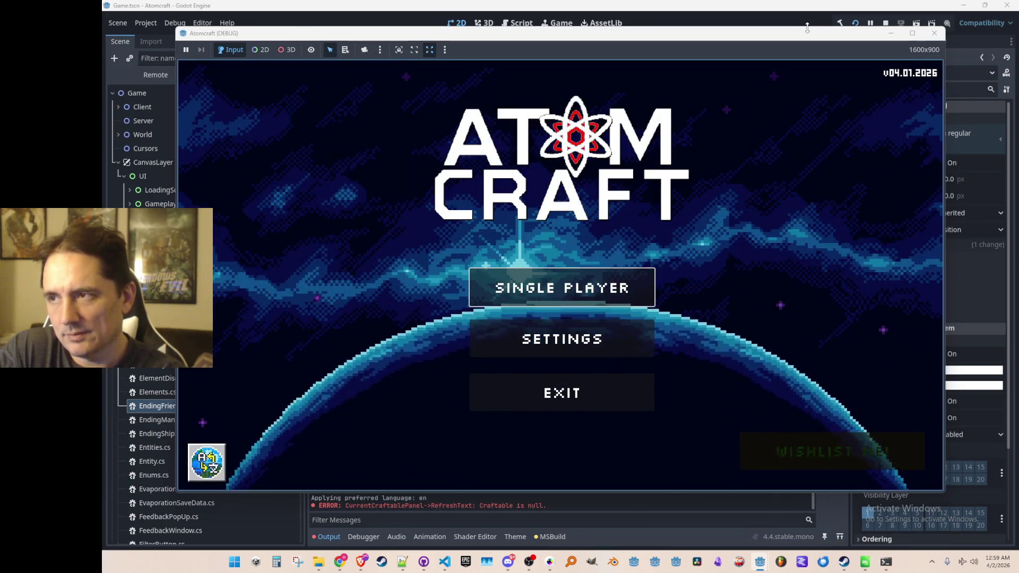
click(514, 298)
scroll(563, 229, down, 5)
scroll(568, 253, down, 1)
click(584, 249)
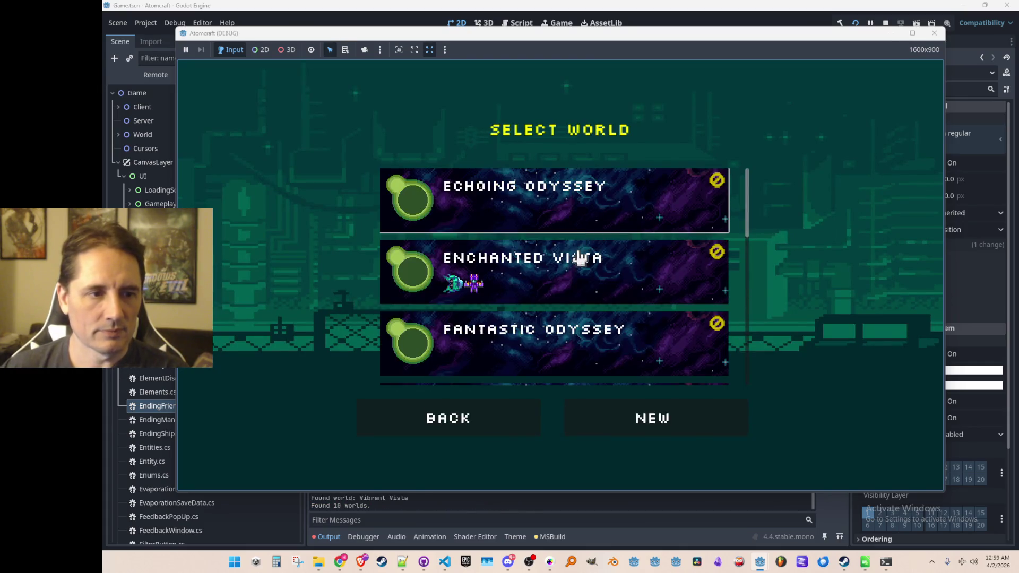
click(581, 257)
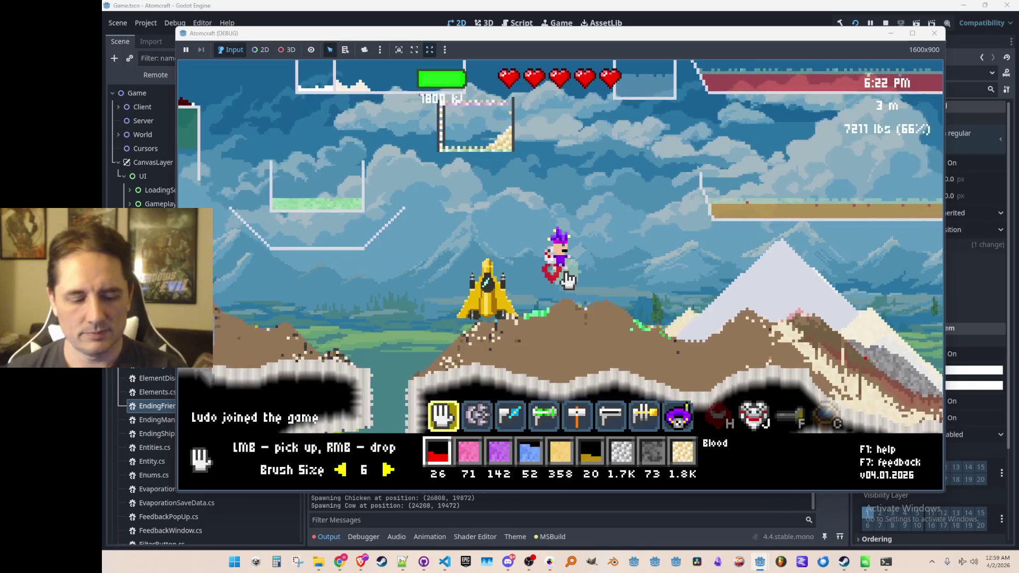
key(Return)
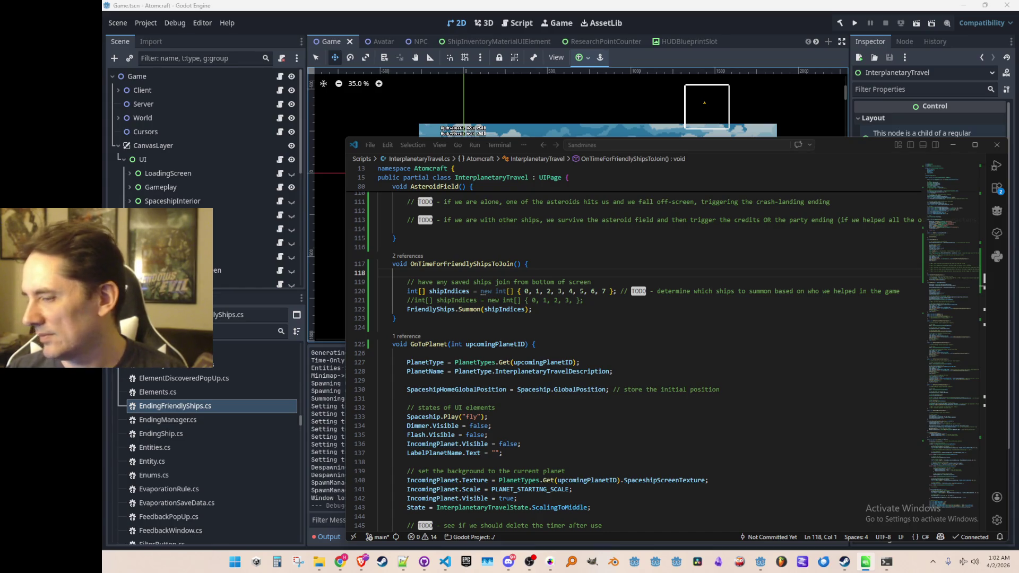
- Back in the Godot editor, collapse Scripts and expand the Music folder in the FileSystem dock
click(646, 328)
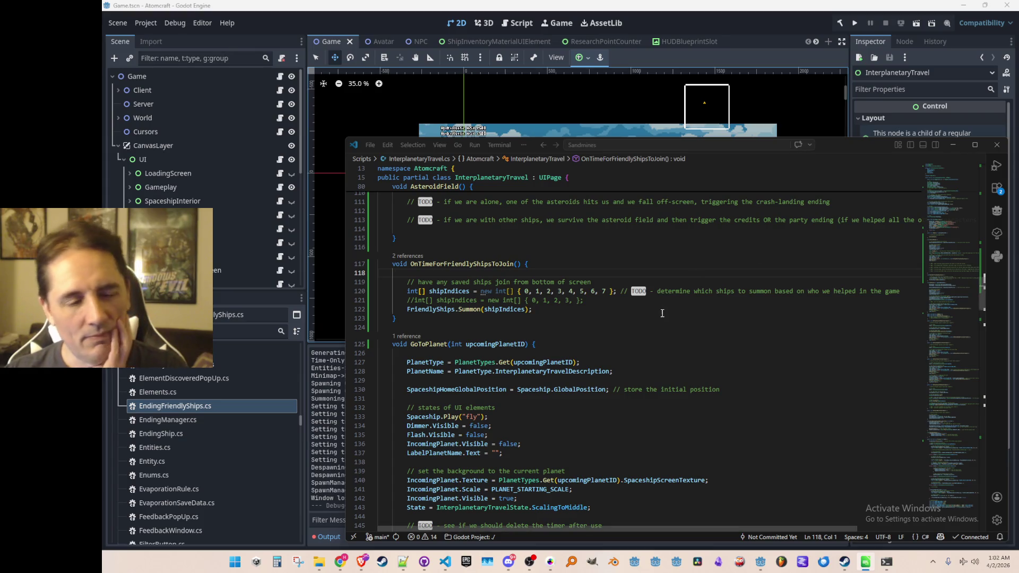
click(397, 15)
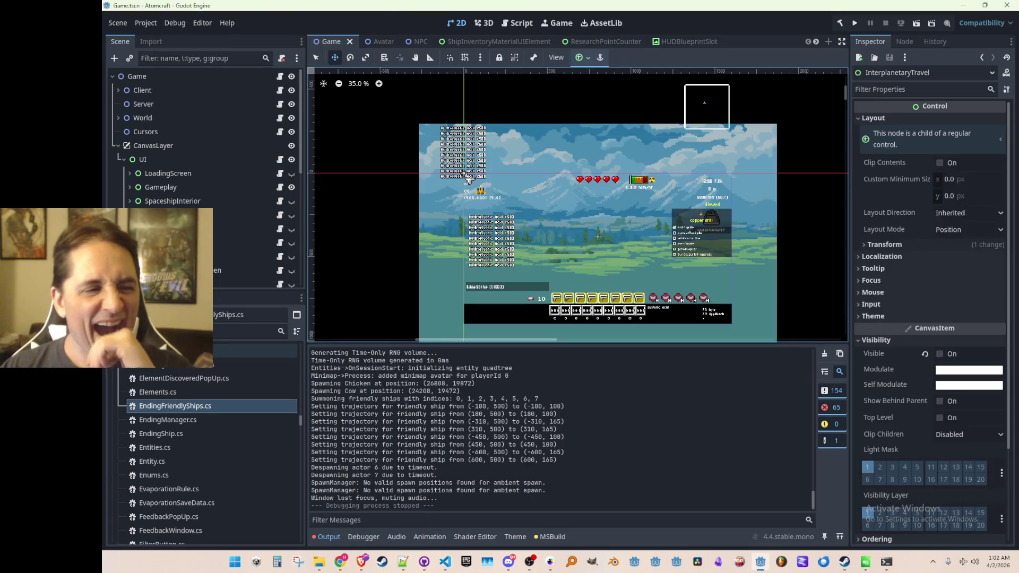
scroll(236, 393, up, 5)
scroll(231, 419, up, 10)
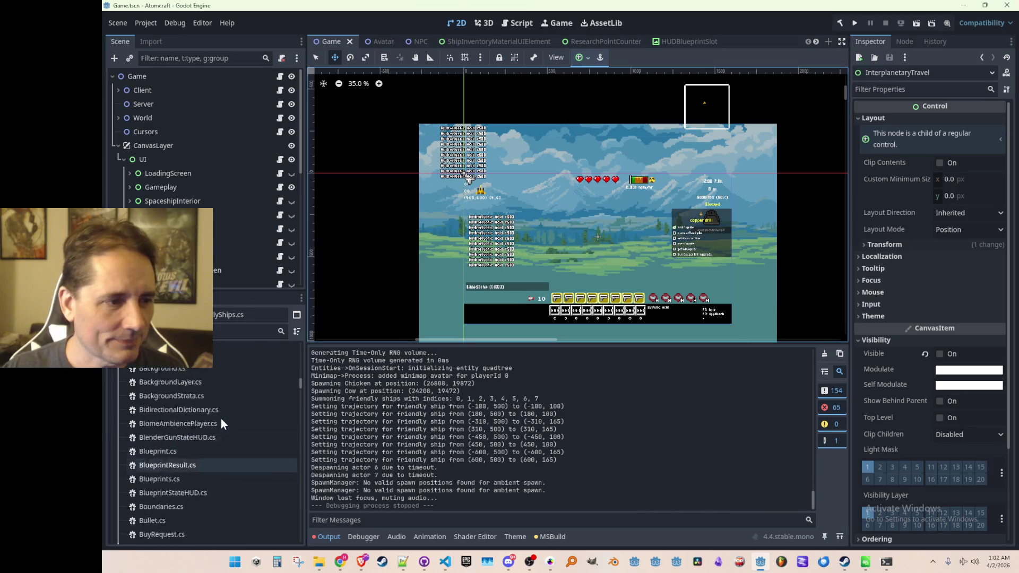
scroll(213, 417, up, 5)
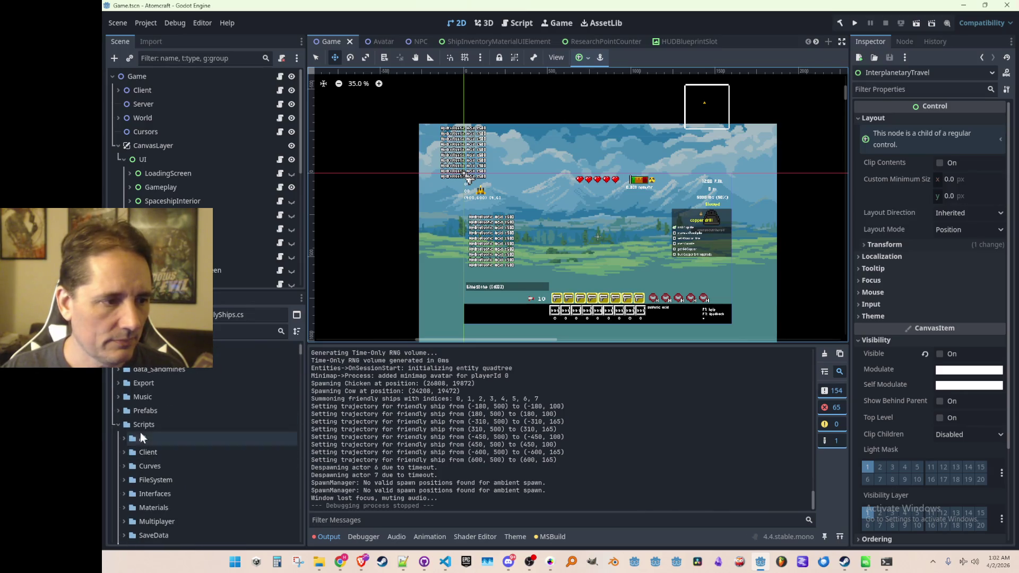
click(118, 424)
click(117, 397)
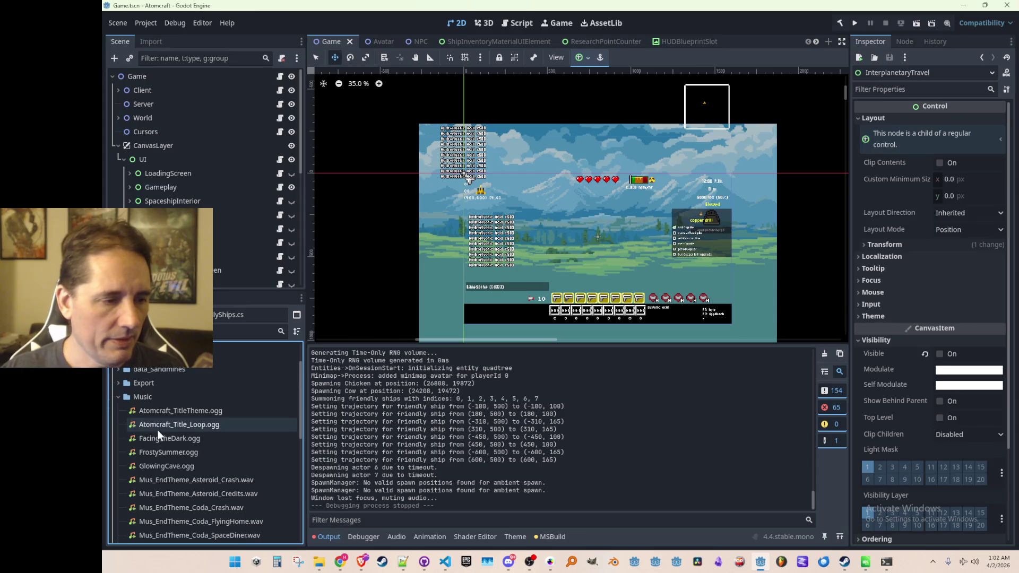
scroll(199, 464, down, 2)
scroll(217, 434, down, 2)
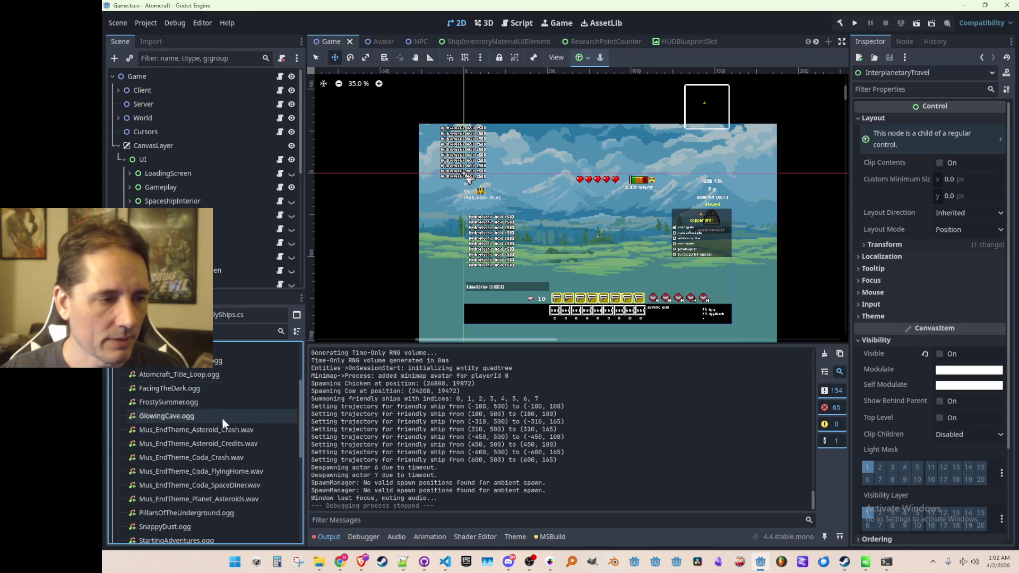
scroll(215, 415, down, 2)
- Preview Mus_EndTheme_Asteroid_Credits.wav and Mus_EndTheme_Planet_Asteroids.wav in the Inspector
click(194, 451)
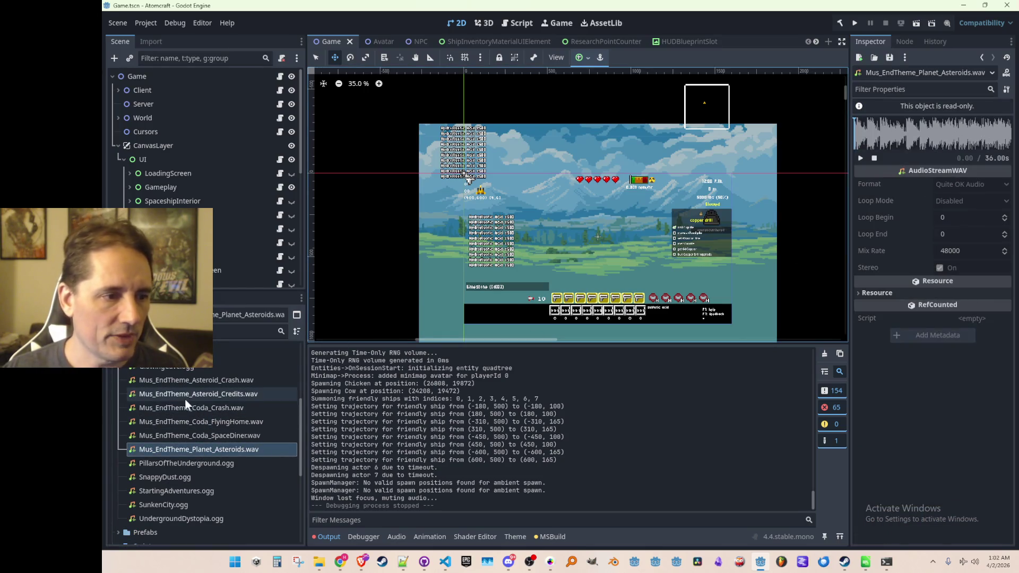
click(212, 394)
click(860, 158)
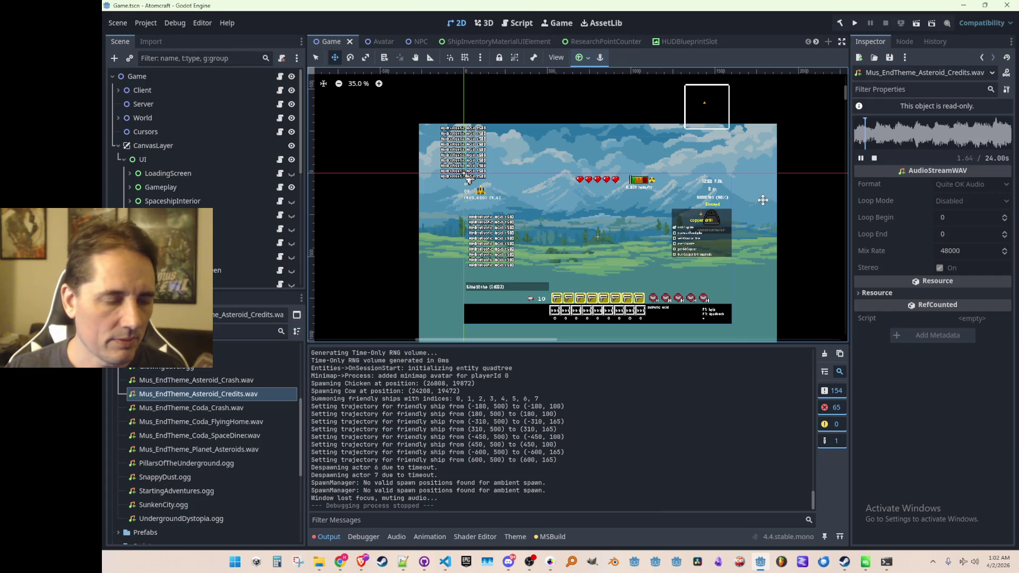
click(250, 448)
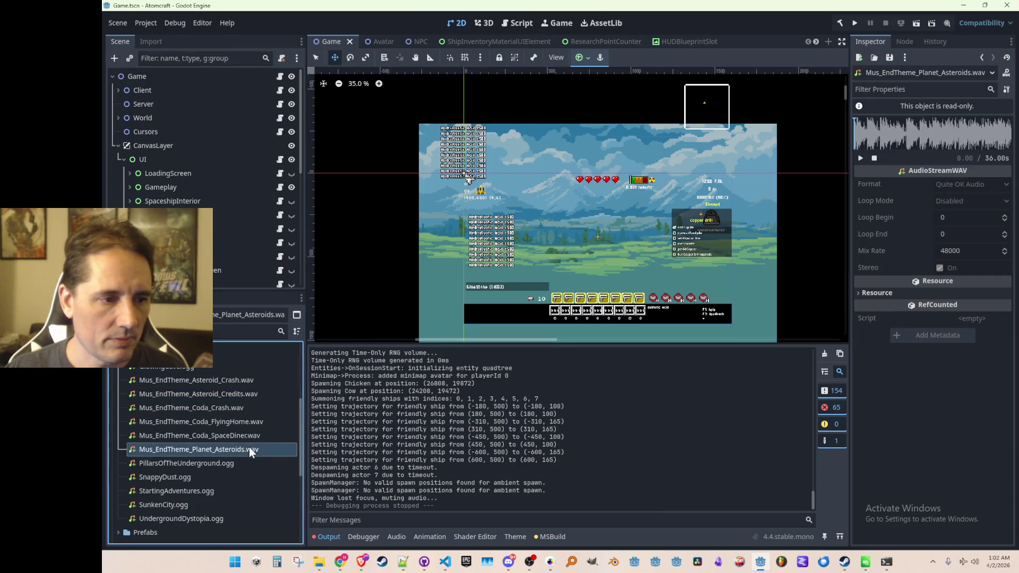
click(861, 158)
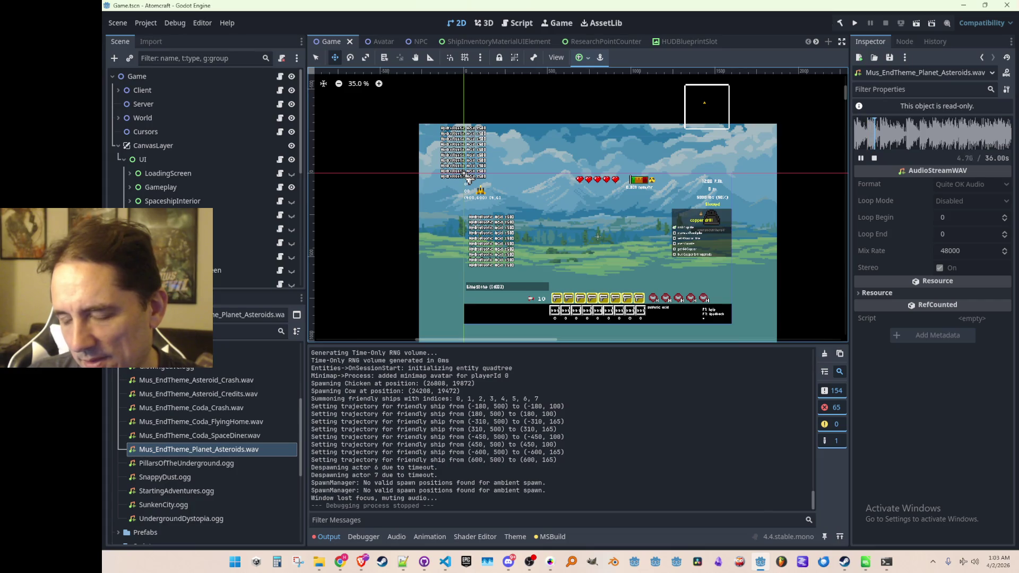
scroll(615, 237, down, 1)
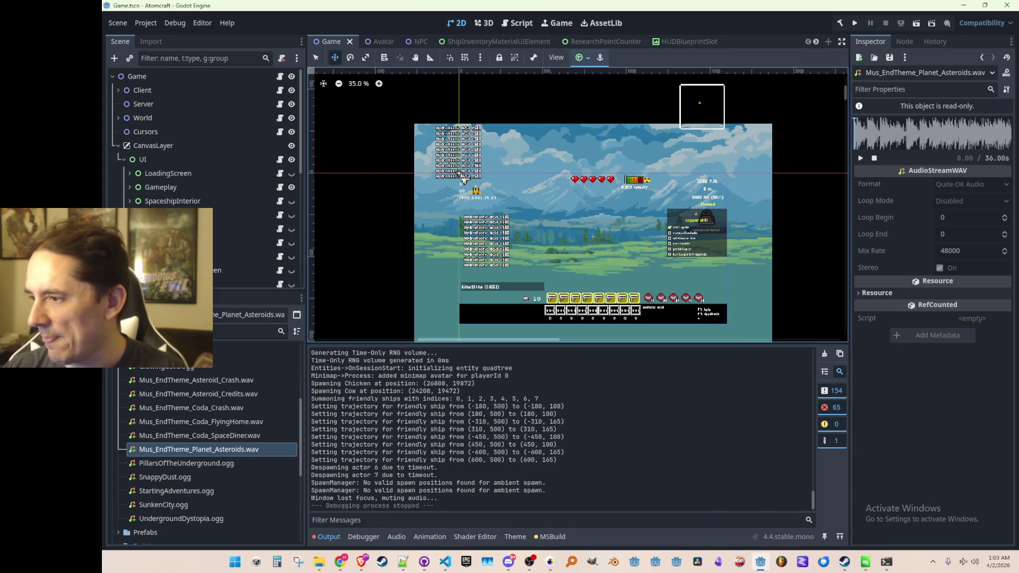
key(alt+Tab)
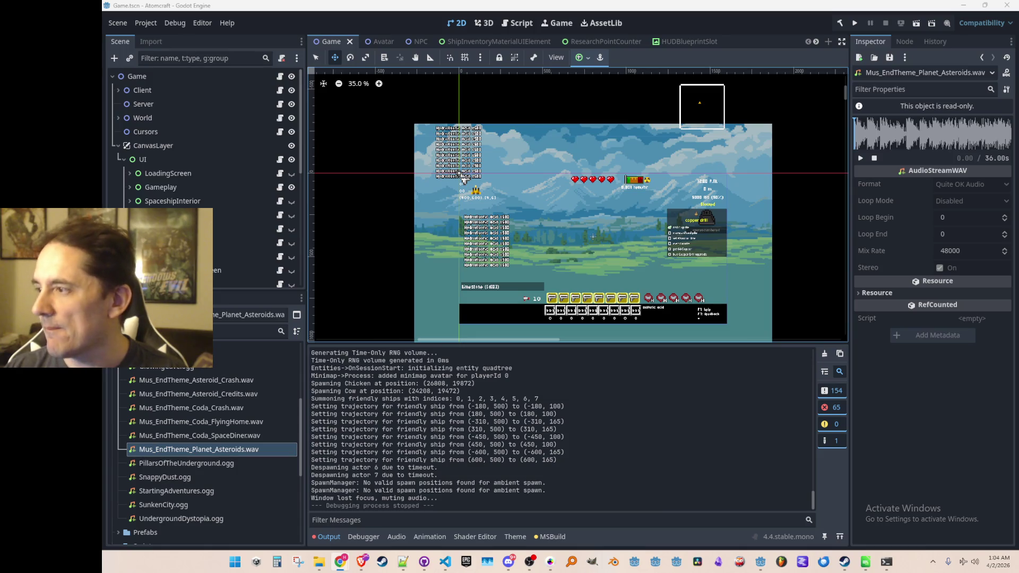
key(alt+Tab)
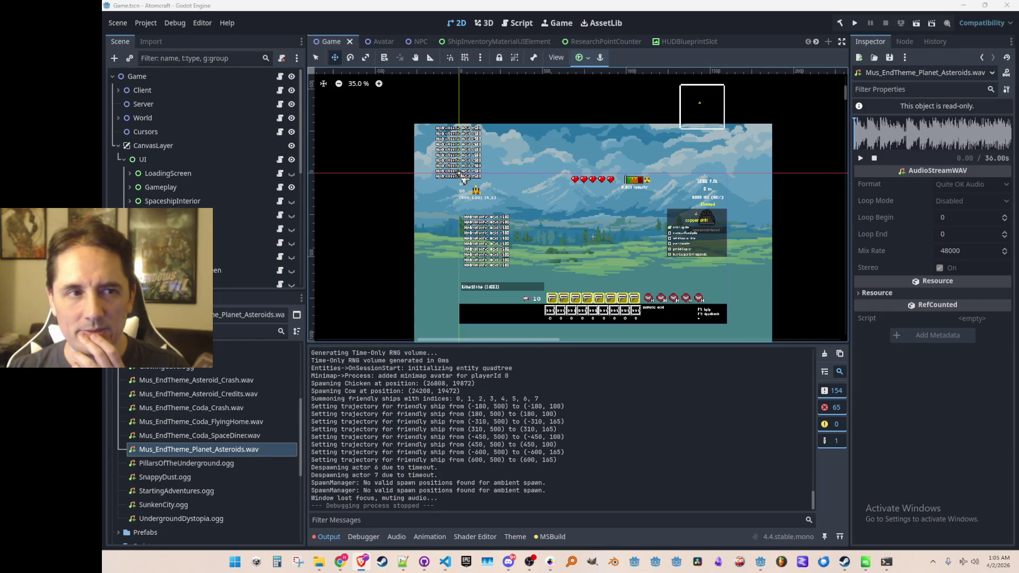
click(782, 30)
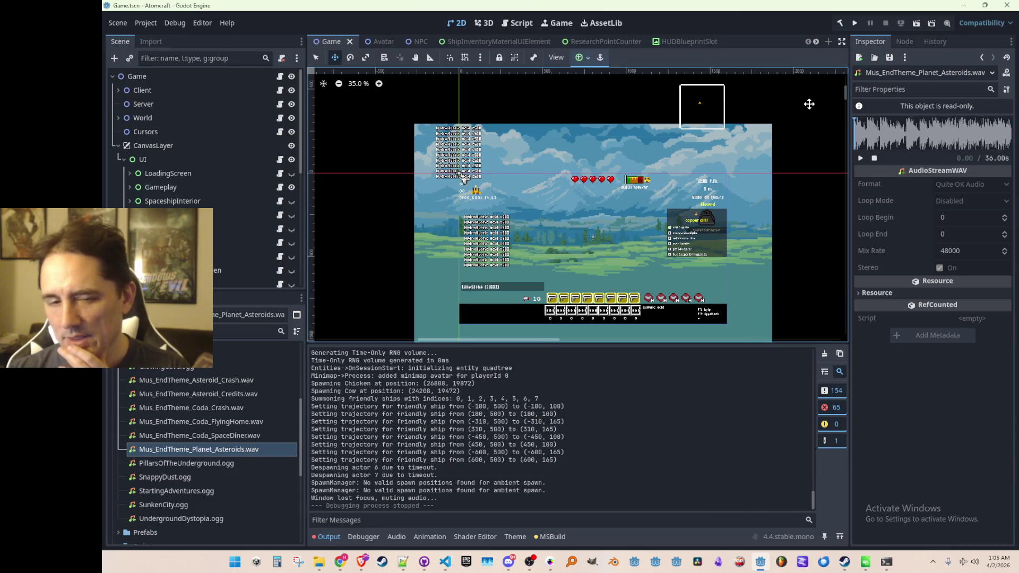
scroll(674, 175, down, 1)
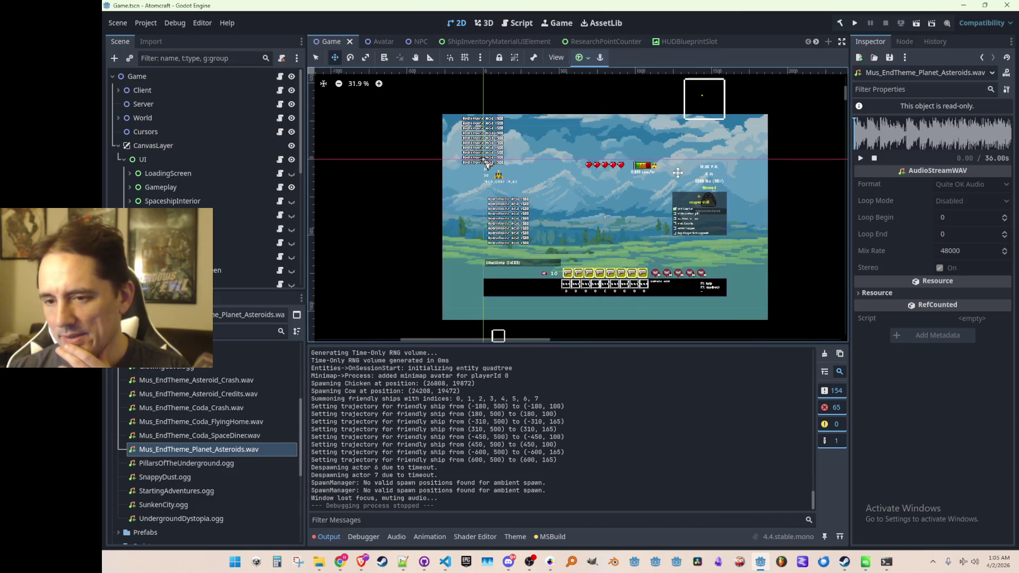
scroll(637, 196, right, 1)
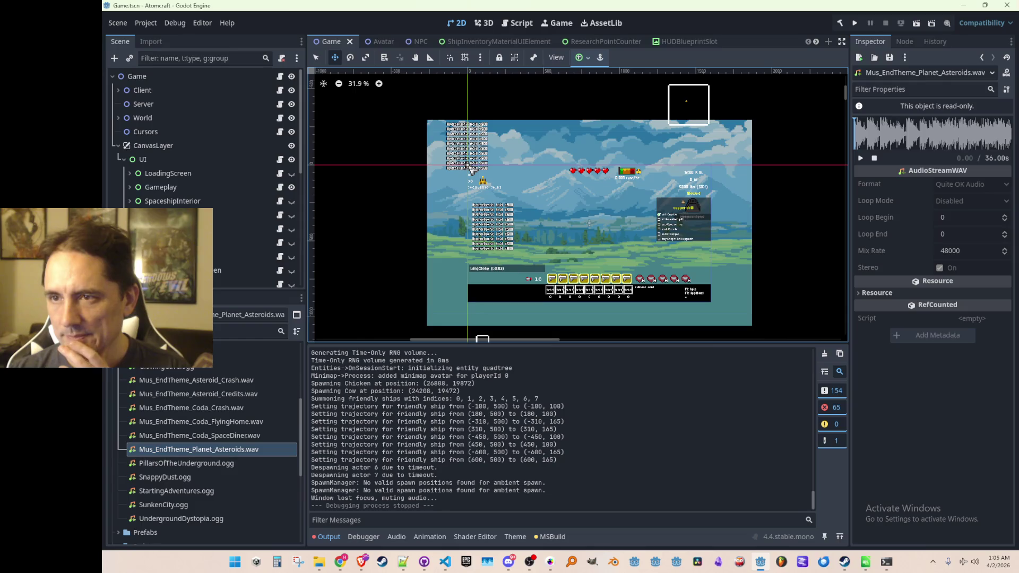
key(alt+Tab)
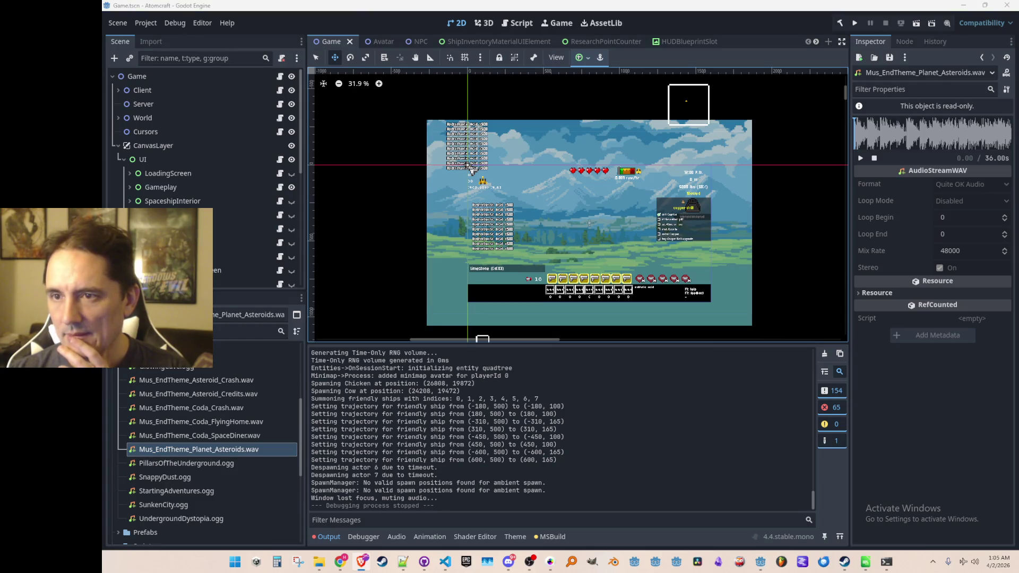
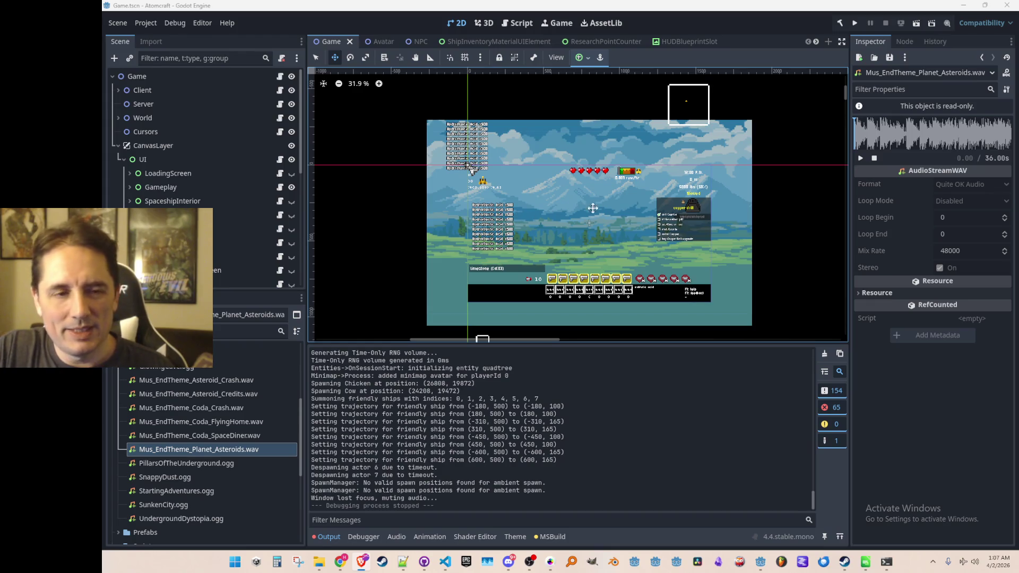
- Leave the Godot editor and bring the Steam store page to the front
scroll(588, 198, down, 1)
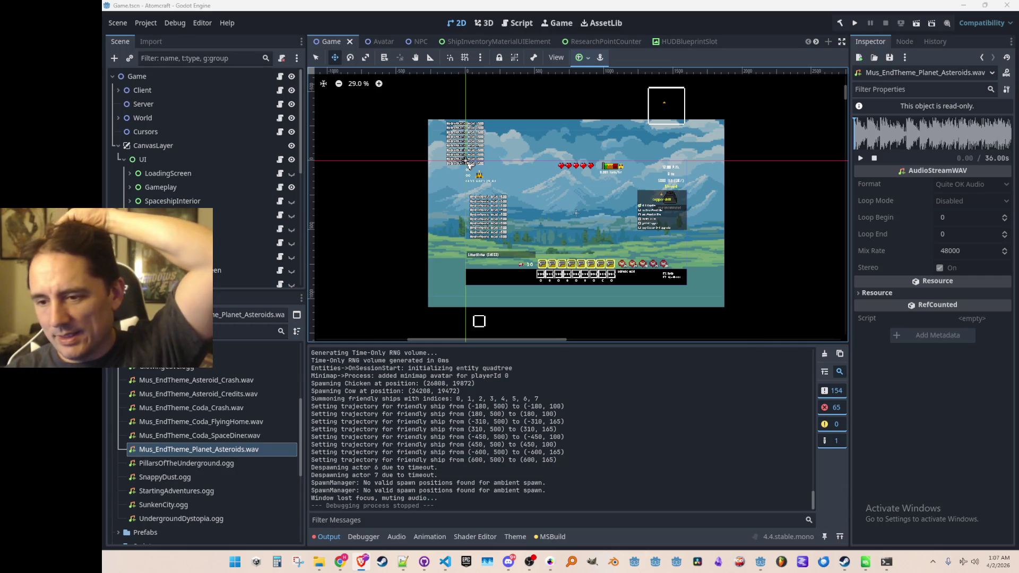
scroll(557, 236, down, 2)
scroll(557, 208, up, 1)
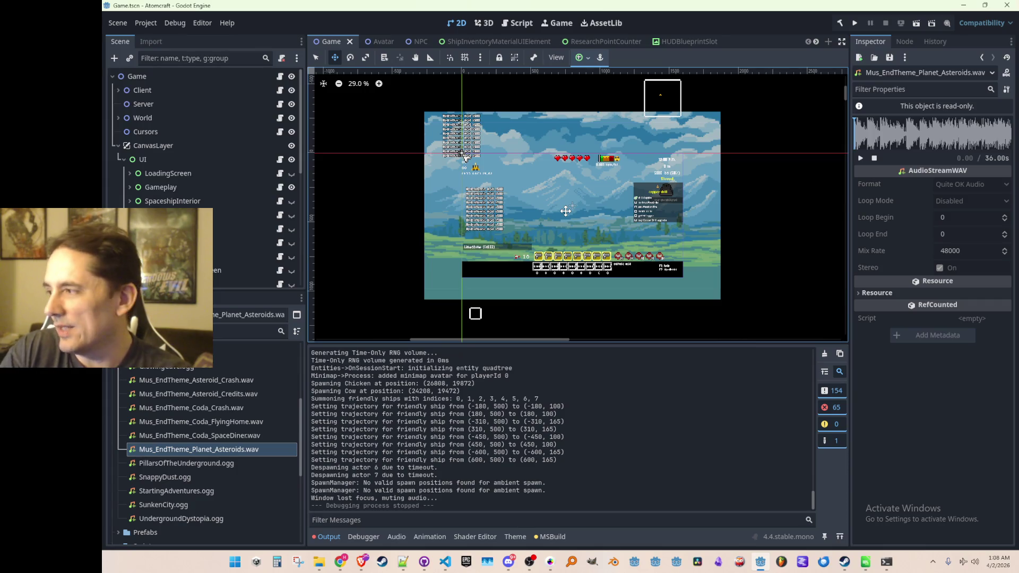
key(alt+Tab)
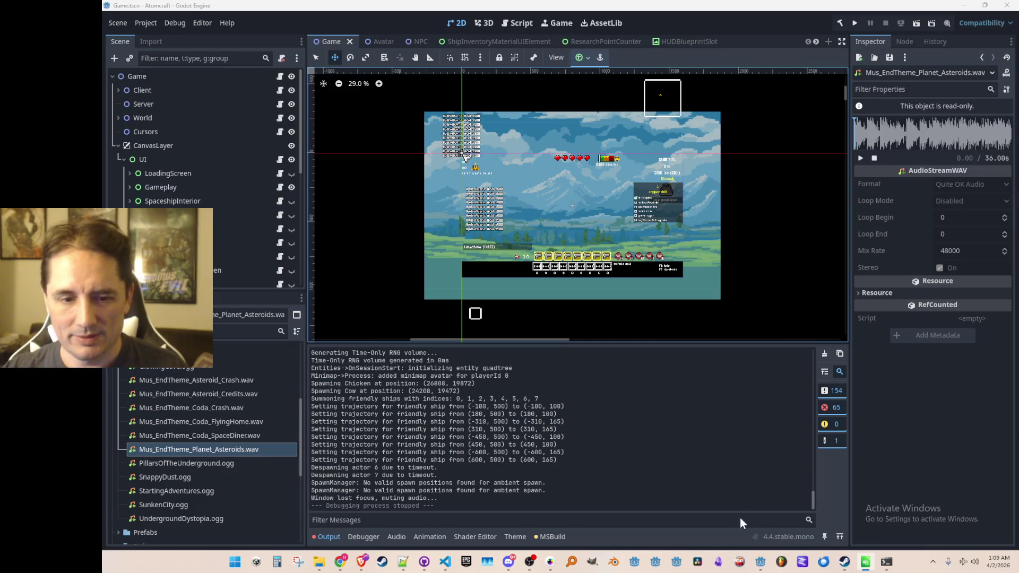
click(844, 561)
scroll(571, 209, down, 5)
scroll(505, 141, up, 5)
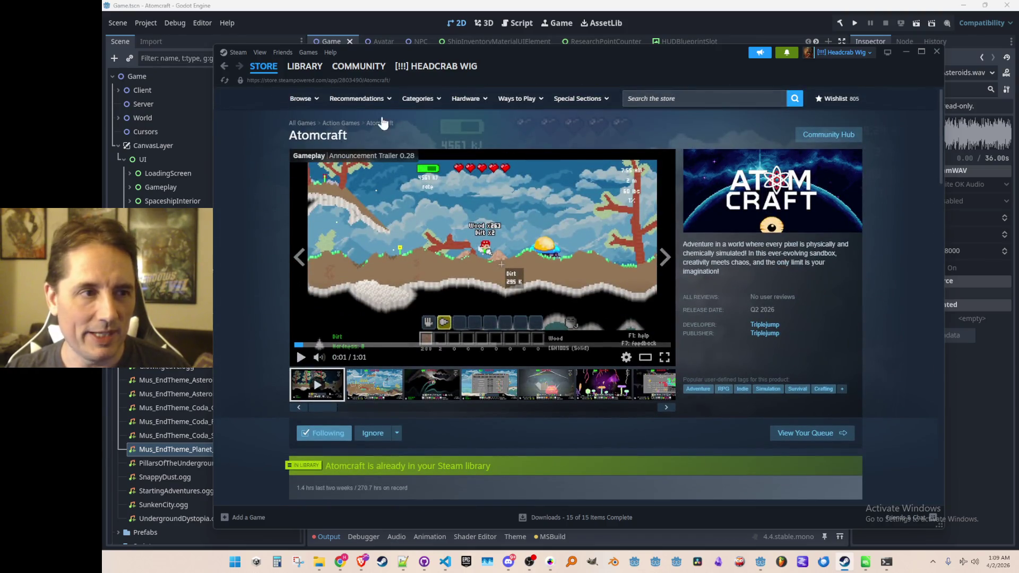
- Open the Atomcraft Demo page from the Steam library
click(304, 68)
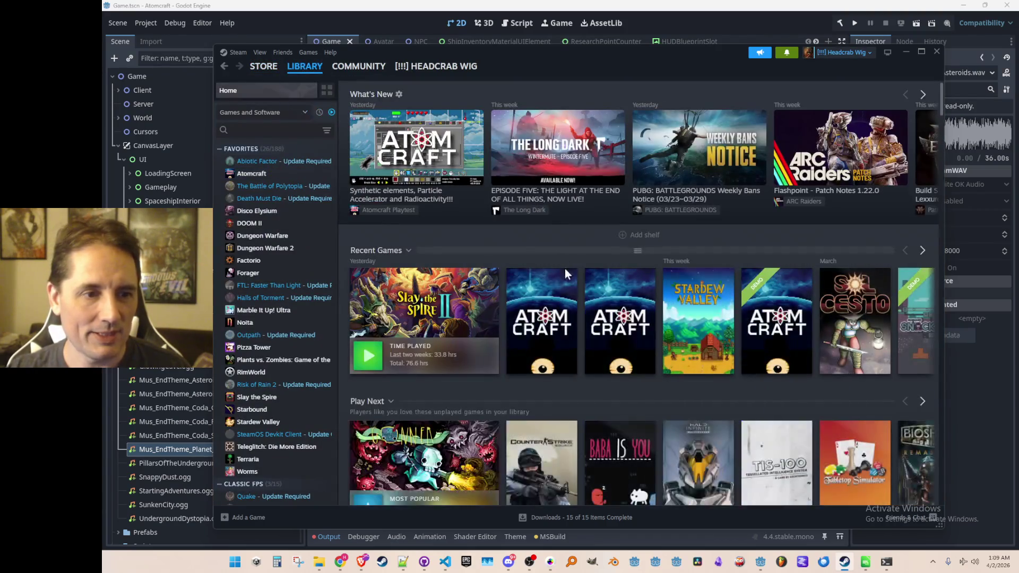
click(775, 313)
scroll(486, 284, down, 4)
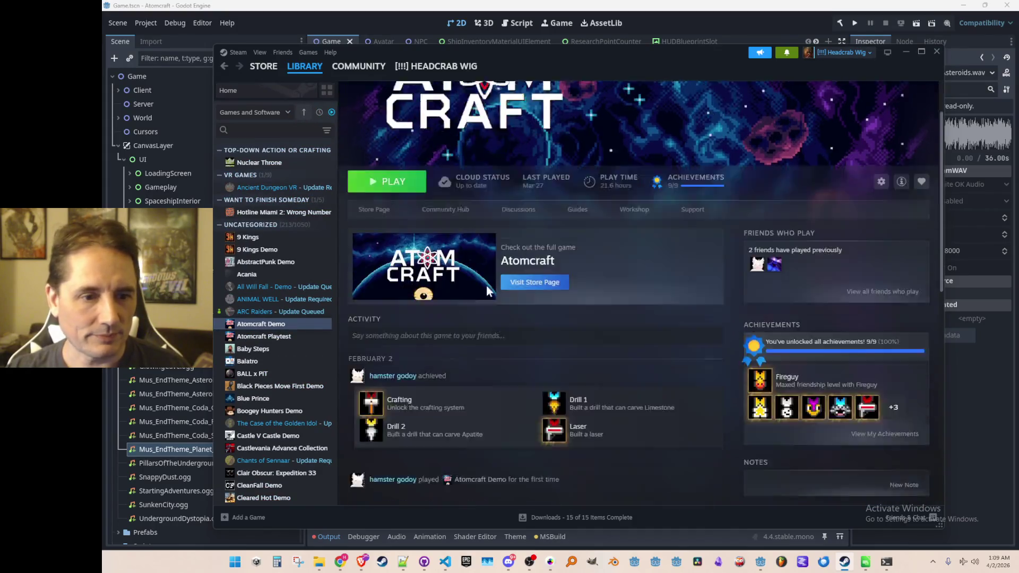
- Look through the nine unlocked Atomcraft Demo achievements
click(769, 258)
scroll(693, 276, down, 3)
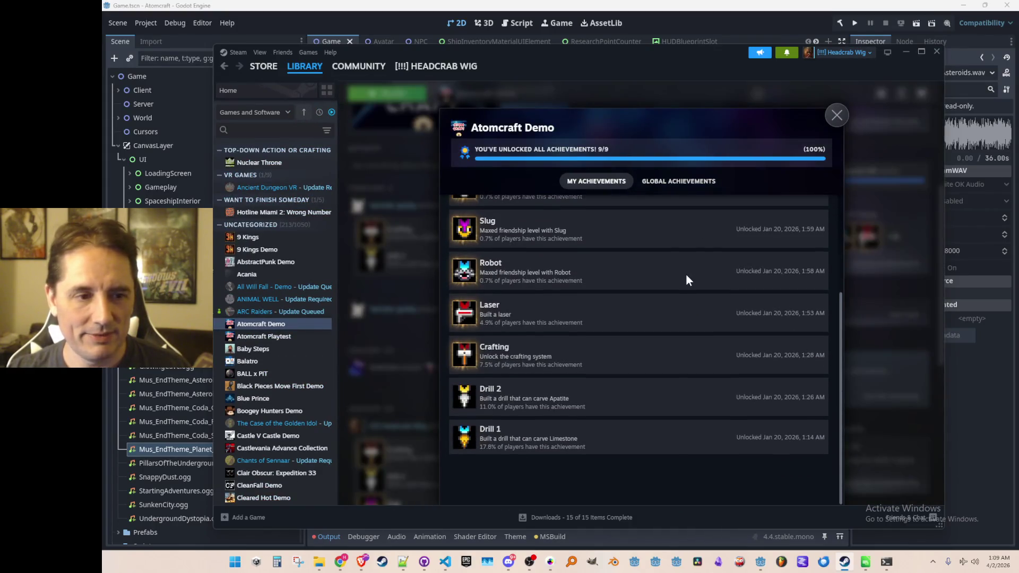
scroll(680, 284, up, 3)
scroll(563, 313, down, 4)
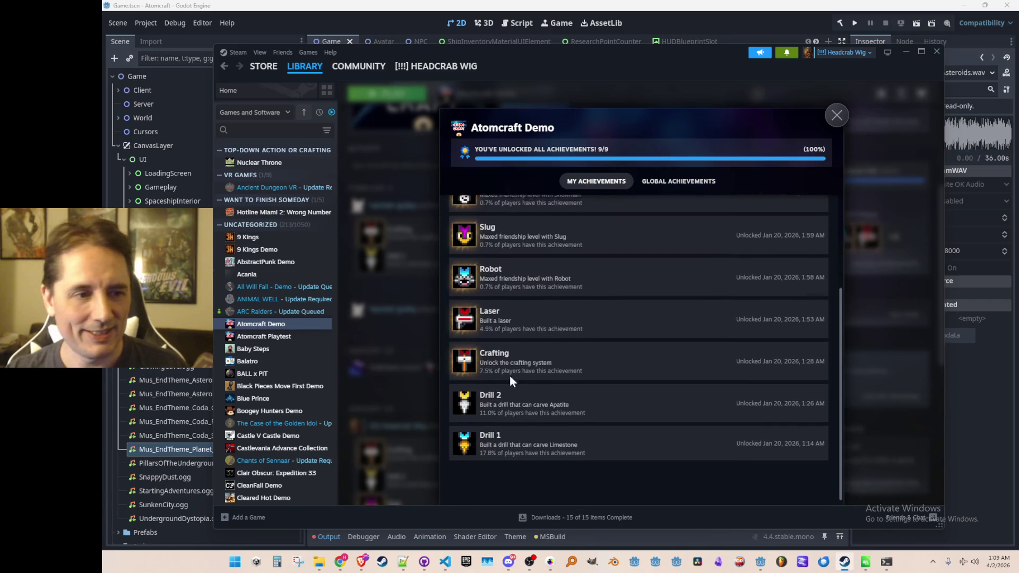
scroll(504, 366, up, 3)
scroll(536, 339, down, 3)
scroll(554, 361, up, 3)
scroll(554, 250, down, 3)
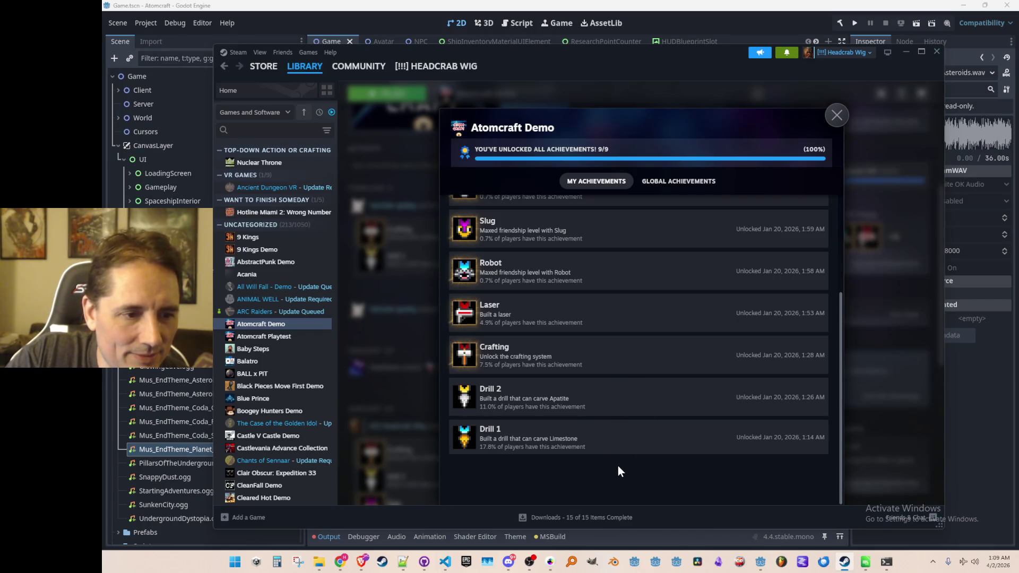
scroll(629, 431, up, 3)
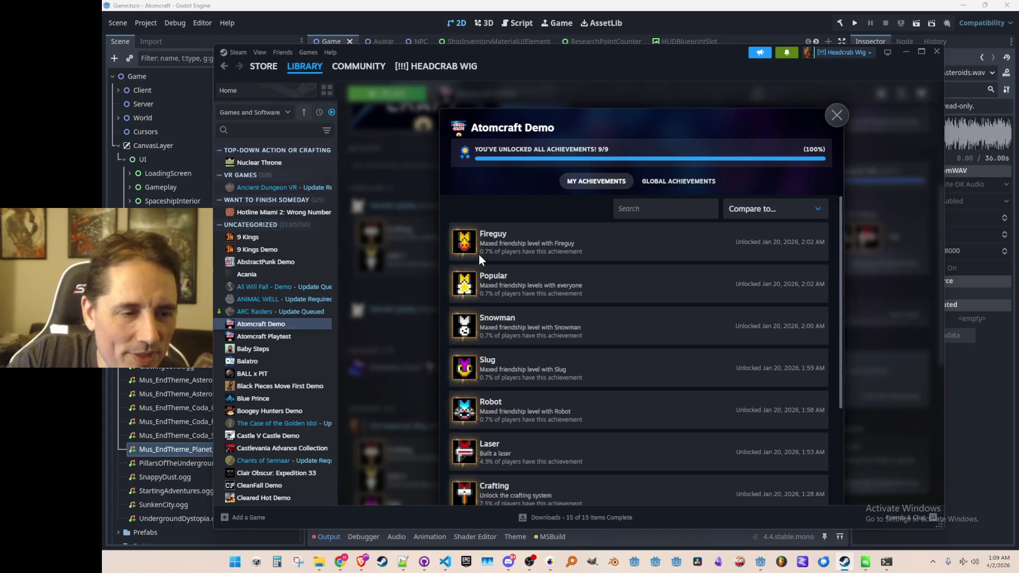
scroll(518, 255, down, 3)
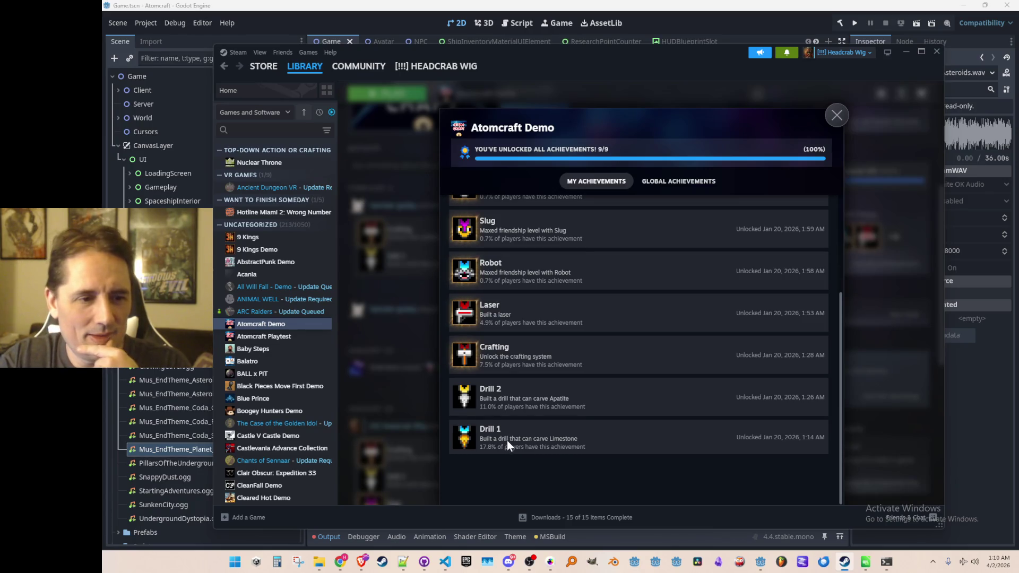
scroll(507, 441, up, 3)
scroll(545, 400, down, 3)
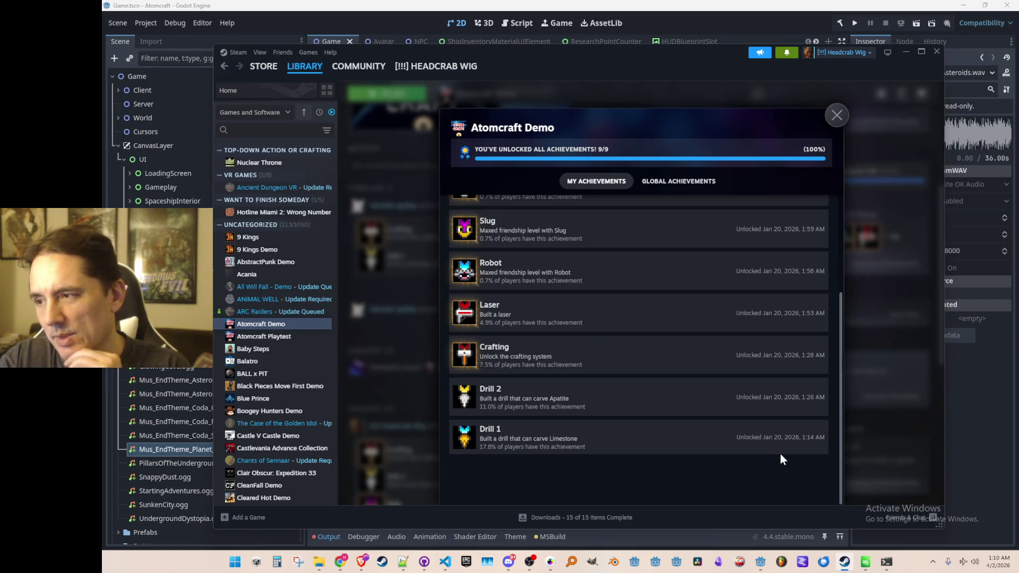
scroll(774, 451, up, 3)
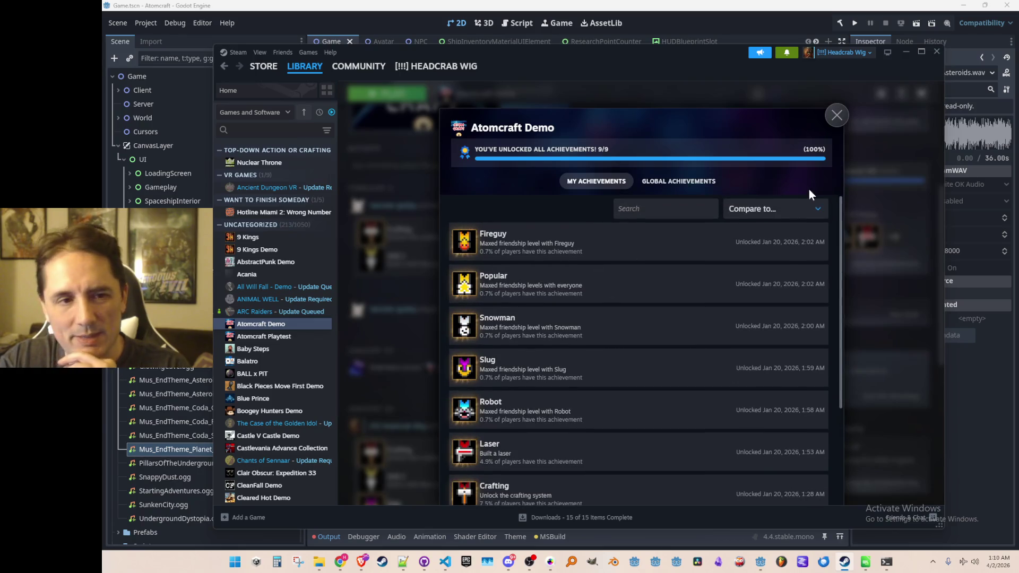
- Close the achievements list and put Steam away to reveal the Godot editor
click(837, 115)
scroll(734, 214, up, 5)
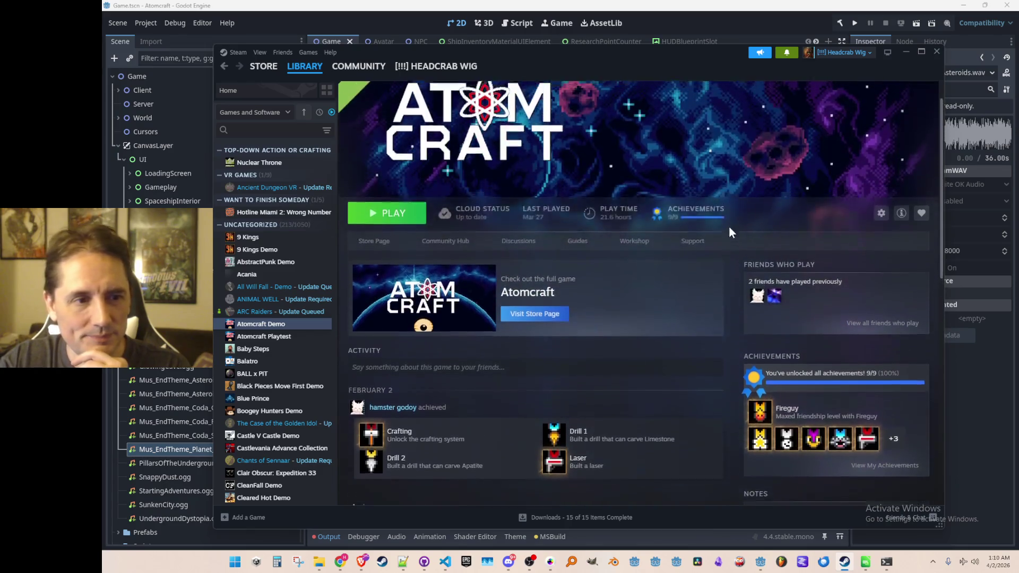
click(905, 55)
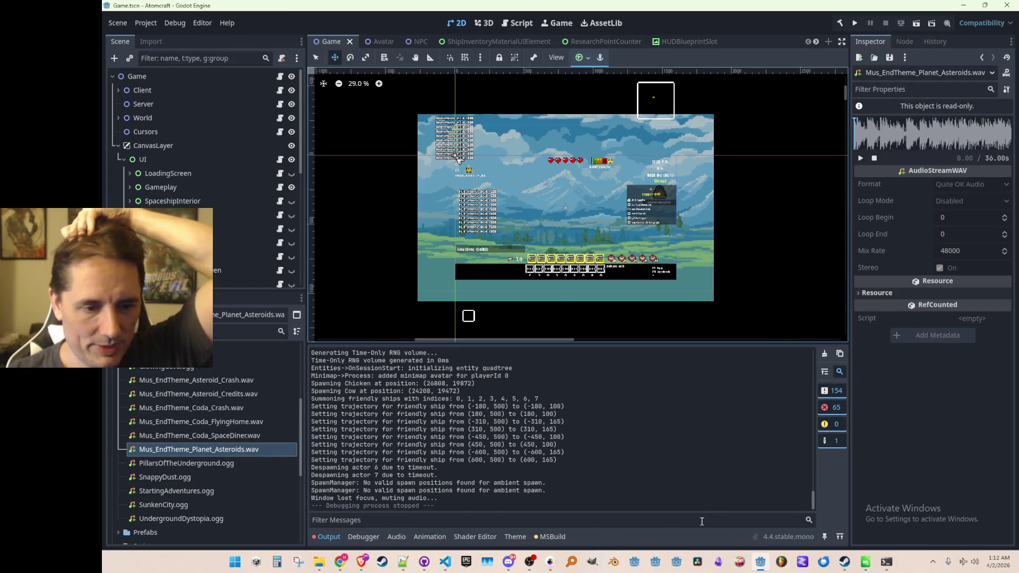
- Switch to Pro Motion NG and zoom in on the asteroids in big_spritesheet_1.png
click(551, 561)
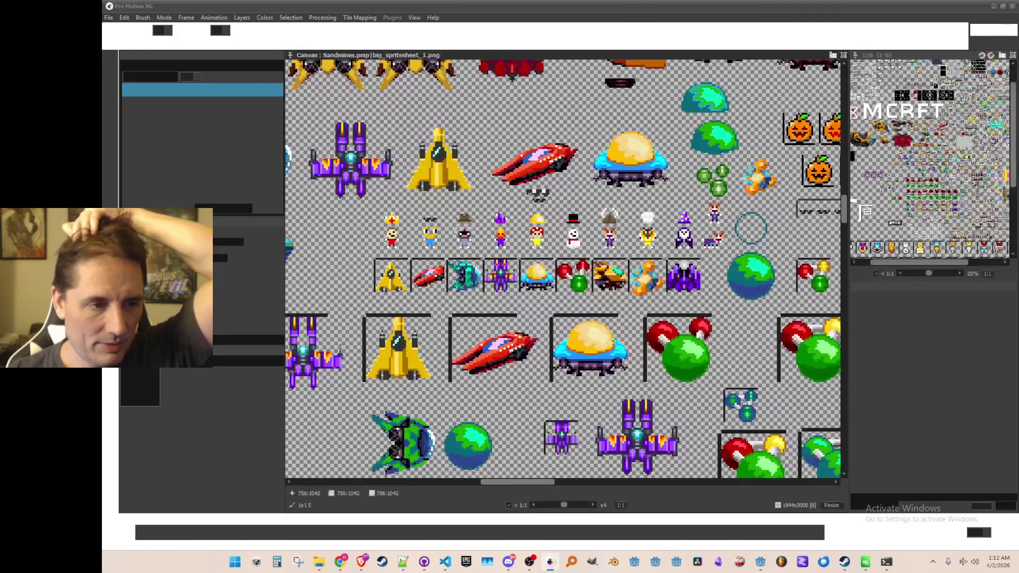
scroll(750, 228, down, 5)
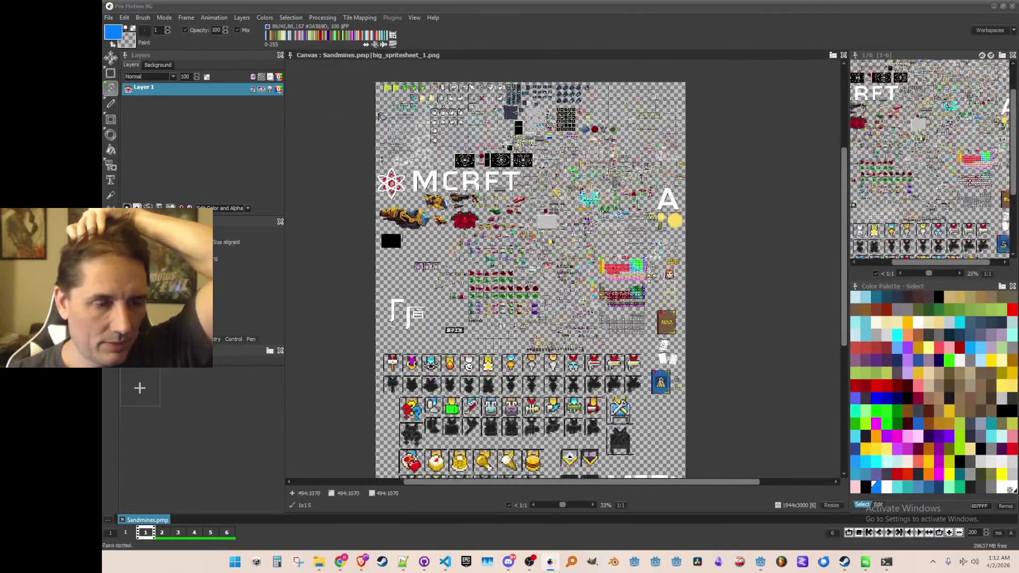
scroll(560, 226, up, 2)
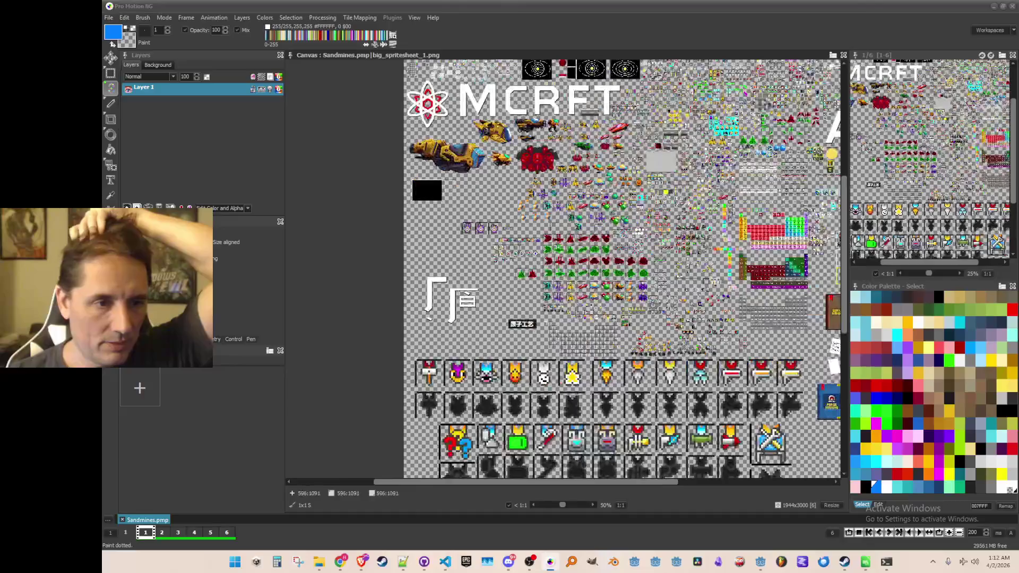
scroll(562, 226, up, 2)
scroll(711, 343, down, 1)
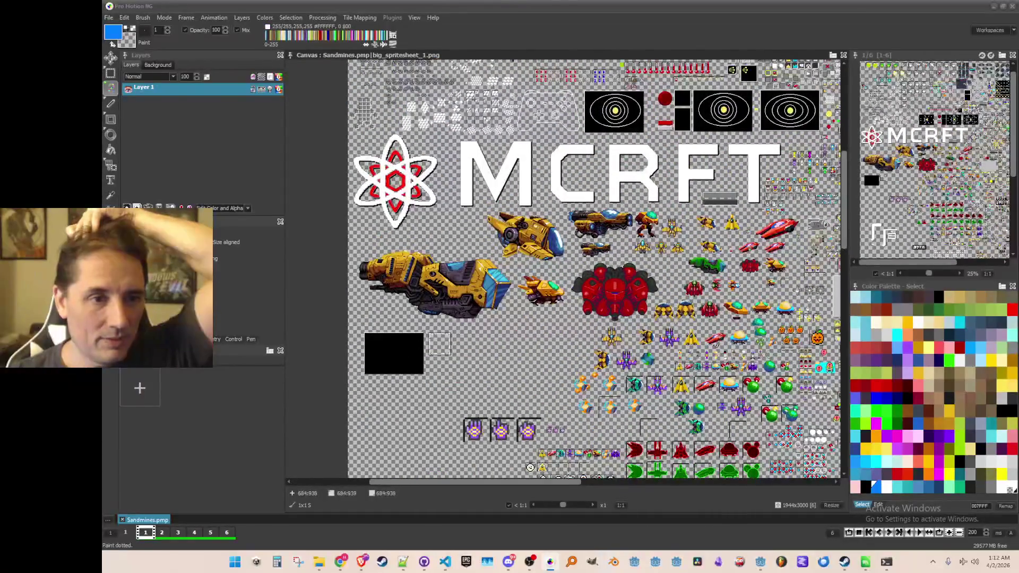
scroll(712, 343, down, 2)
scroll(638, 248, up, 2)
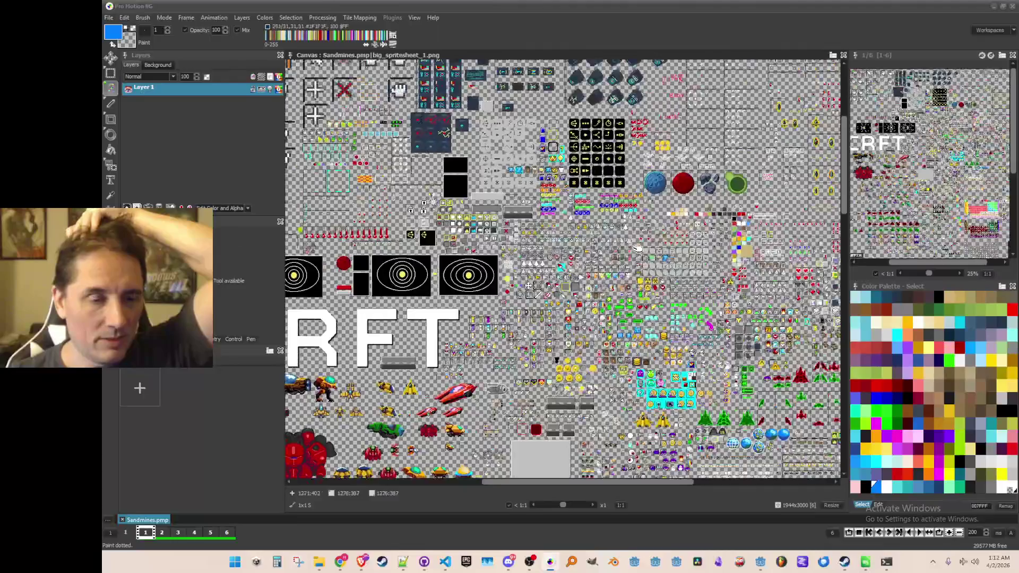
scroll(637, 249, up, 3)
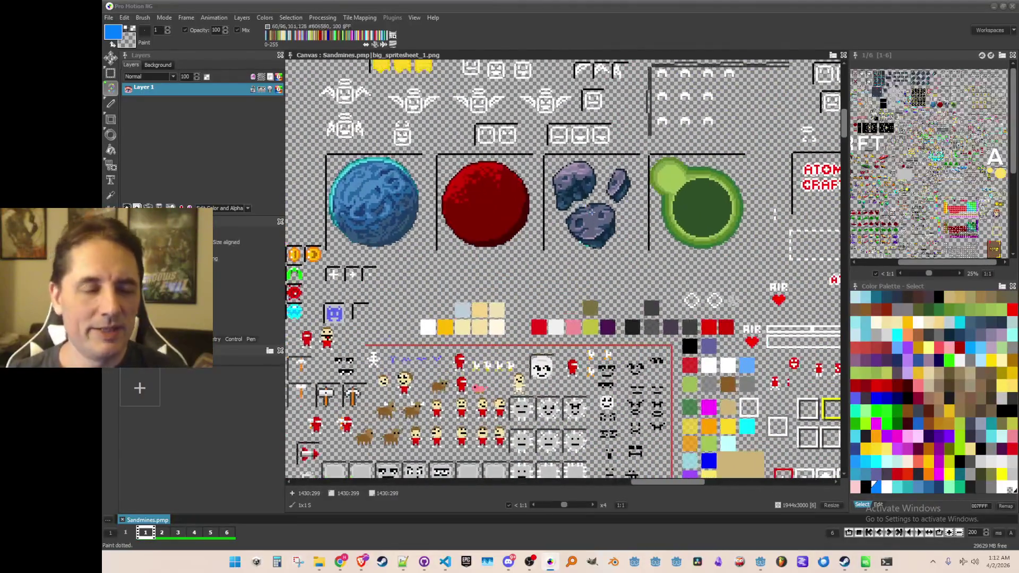
scroll(591, 212, up, 1)
- Grab the grey asteroid cluster as a 54×58 custom brush
key(b)
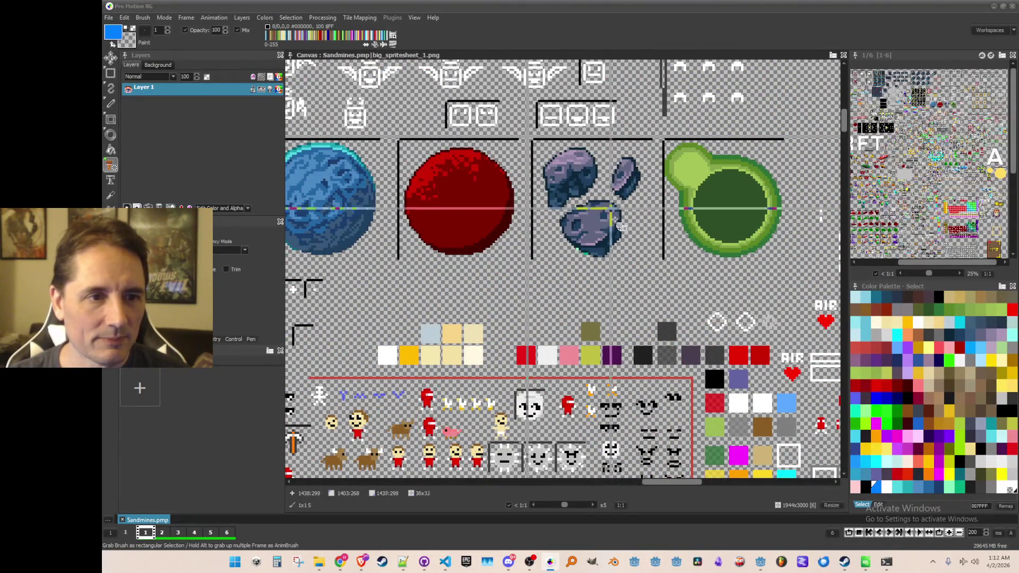
drag(531, 139, 673, 291)
scroll(648, 274, down, 1)
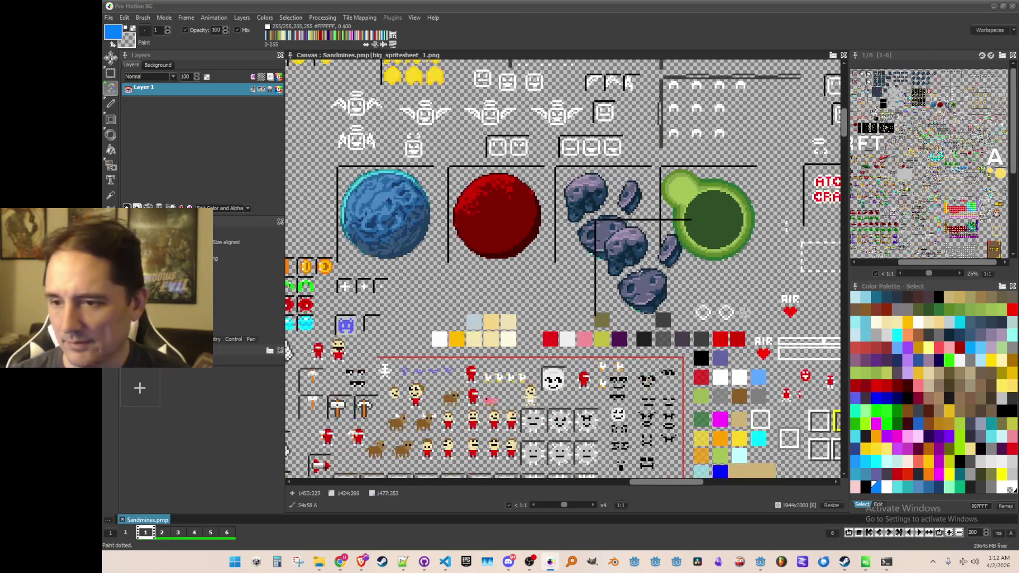
scroll(509, 287, down, 3)
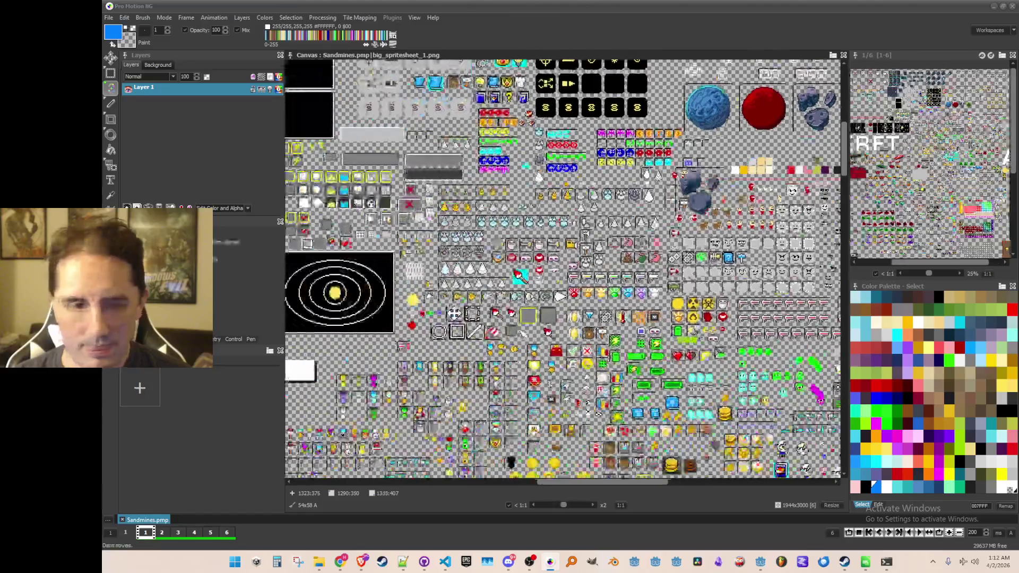
scroll(519, 275, up, 1)
scroll(545, 296, down, 1)
scroll(499, 306, up, 5)
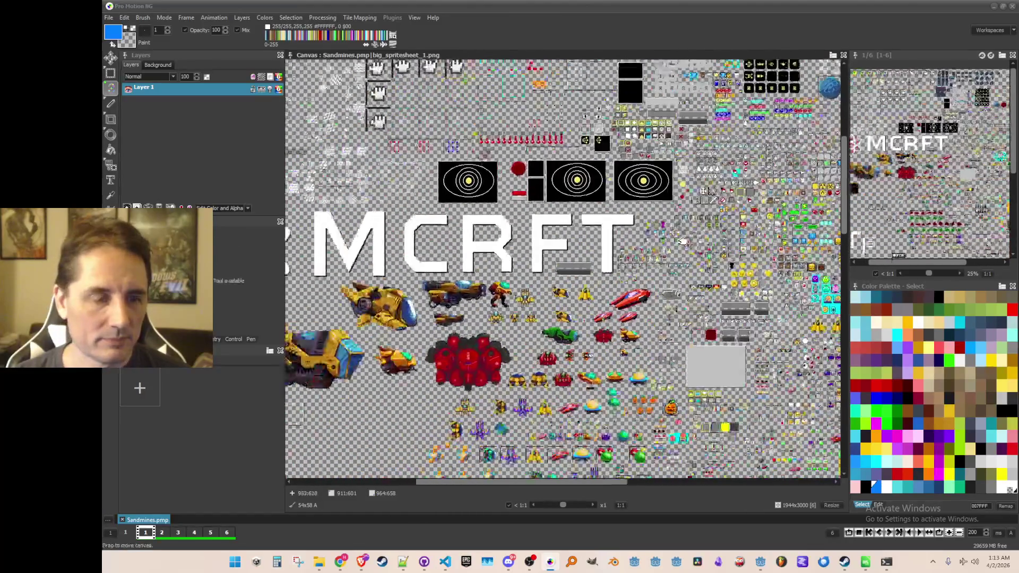
scroll(519, 257, up, 2)
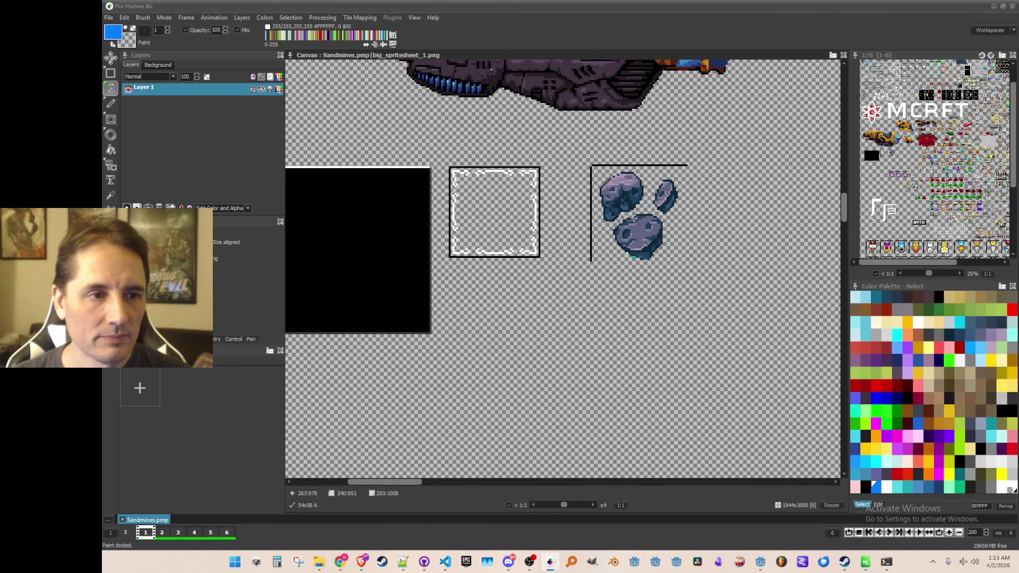
scroll(637, 223, up, 1)
- Stamp a copy of the asteroid cluster, then grab the 25×29 rock and 15×9 fragment as brushes
click(605, 215)
scroll(636, 228, up, 1)
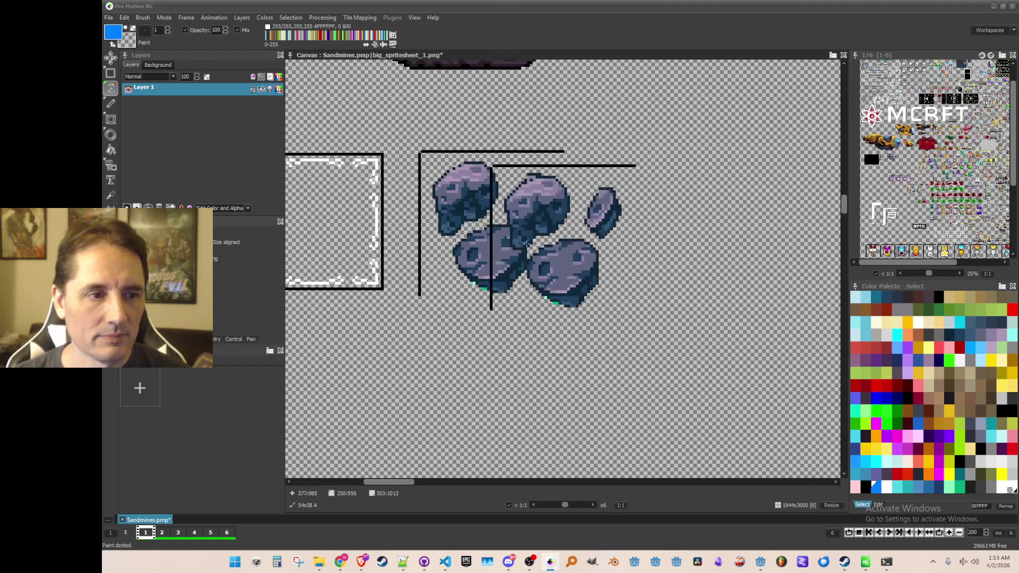
key(b)
scroll(446, 194, up, 1)
mouse_move(431, 157)
mouse_down()
mouse_move(496, 255)
mouse_move(523, 261)
mouse_up()
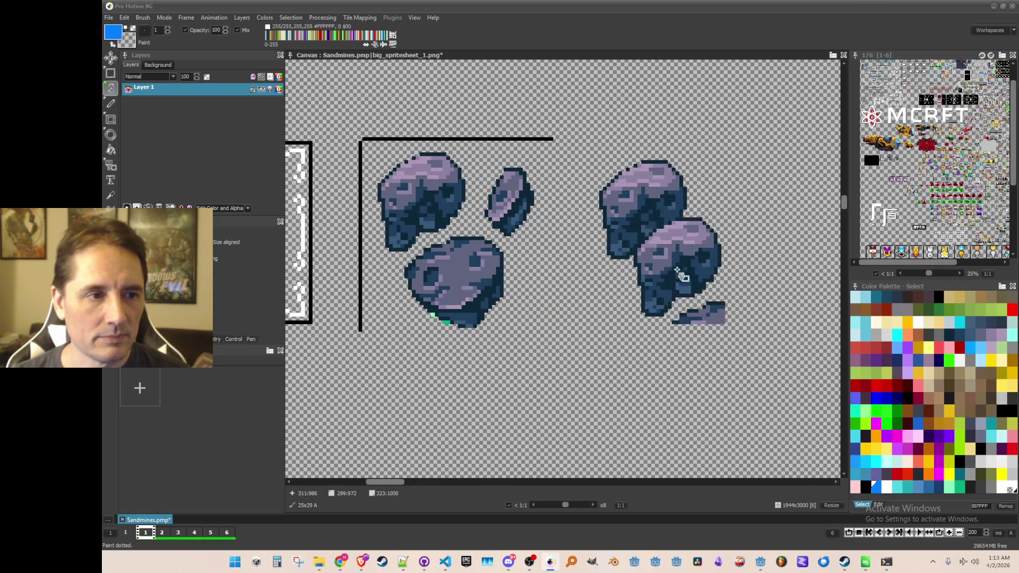
key(b)
scroll(664, 256, up, 1)
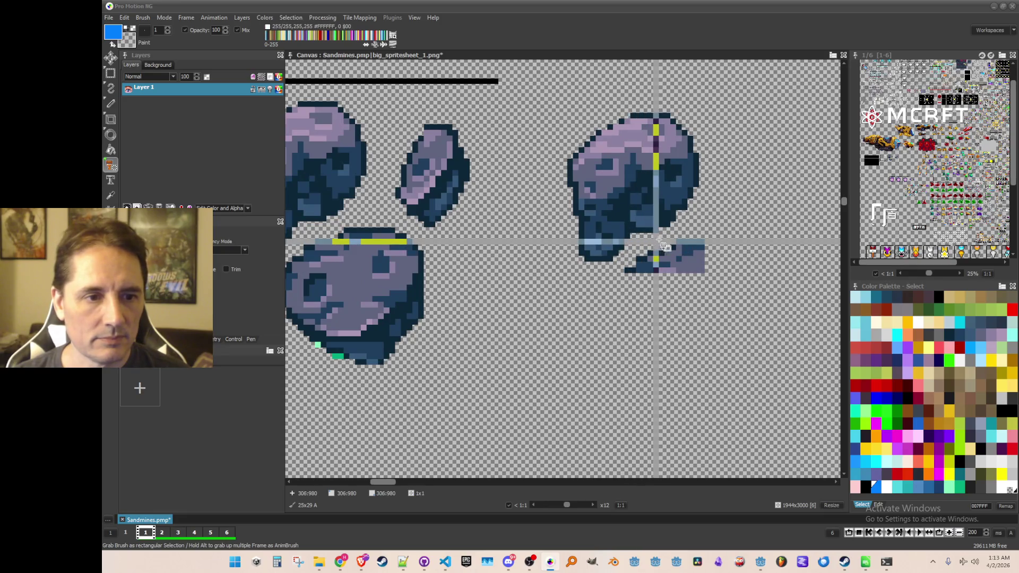
drag(670, 246, 760, 298)
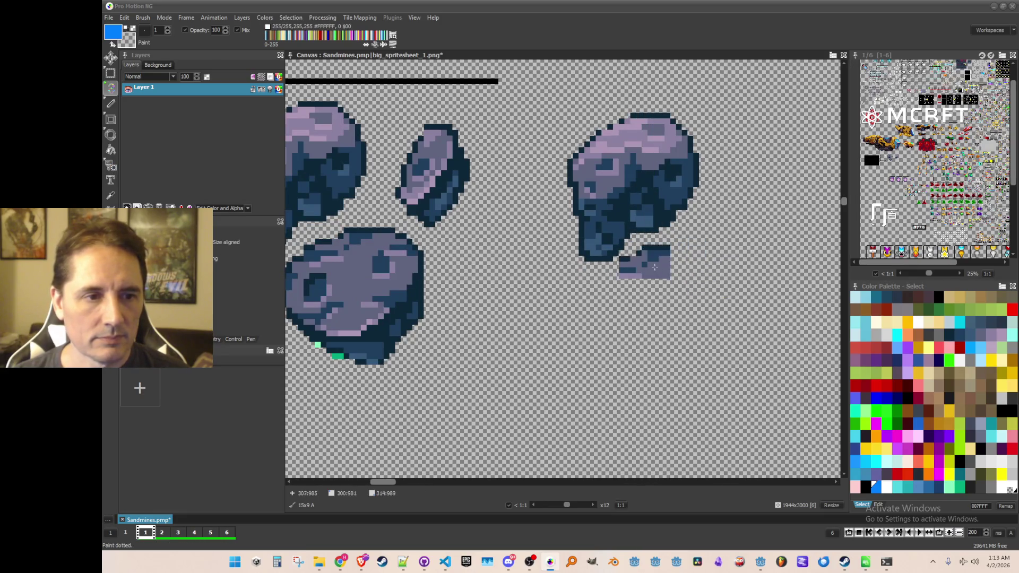
scroll(655, 265, down, 1)
- Add a black frame line beside the right rock and grab line slices for reuse
key(b)
drag(355, 151, 372, 241)
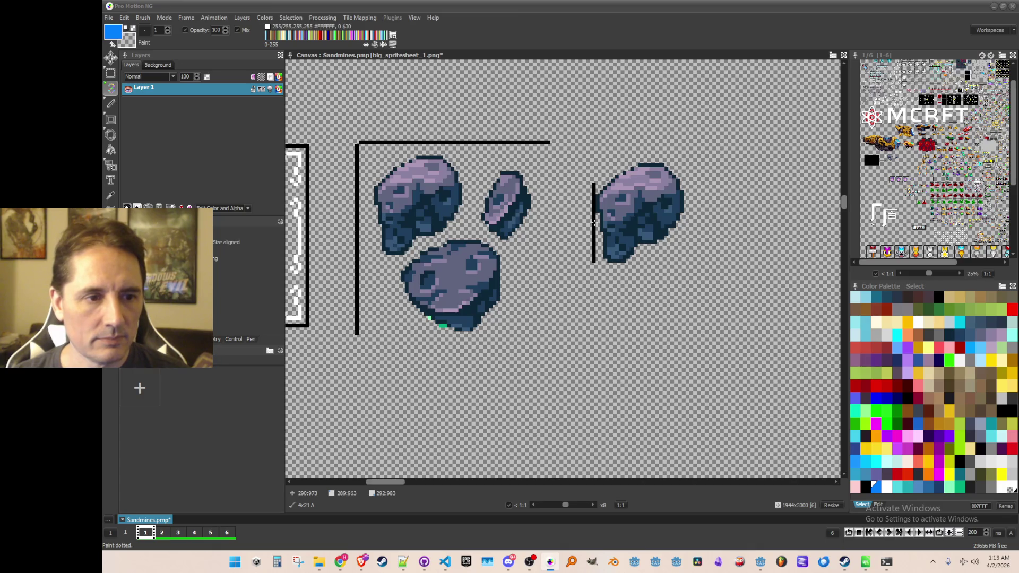
click(597, 203)
key(b)
drag(592, 165, 600, 268)
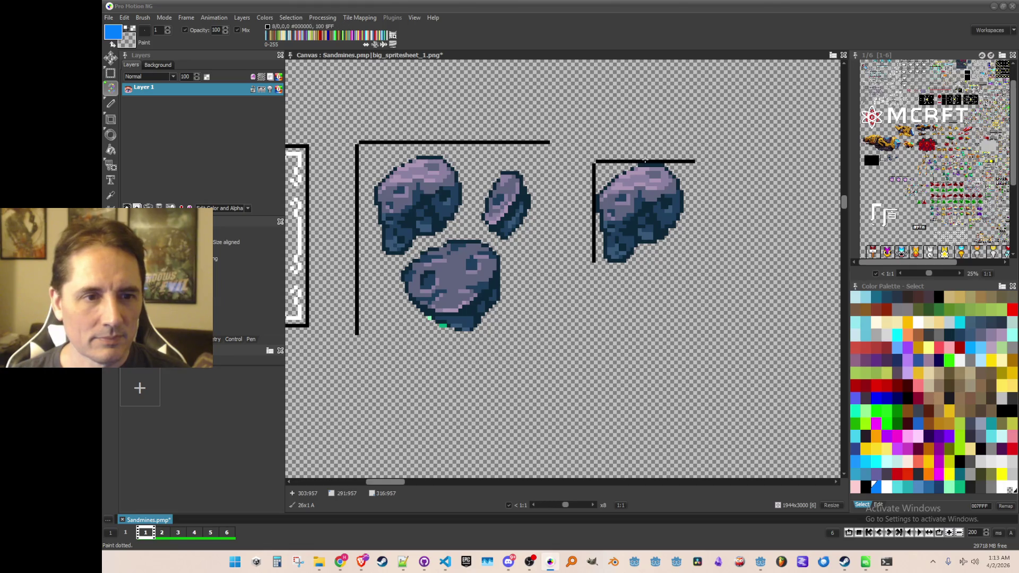
scroll(656, 180, up, 2)
key(b)
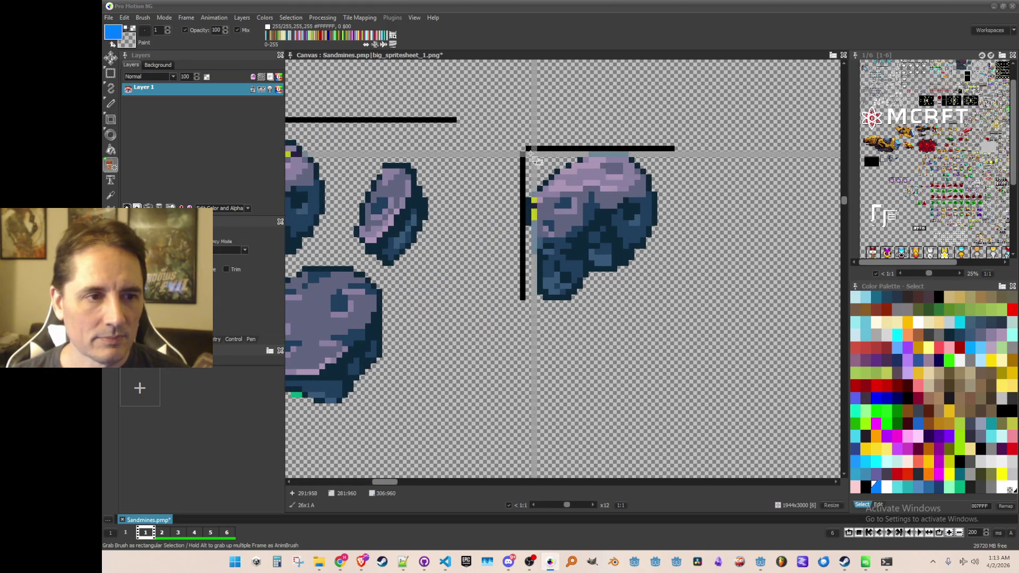
drag(528, 154, 675, 339)
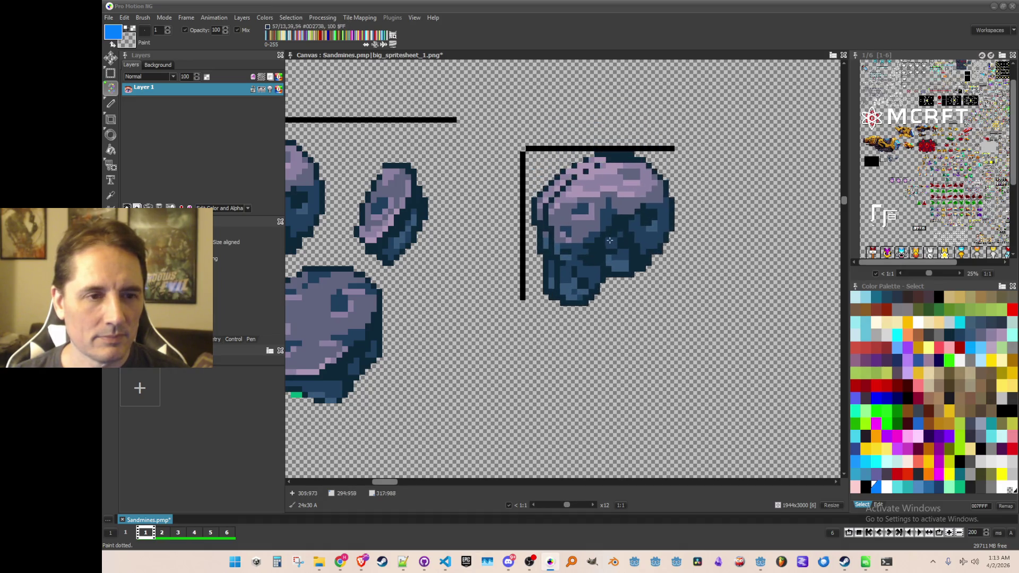
key(b)
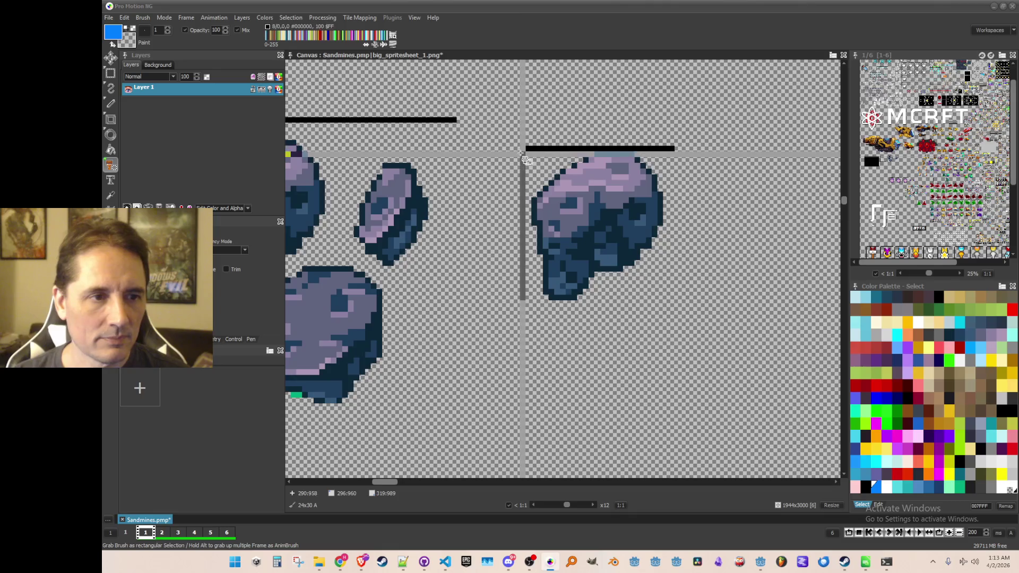
drag(521, 158, 523, 313)
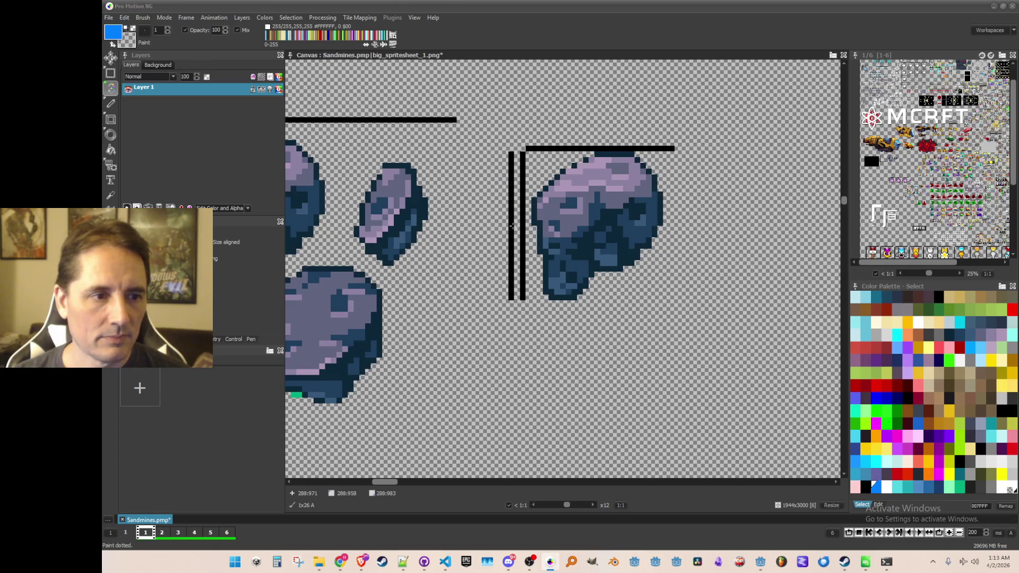
- Pan to the neighbouring frame and grab the small disc rock as a brush
scroll(522, 226, down, 1)
scroll(594, 265, down, 1)
scroll(594, 265, up, 1)
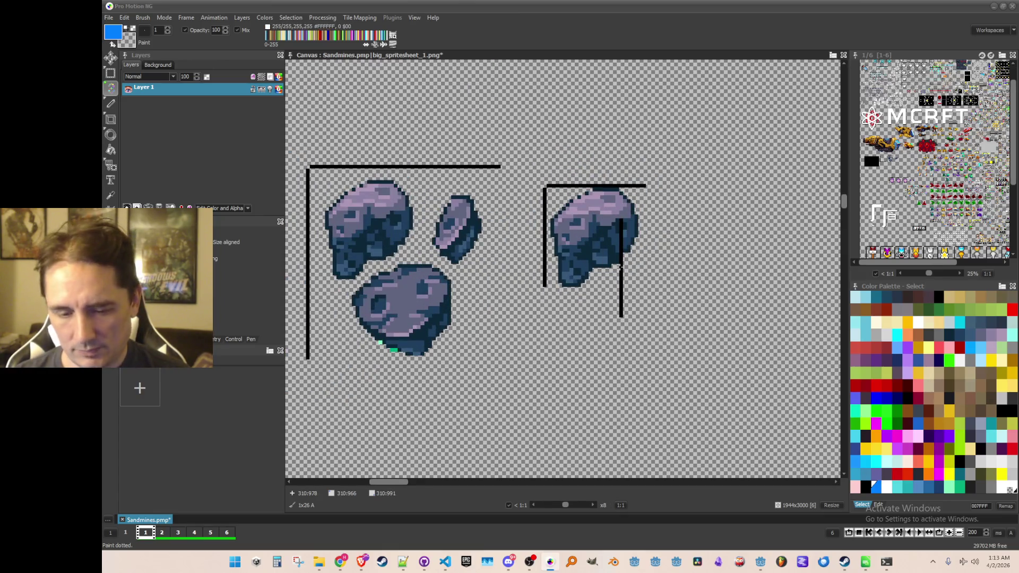
scroll(595, 260, down, 1)
scroll(587, 258, up, 1)
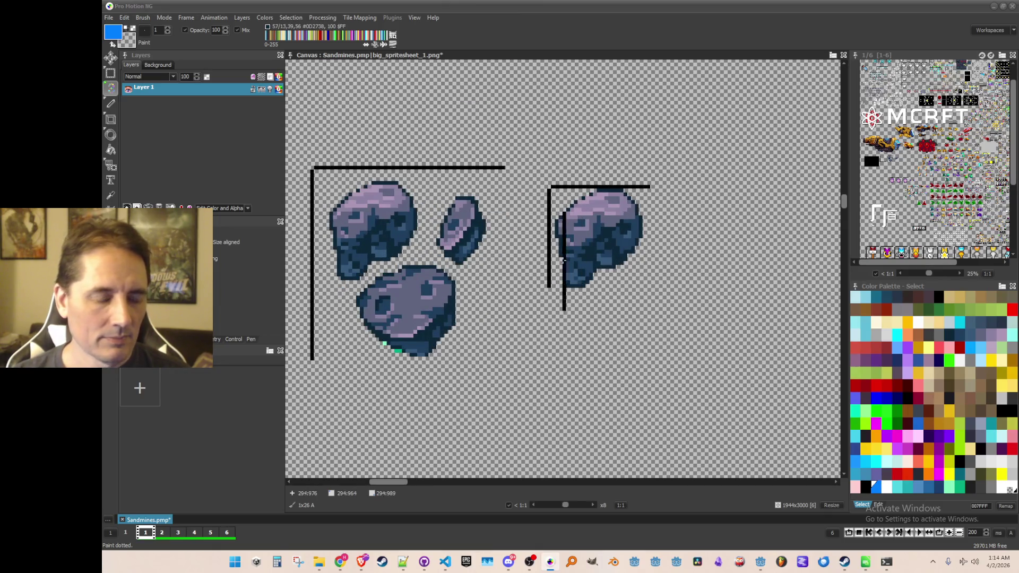
drag(540, 272, 546, 244)
drag(525, 300, 578, 289)
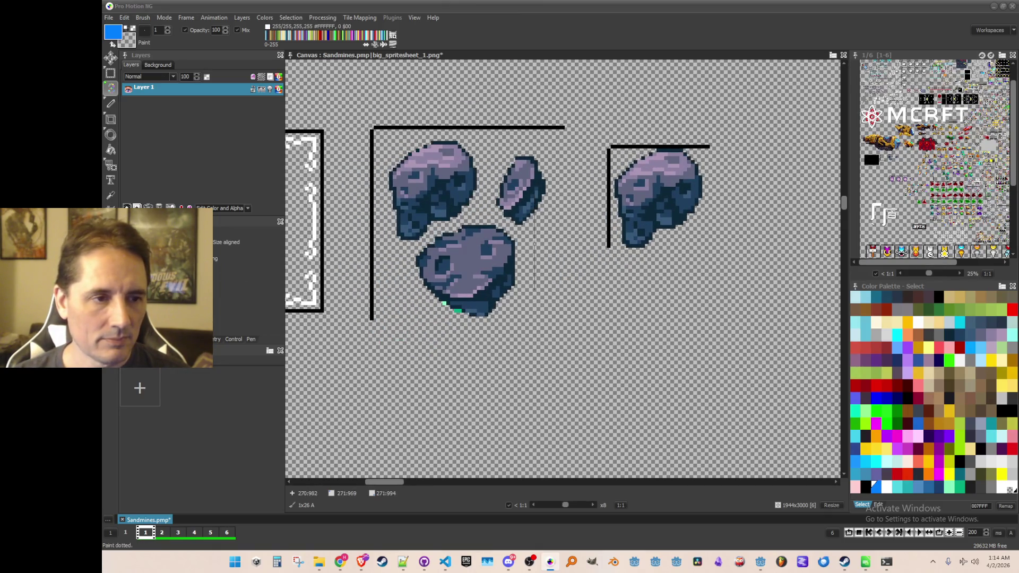
key(b)
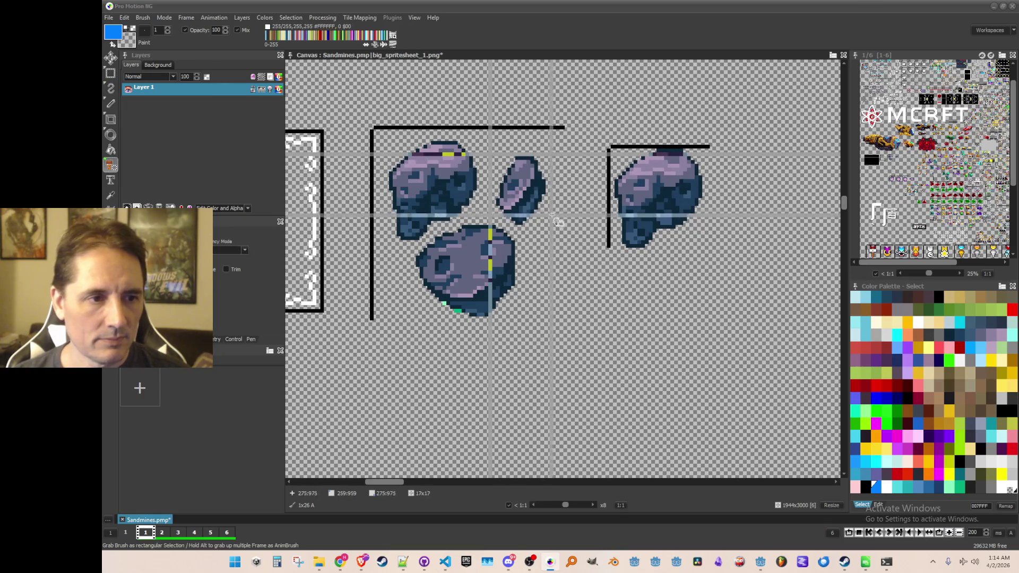
drag(561, 230, 562, 230)
scroll(615, 249, right, 1)
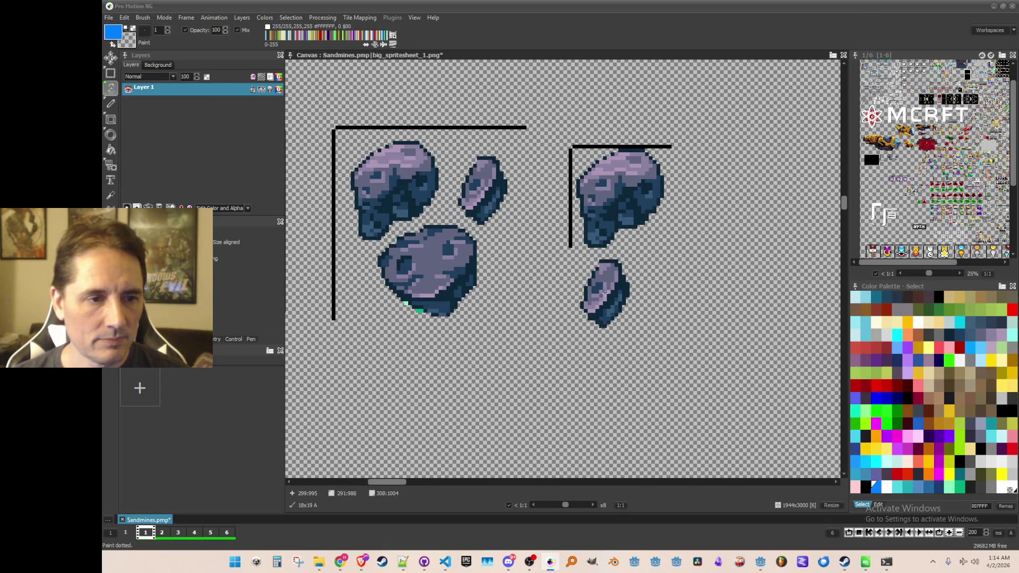
- Frame the small rock with a vertical left line and a rotated horizontal top line
key(b)
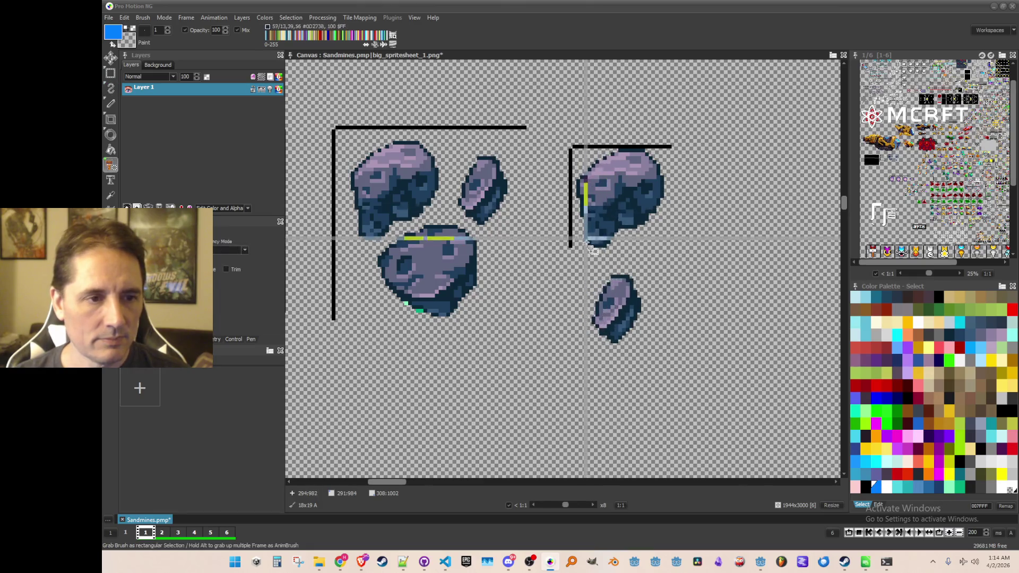
scroll(584, 249, up, 1)
drag(563, 188, 564, 260)
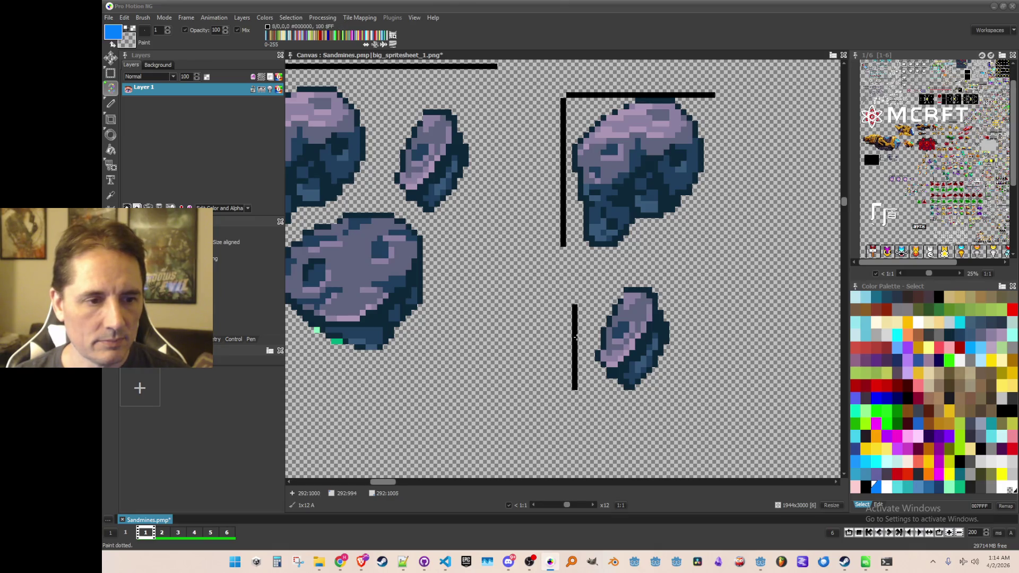
key(b)
drag(561, 287, 587, 417)
key(z)
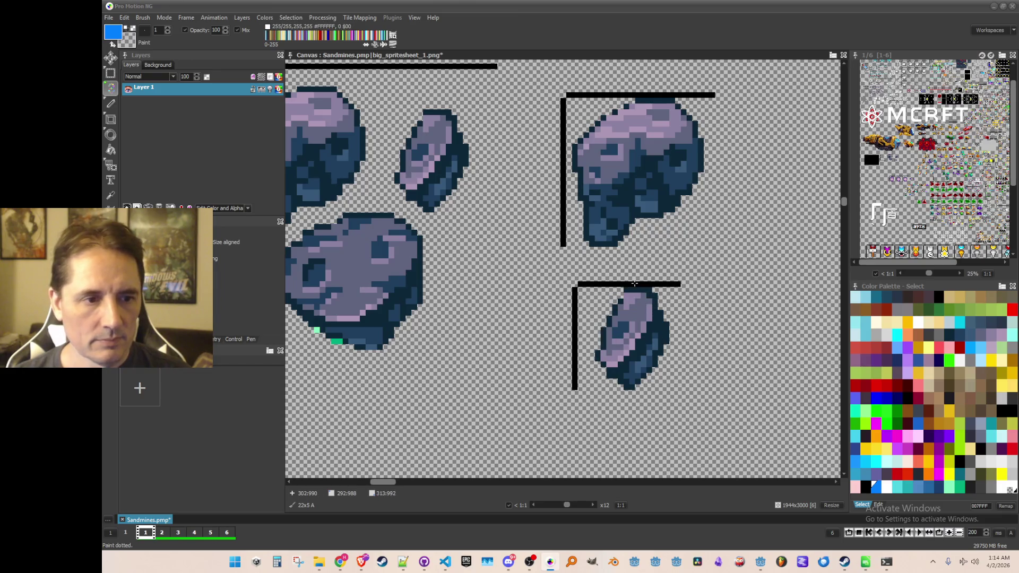
click(634, 284)
- Stamp a copy of the small disc rock into the lower frame and save the spritesheet
key(b)
drag(596, 290, 678, 443)
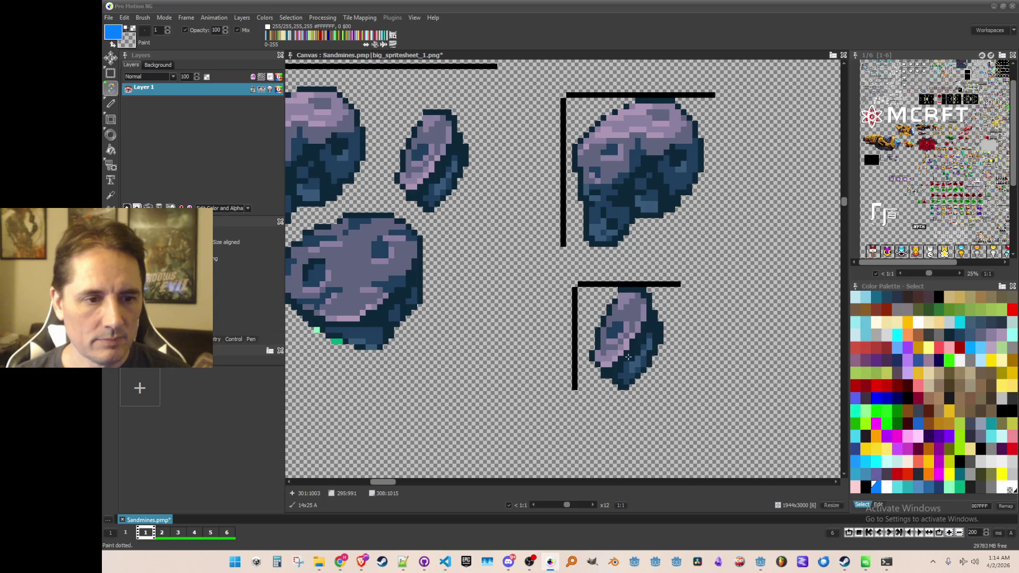
click(634, 351)
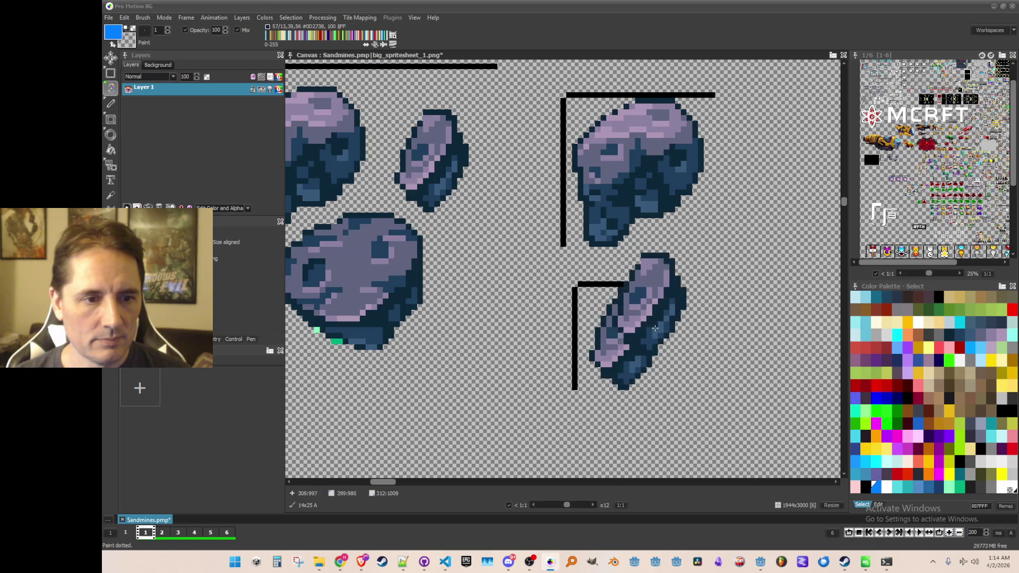
scroll(639, 339, down, 2)
key(ctrl+s)
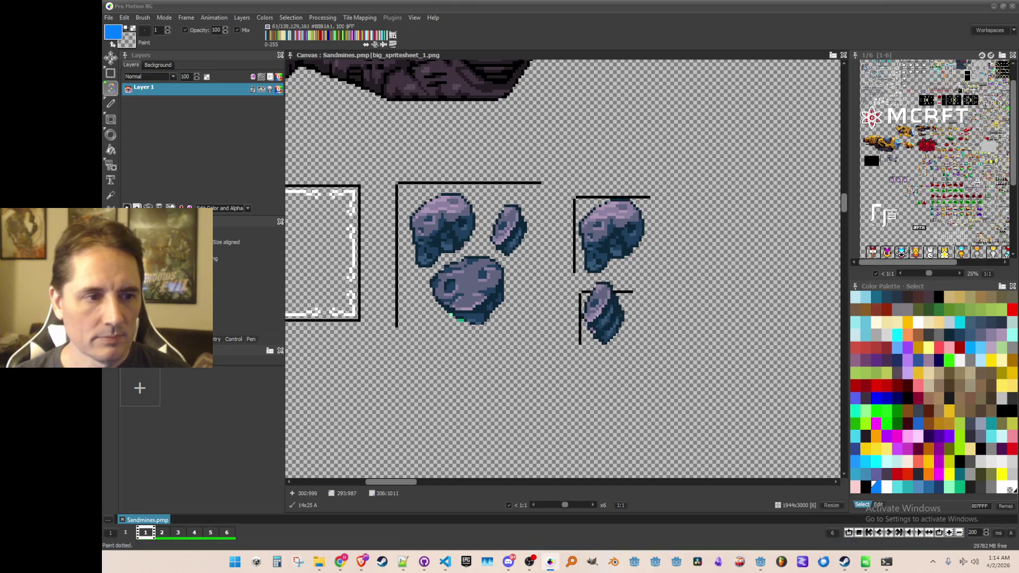
scroll(549, 292, up, 2)
scroll(549, 292, down, 2)
scroll(424, 268, up, 1)
- Copy the large rounded rock and stamp it to the right of the framed rocks
key(b)
mouse_move(420, 247)
mouse_down()
mouse_move(500, 364)
mouse_move(529, 382)
mouse_up()
click(672, 300)
scroll(635, 268, up, 2)
key(b)
drag(635, 272, 619, 255)
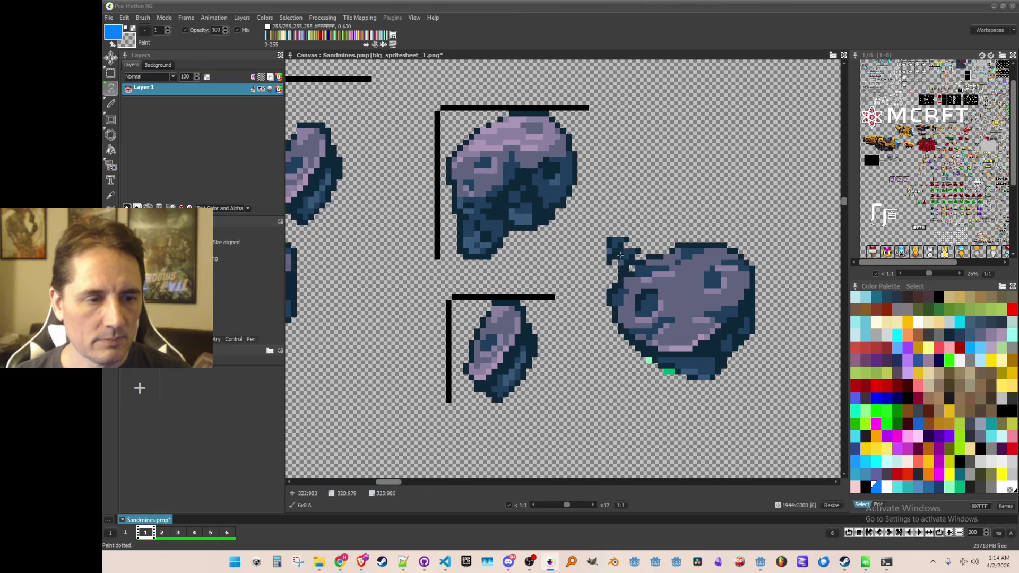
- Paint over the stray green pixels with the picked dark blue and save
key(comma)
scroll(684, 375, up, 2)
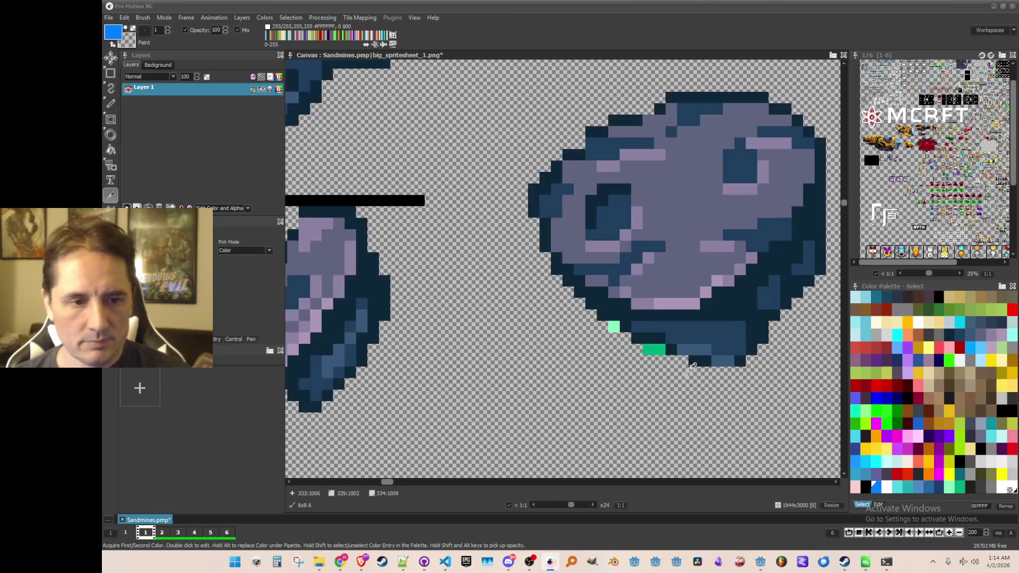
key(period)
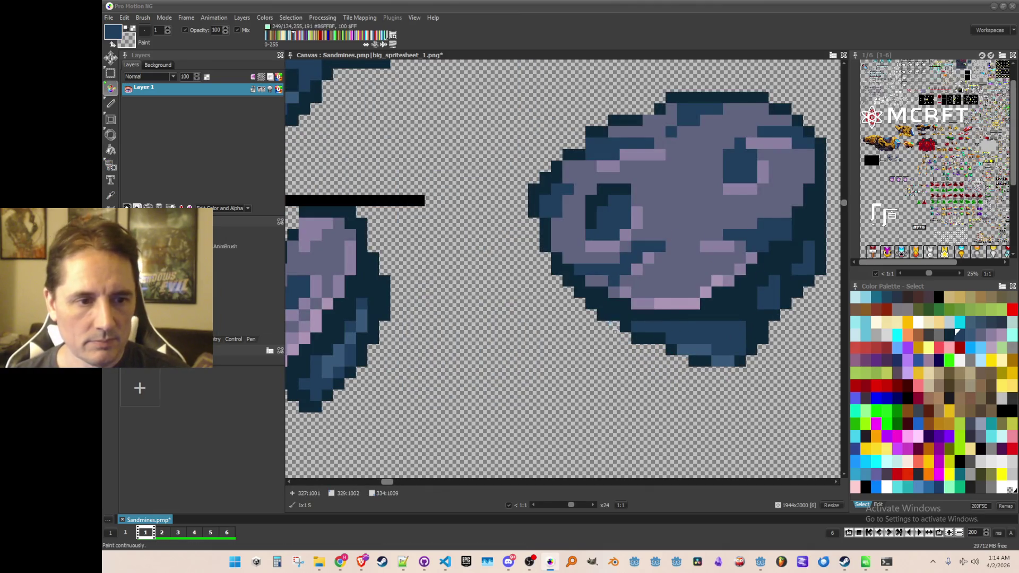
scroll(579, 337, down, 3)
scroll(579, 338, up, 1)
key(ctrl+s)
- Grab a horizontal frame line, then pick up the large rock with its corner lines
key(b)
drag(573, 144, 577, 150)
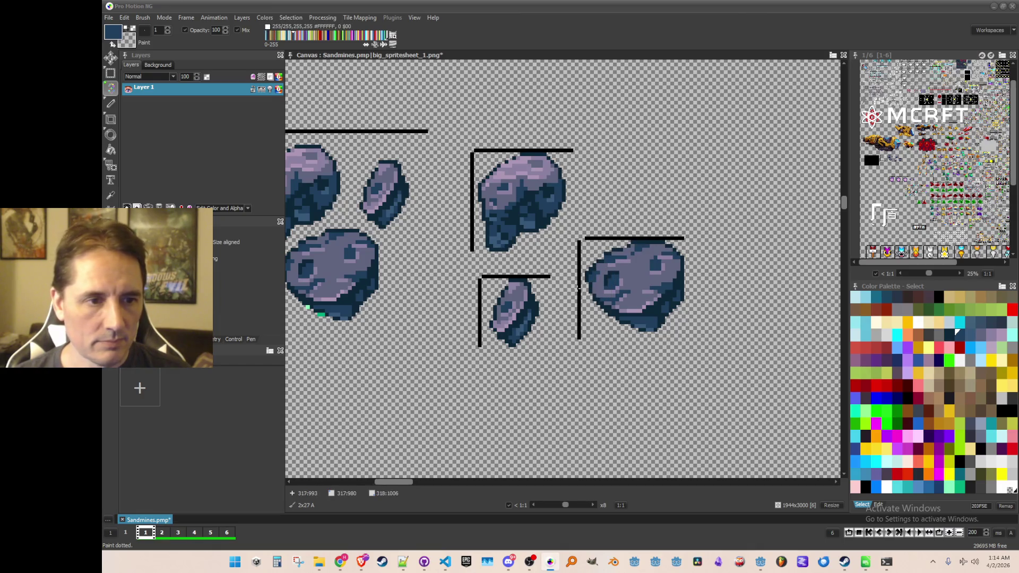
key(b)
mouse_move(588, 244)
mouse_down()
mouse_move(682, 326)
mouse_move(691, 346)
mouse_up()
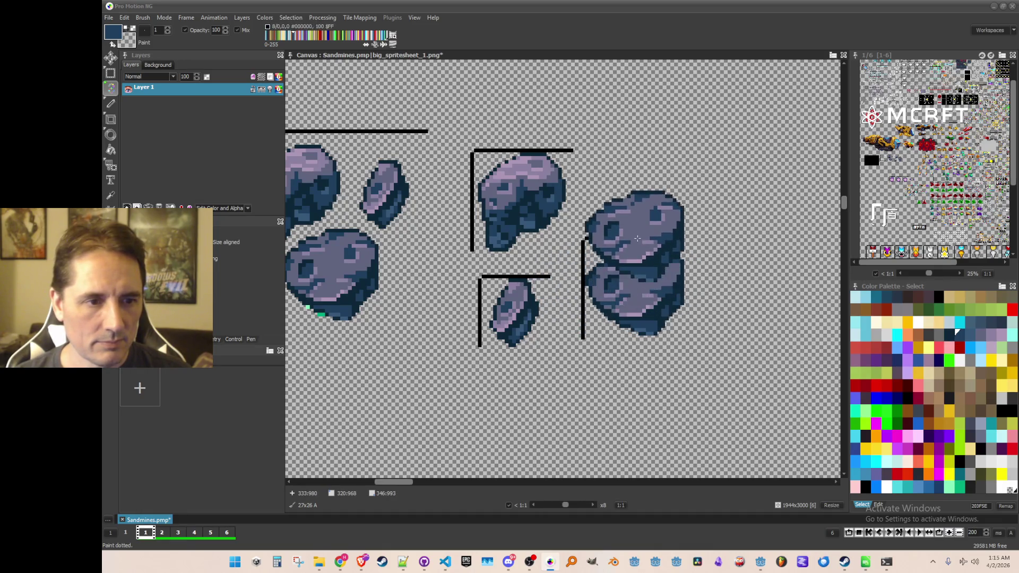
scroll(658, 297, down, 3)
key(period)
key(ctrl+s)
scroll(610, 255, up, 3)
key(b)
drag(579, 255, 718, 409)
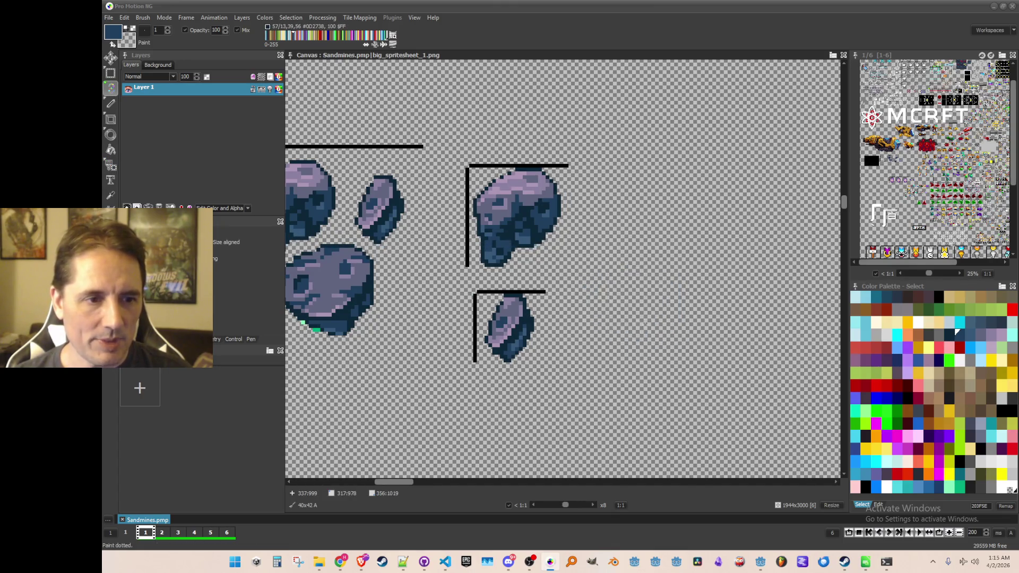
- Place the framed large rock in the row, move the small framed rock alongside, and save
click(646, 235)
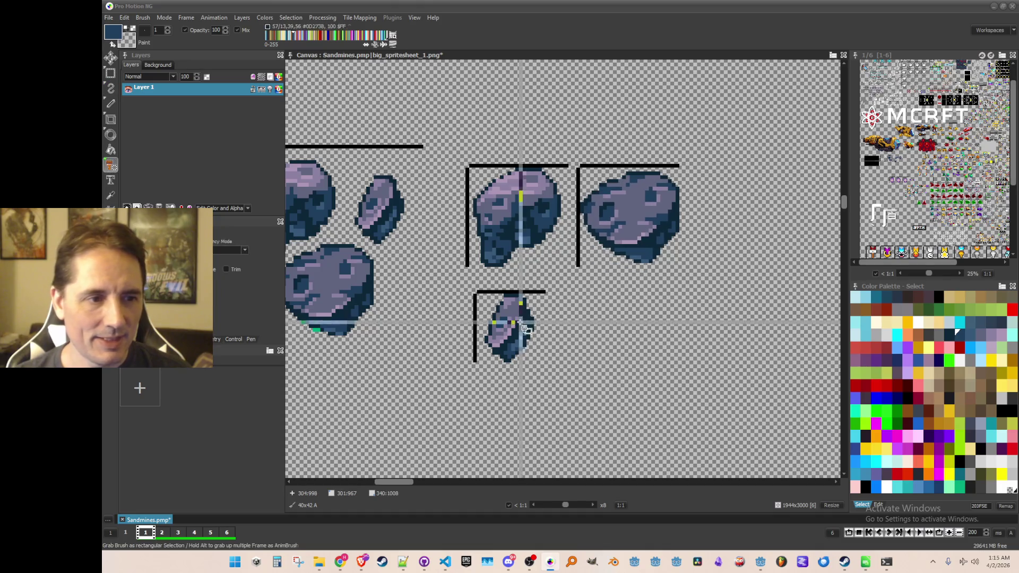
key(b)
drag(469, 366, 562, 303)
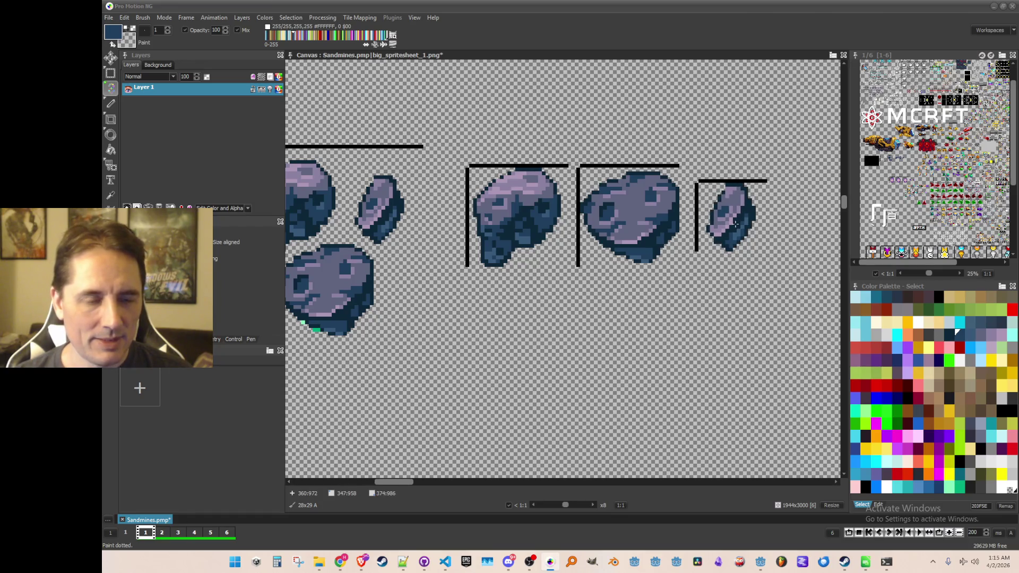
scroll(734, 224, down, 2)
key(period)
key(ctrl+s)
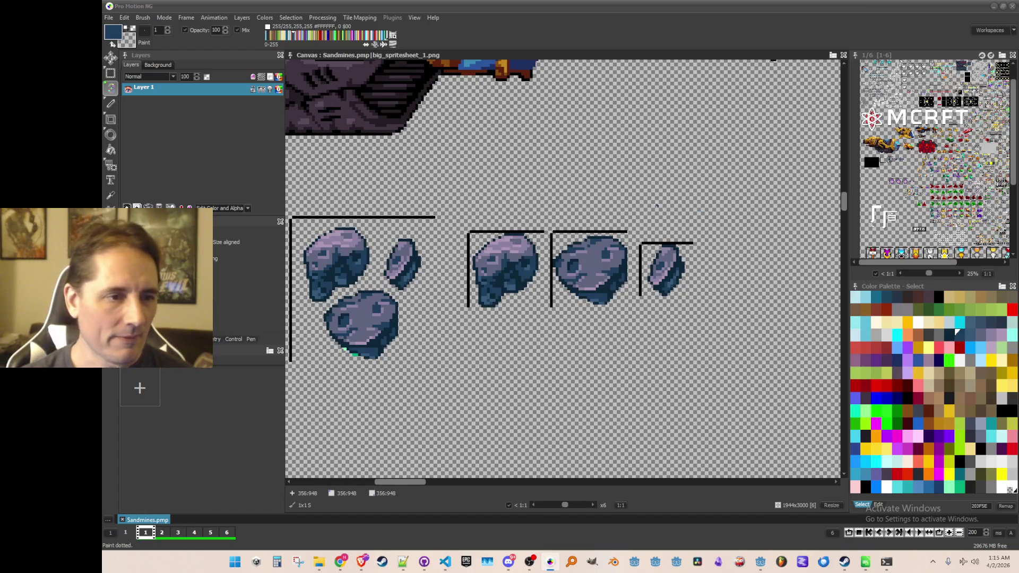
- Grab the first framed rock with its corner lines as a 26×26 brush
scroll(522, 285, up, 1)
key(b)
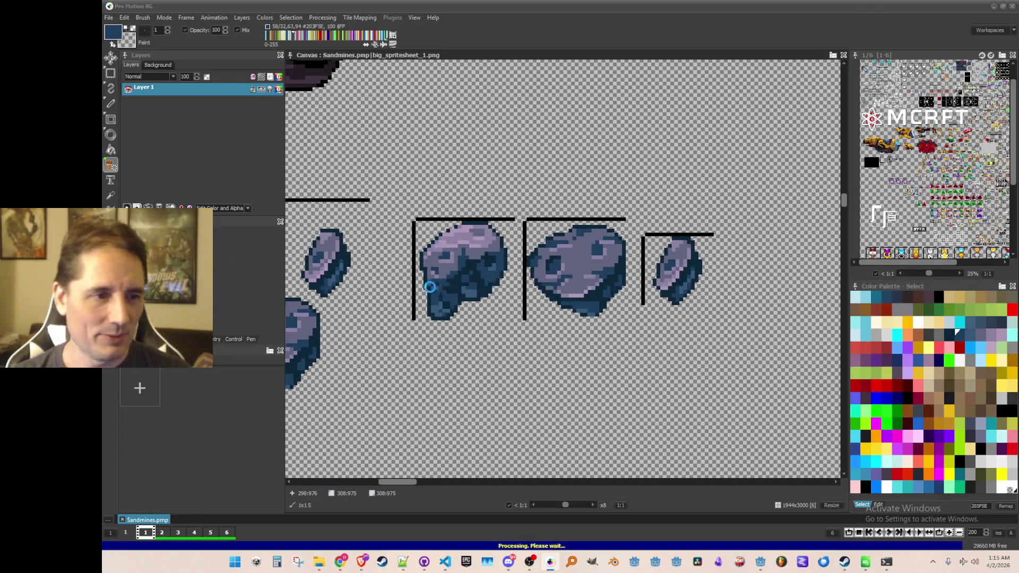
mouse_move(419, 222)
mouse_down()
mouse_move(492, 310)
mouse_move(518, 324)
mouse_up()
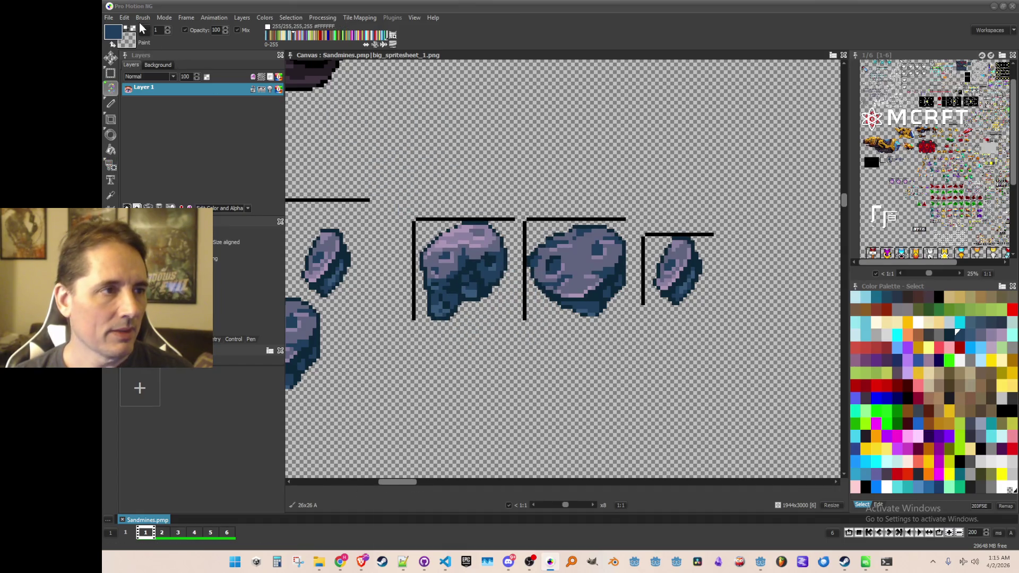
- Check the Brush menu, then grab the second rock as a brush
click(142, 18)
mouse_move(194, 201)
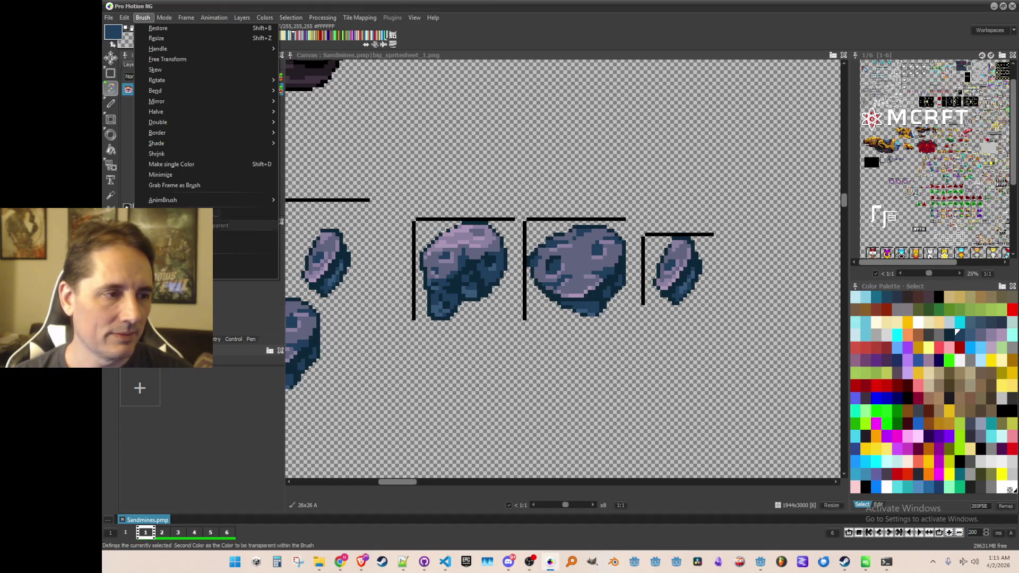
click(170, 225)
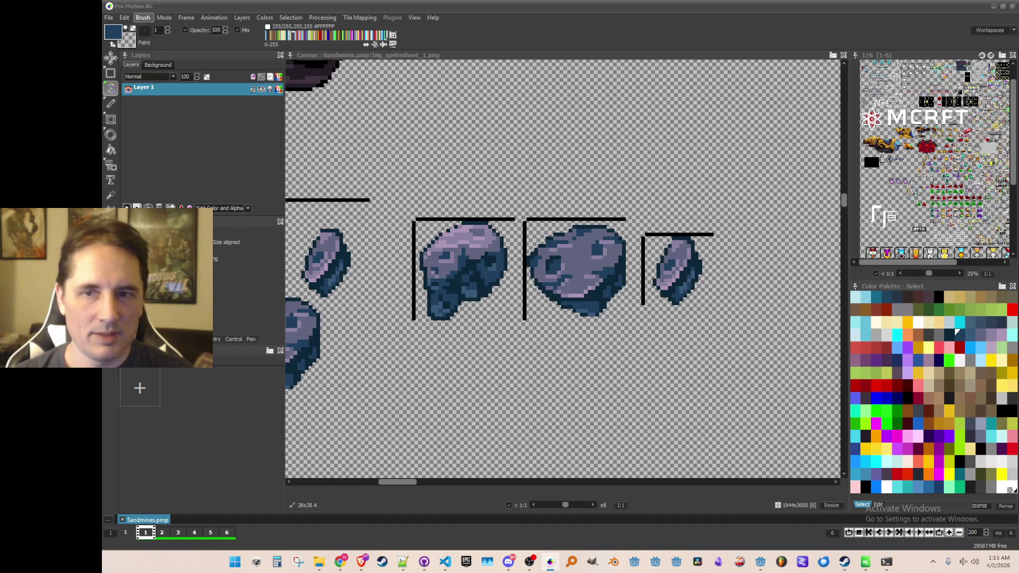
key(Escape)
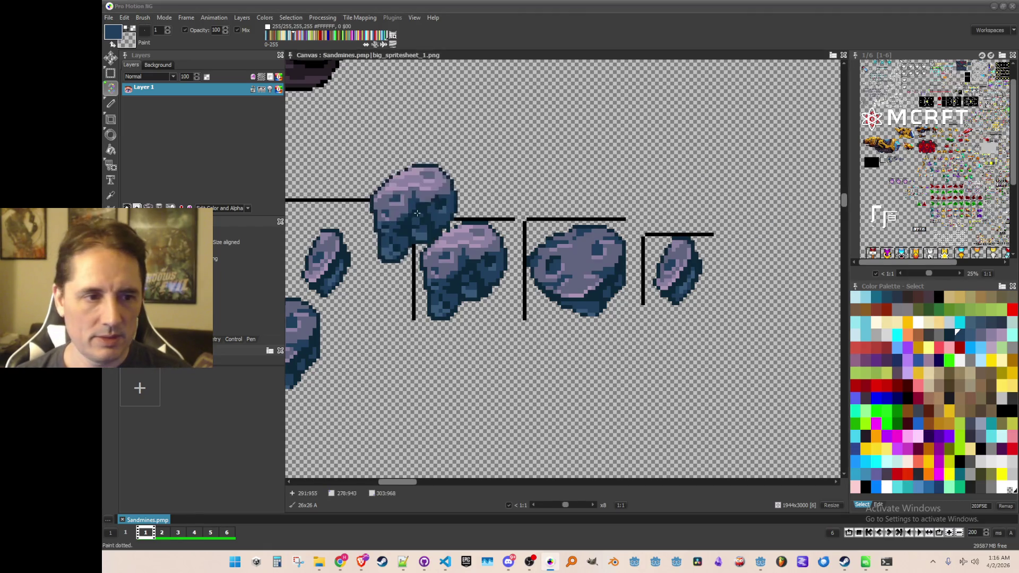
key(b)
mouse_move(532, 226)
mouse_down()
mouse_move(587, 298)
mouse_move(639, 311)
mouse_move(625, 311)
mouse_move(631, 324)
mouse_up()
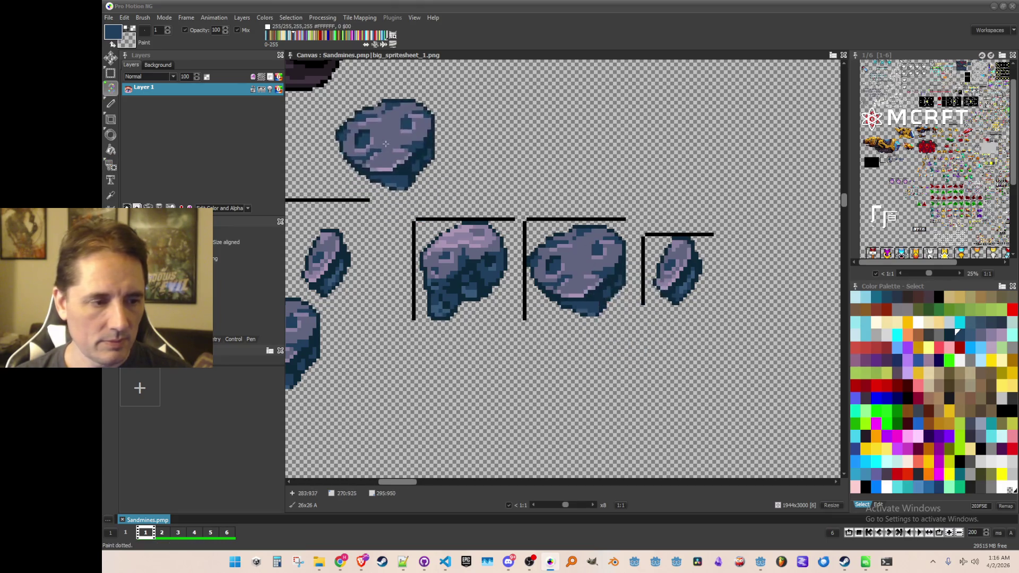
- Replace it with an 18×18 brush grabbed from the small disc rock
click(143, 18)
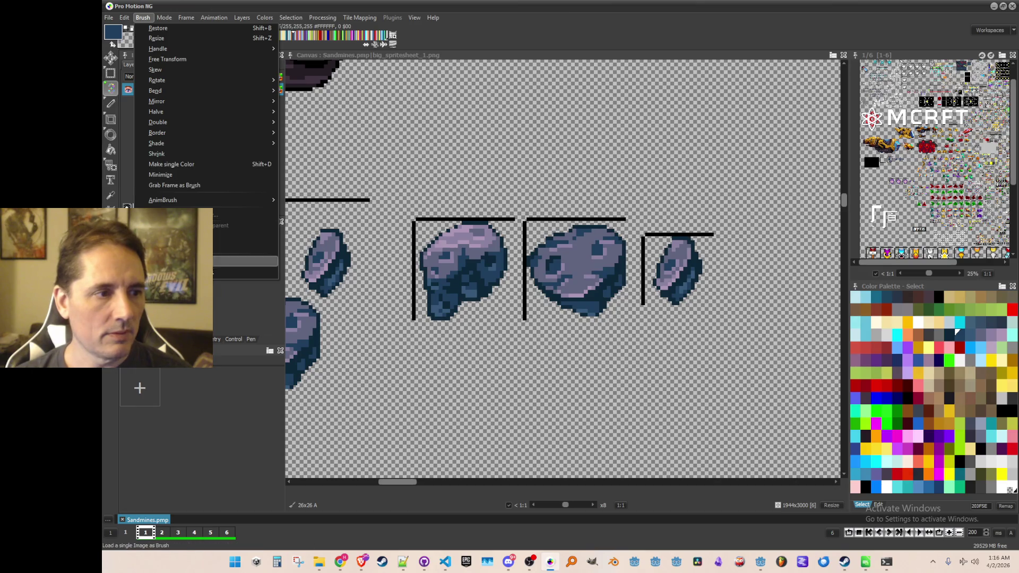
click(262, 243)
key(b)
drag(647, 238, 710, 302)
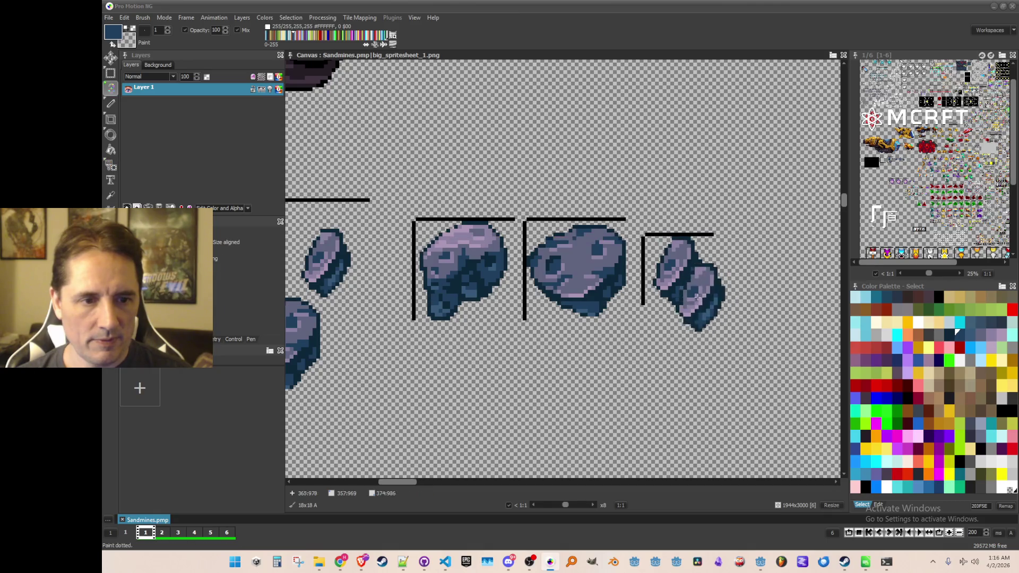
click(151, 17)
click(249, 269)
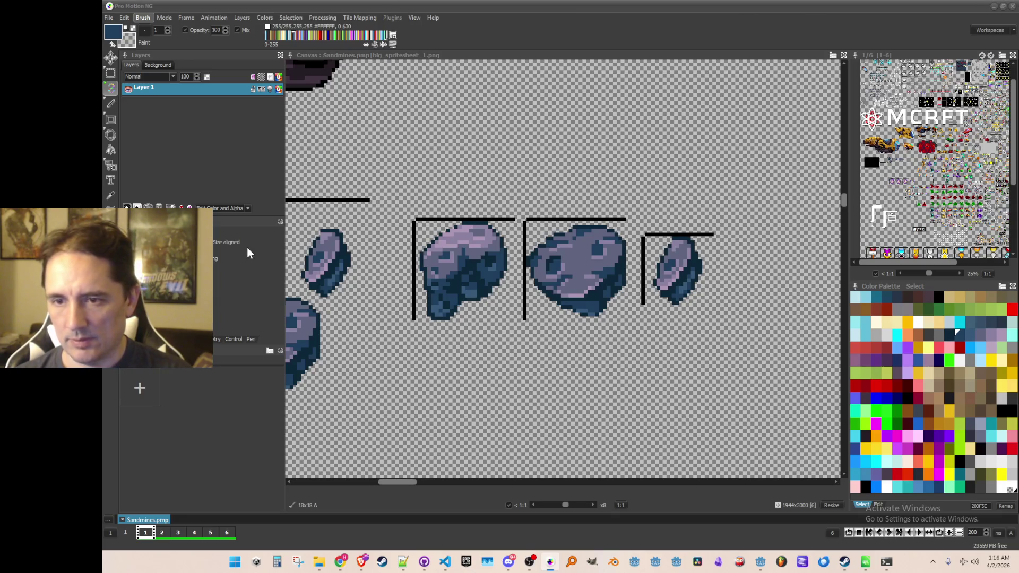
- Zoom out on big_spritesheet_1.png and minimize Pro Motion NG to bring Godot back
scroll(586, 269, left, 2)
scroll(587, 268, down, 3)
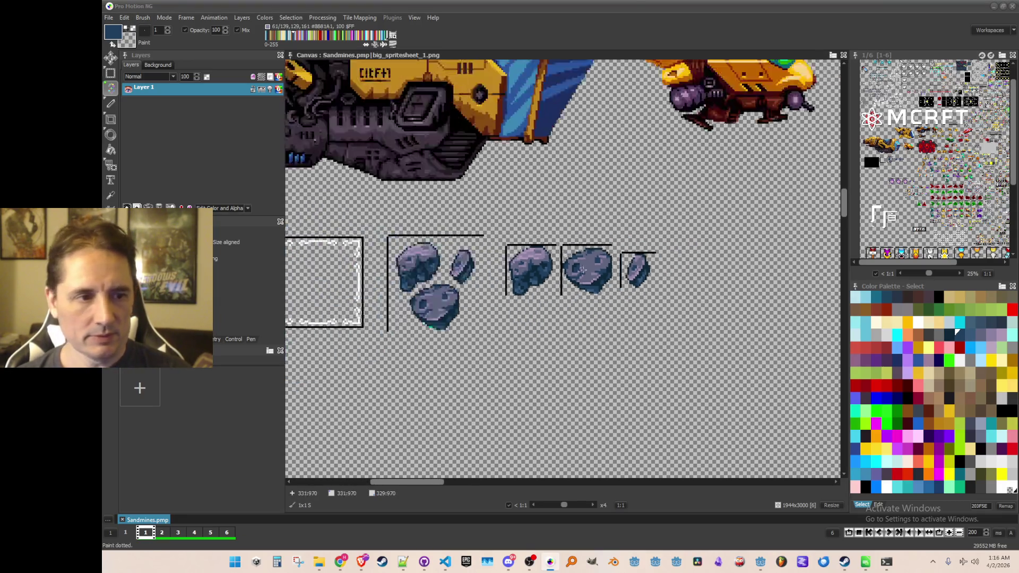
scroll(635, 304, up, 1)
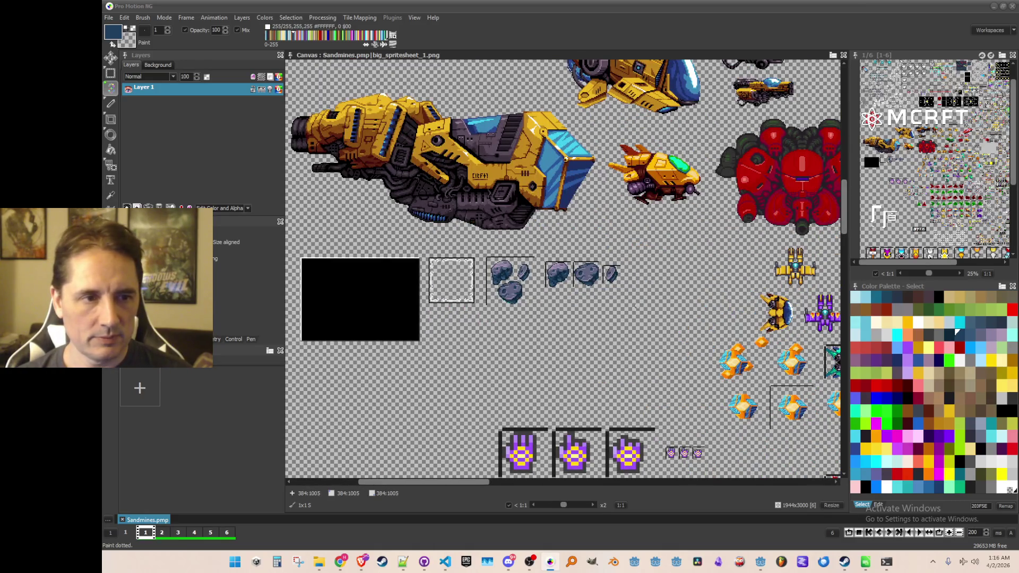
scroll(635, 304, up, 1)
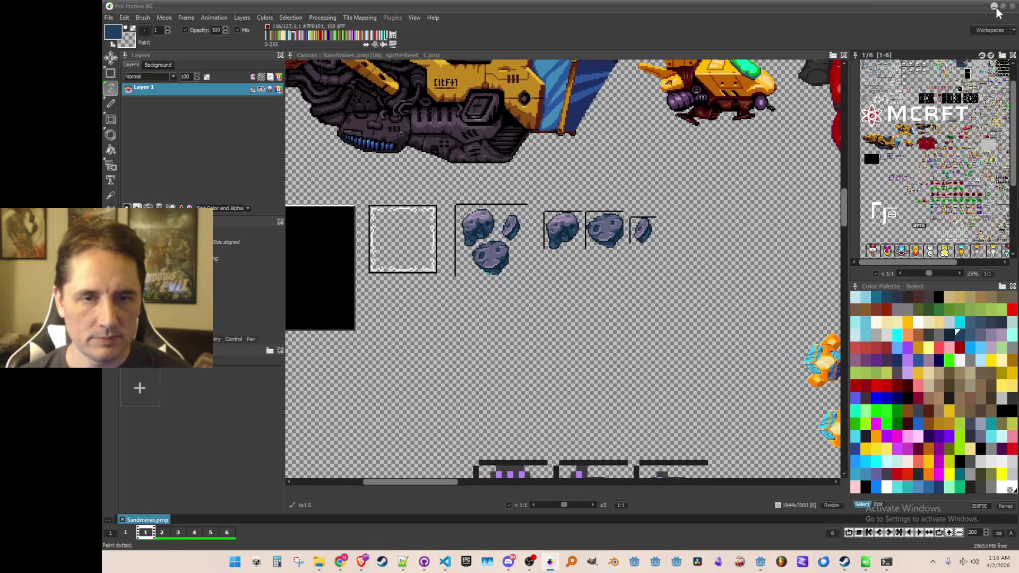
click(994, 6)
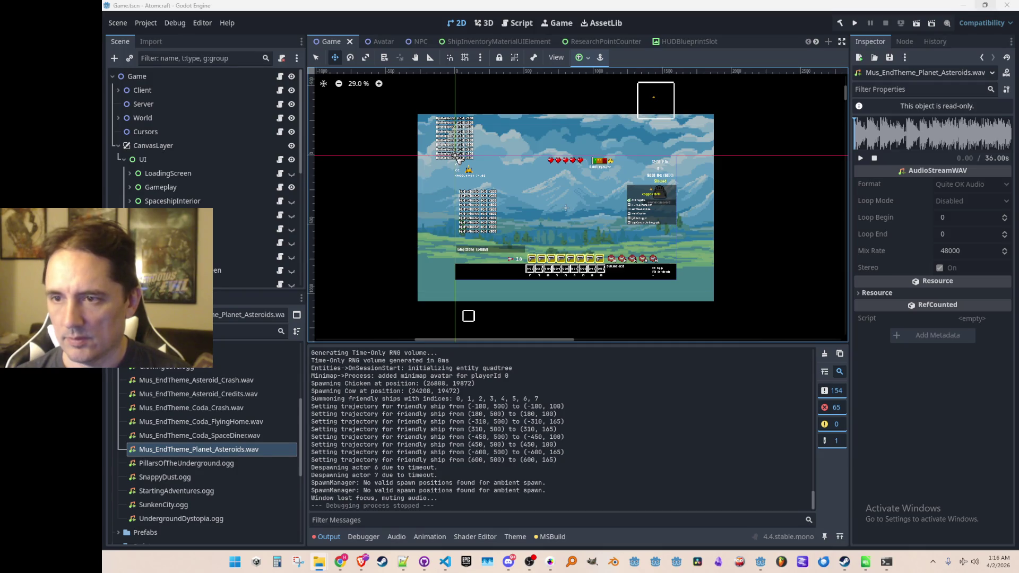
- Expand and select the Art folder in the FileSystem dock
drag(301, 425, 300, 355)
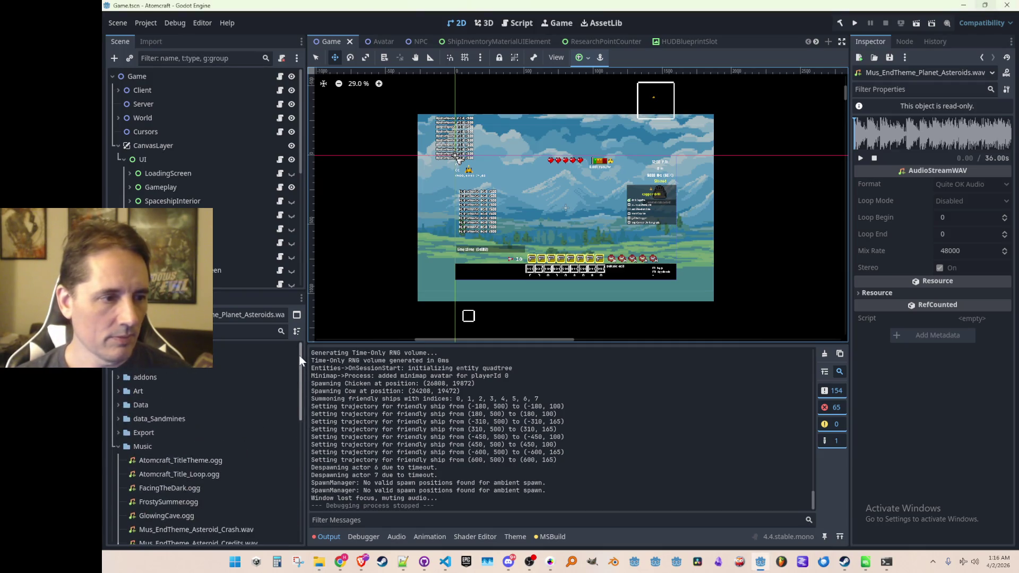
click(118, 446)
click(118, 391)
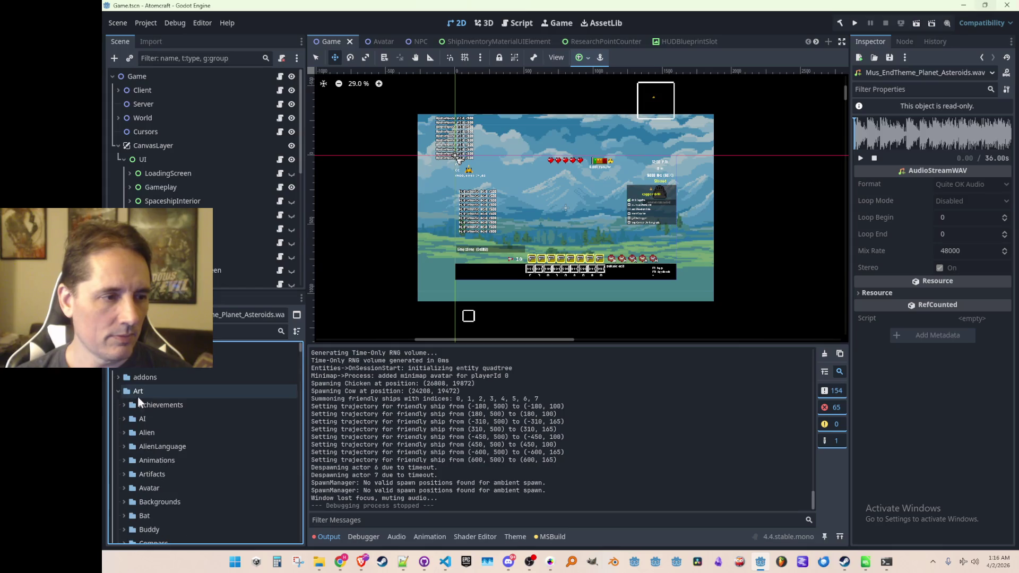
click(139, 396)
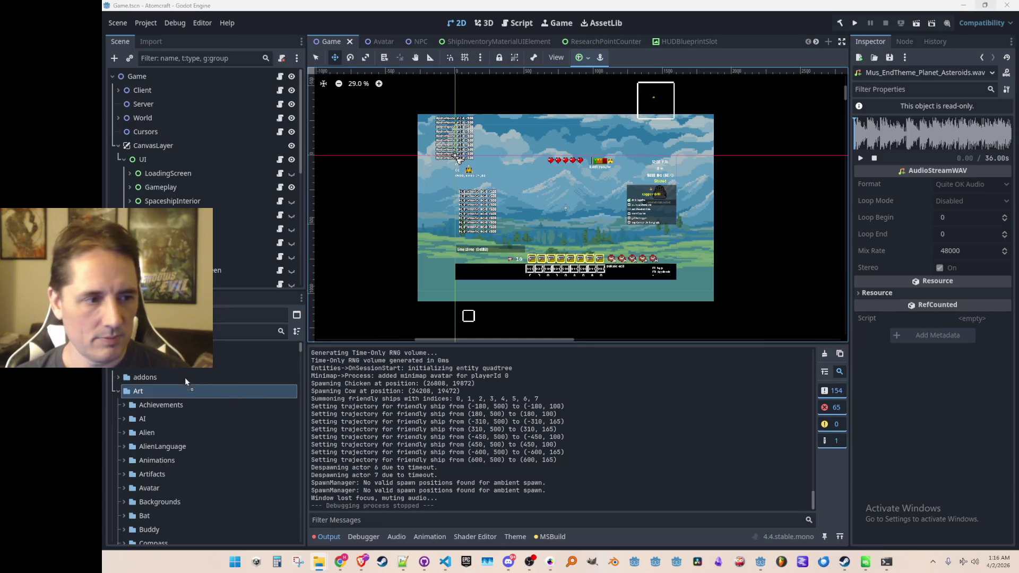
click(180, 392)
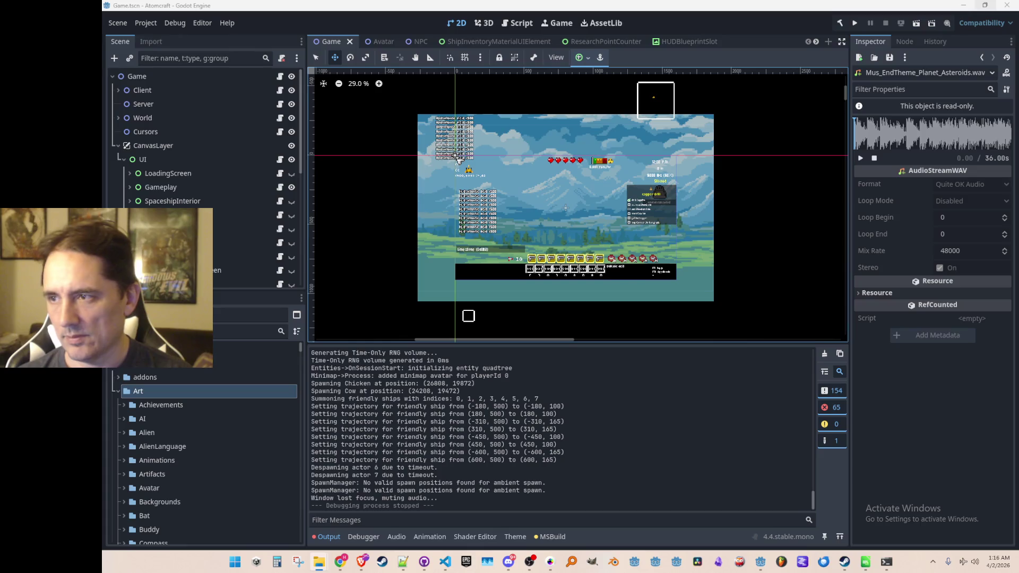
- Turn on InterplanetaryTravel's visibility so the red planet and spaceship show, and expand its children
mouse_move(489, 250)
mouse_down()
mouse_move(508, 236)
mouse_move(501, 242)
mouse_up()
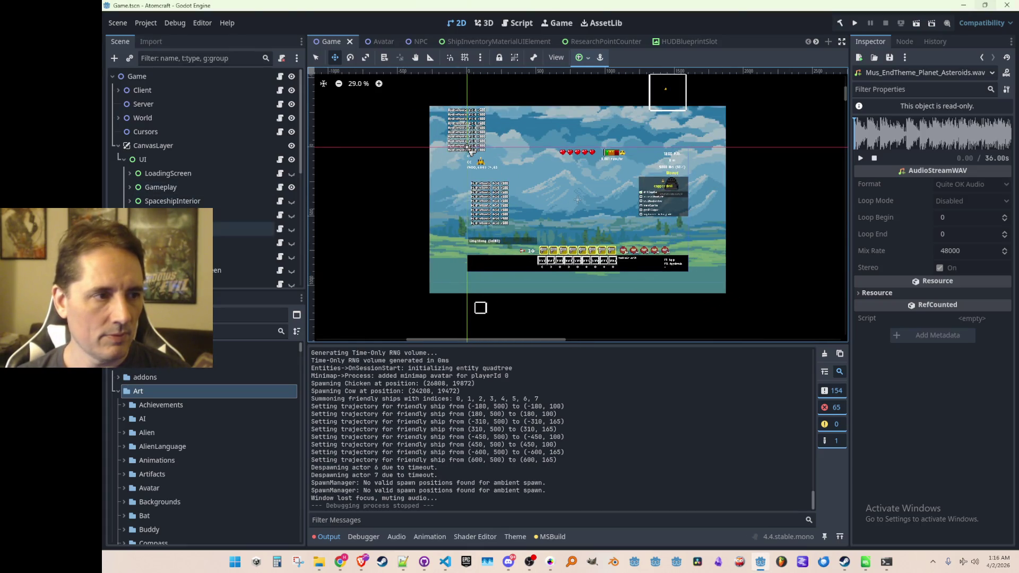
scroll(170, 178, down, 5)
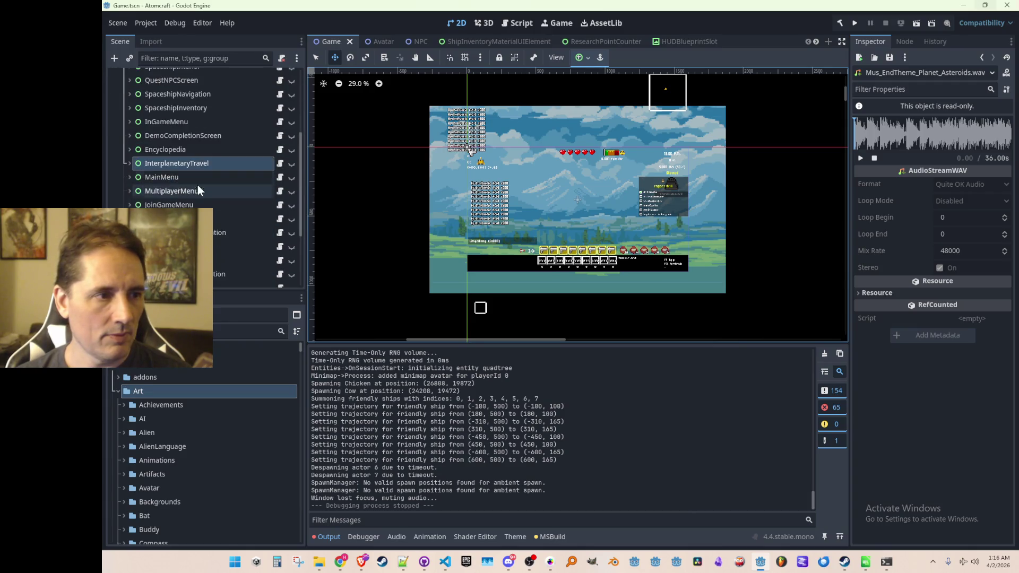
click(291, 164)
scroll(485, 225, up, 4)
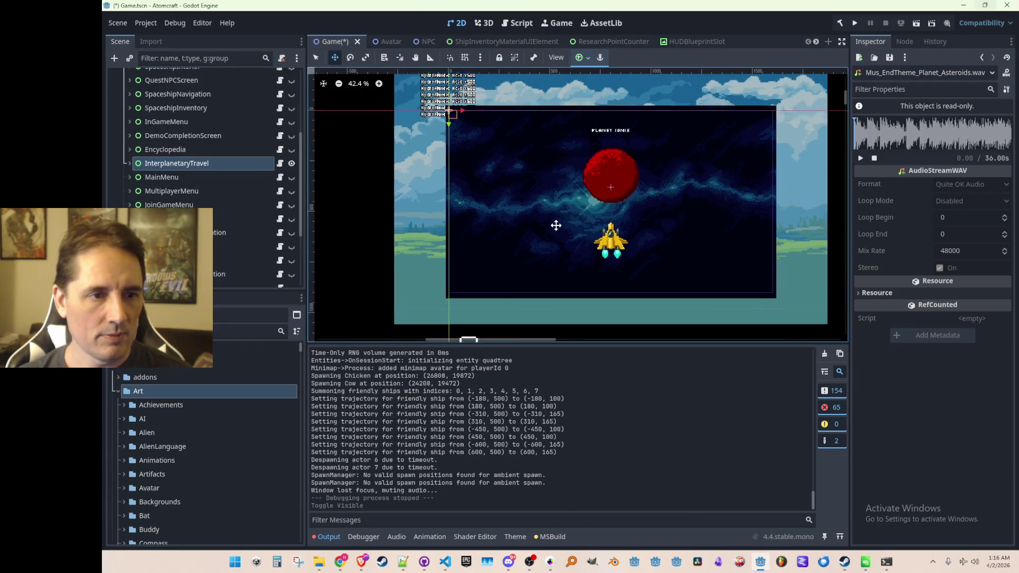
click(128, 162)
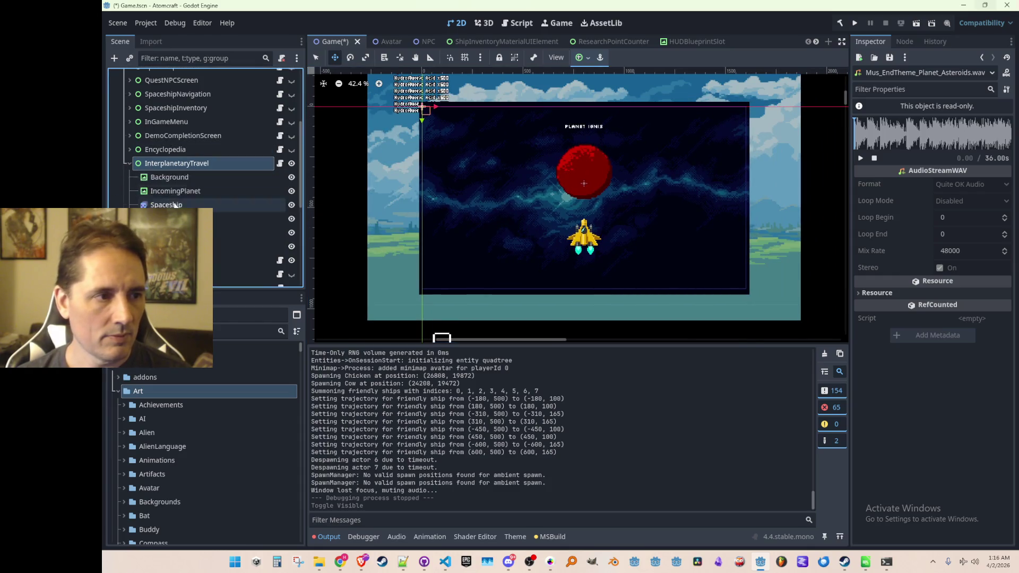
scroll(213, 227, down, 1)
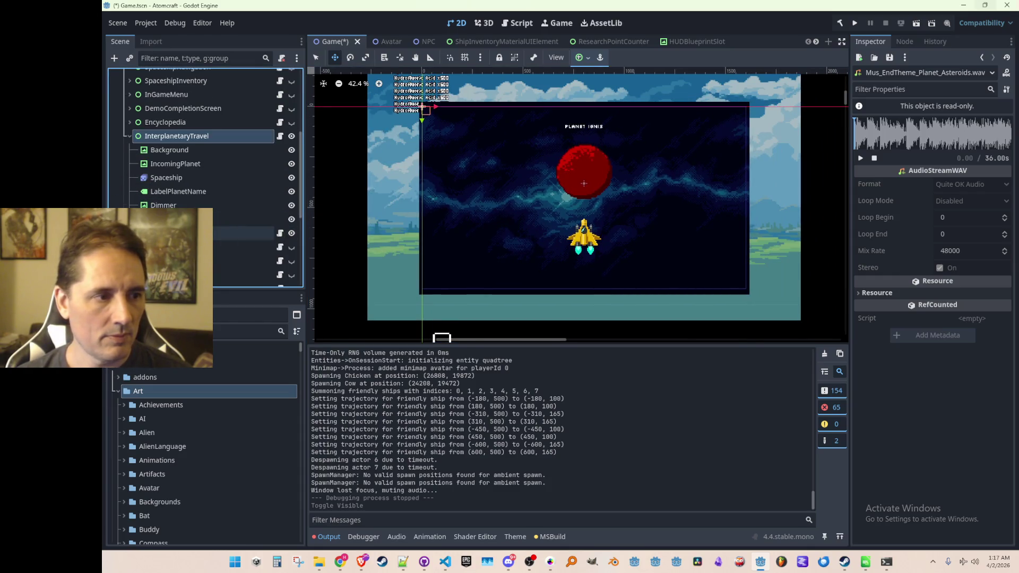
scroll(489, 242, down, 1)
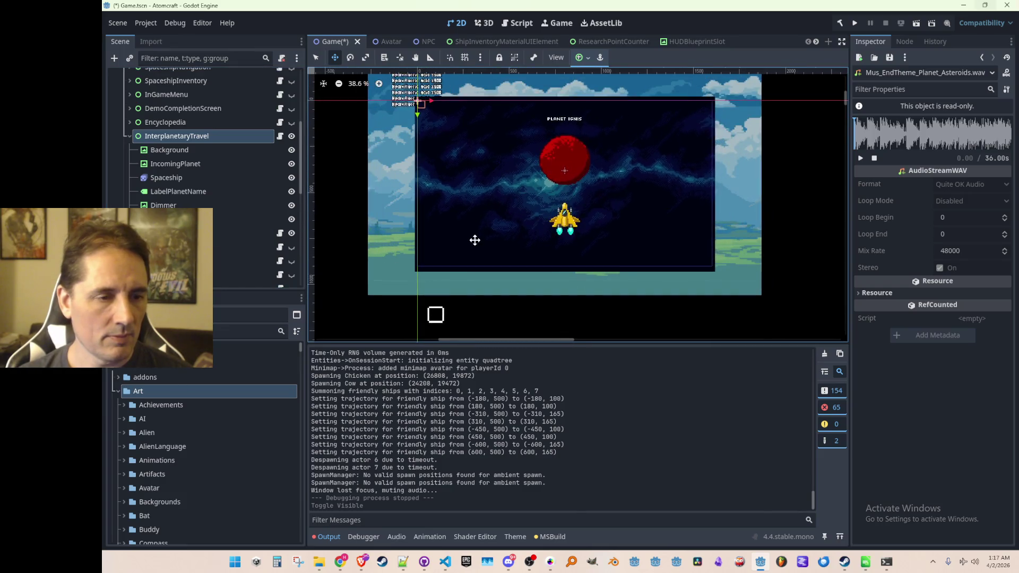
scroll(491, 226, up, 1)
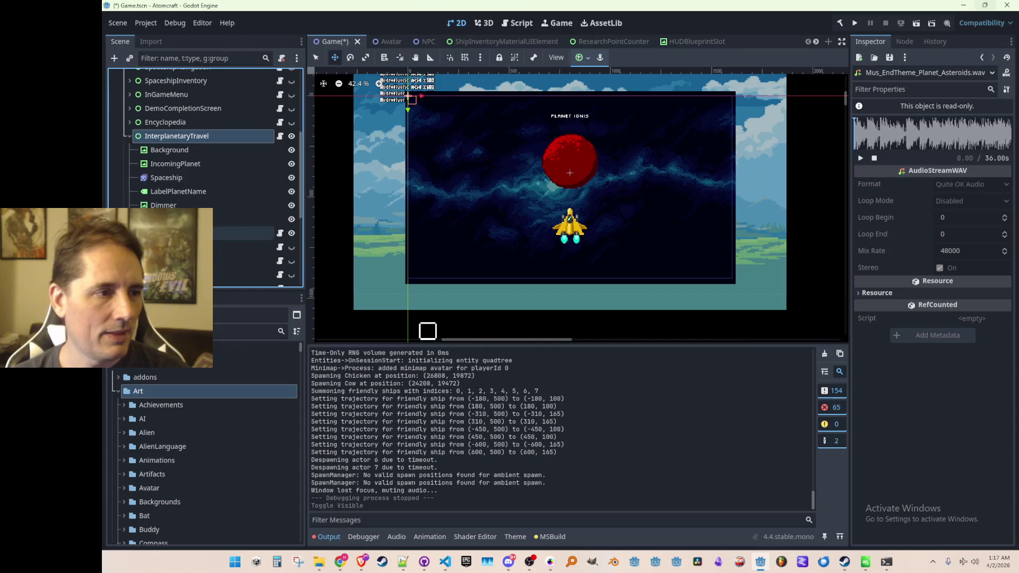
- Add a Control child under InterplanetaryTravel, then undo it
right_click(182, 136)
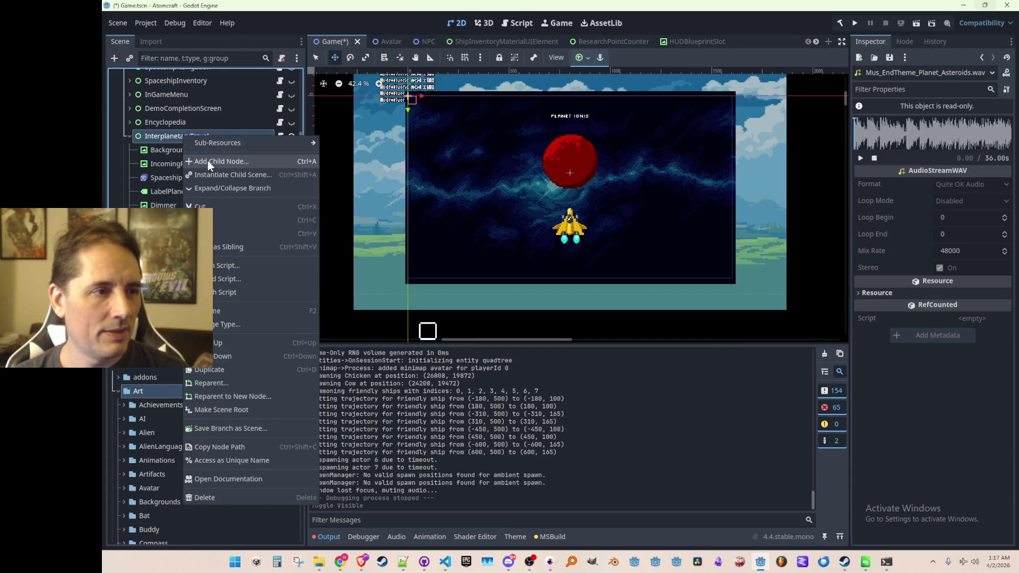
click(208, 161)
double_click(693, 286)
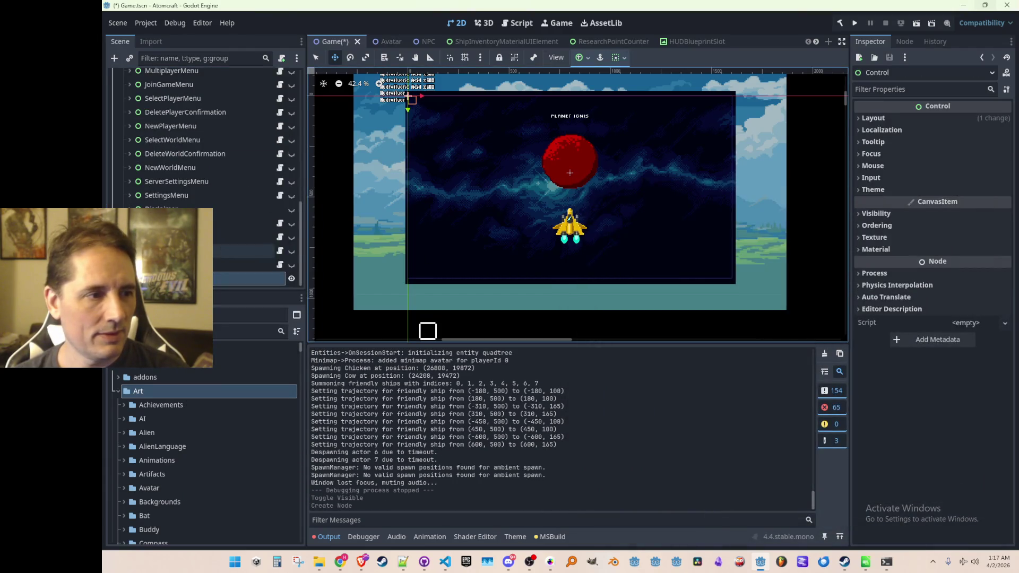
key(ctrl+z)
scroll(212, 236, down, 5)
- Add a Control node under InterplanetaryTravel and name it Asteroids
click(183, 195)
scroll(221, 154, down, 2)
right_click(225, 104)
click(239, 113)
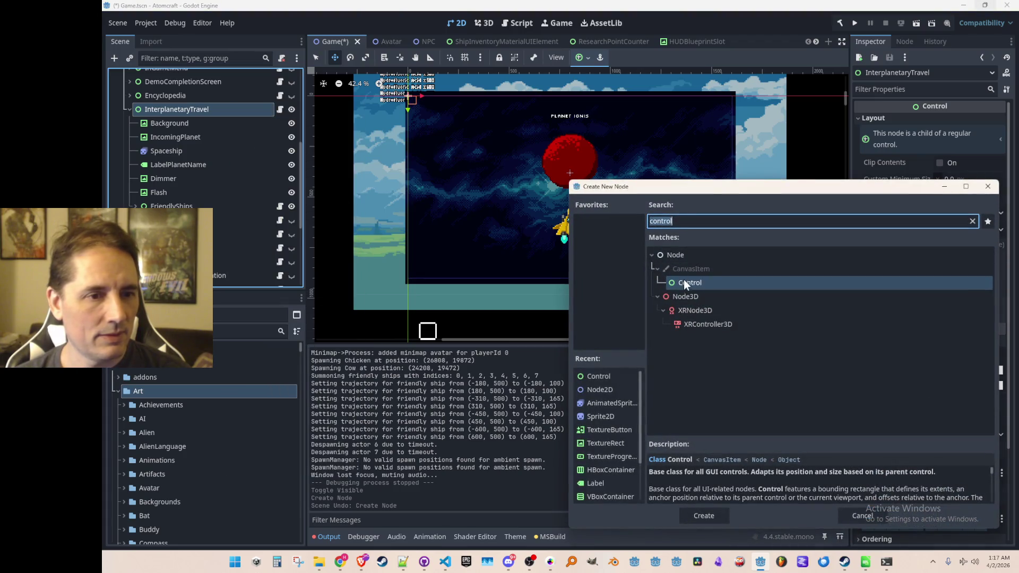
double_click(684, 282)
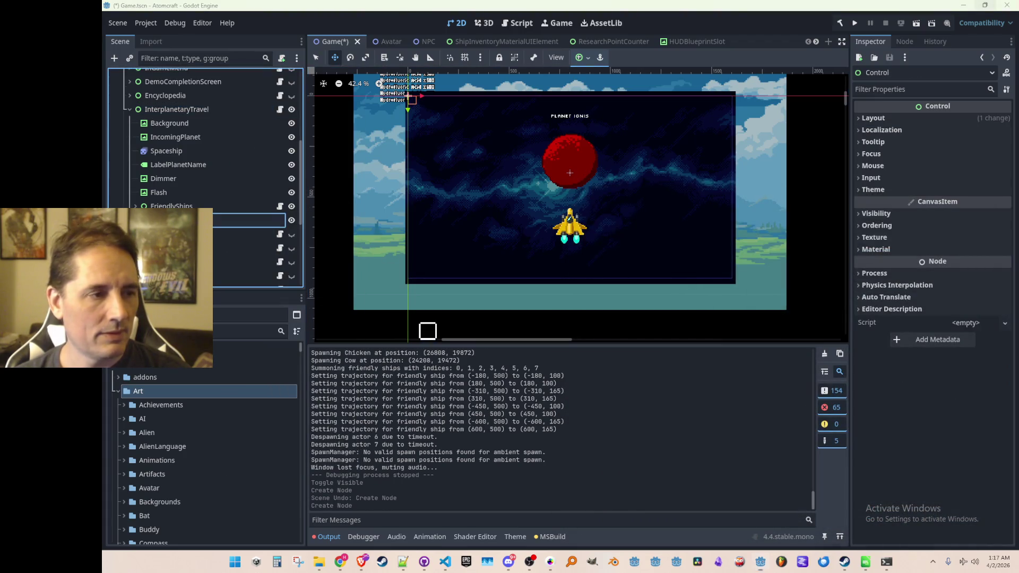
text(Asteroids)
key(Return)
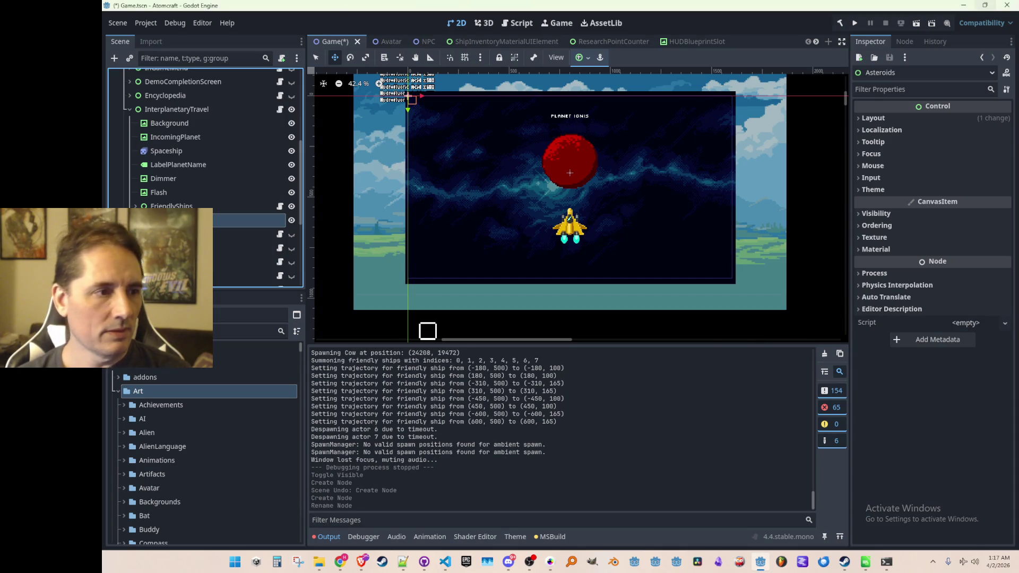
key(ctrl+s)
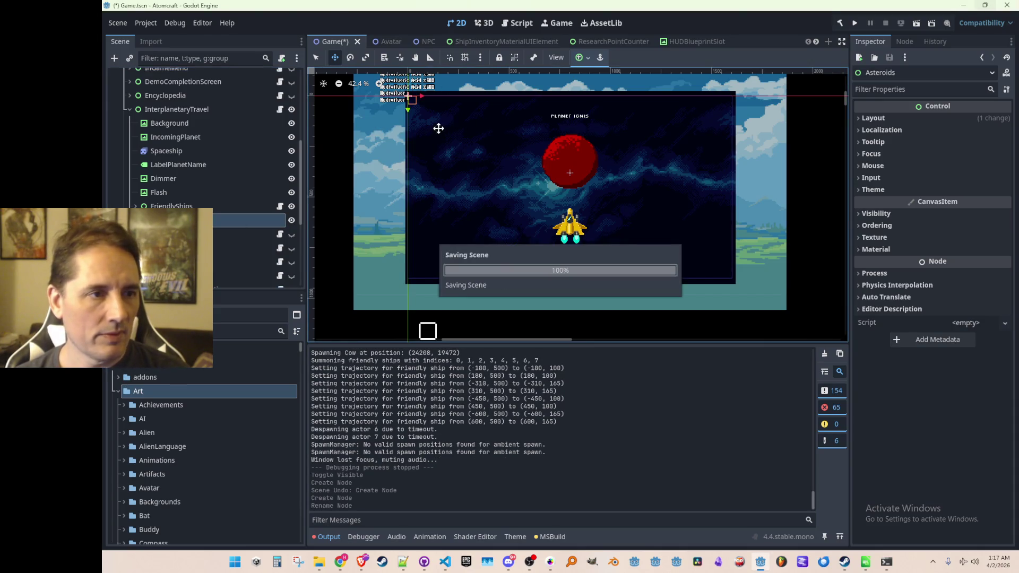
- Move the Asteroids node to (800, 380) and save the scene
scroll(382, 115, up, 1)
drag(569, 192, 578, 188)
scroll(570, 192, up, 4)
scroll(575, 207, down, 7)
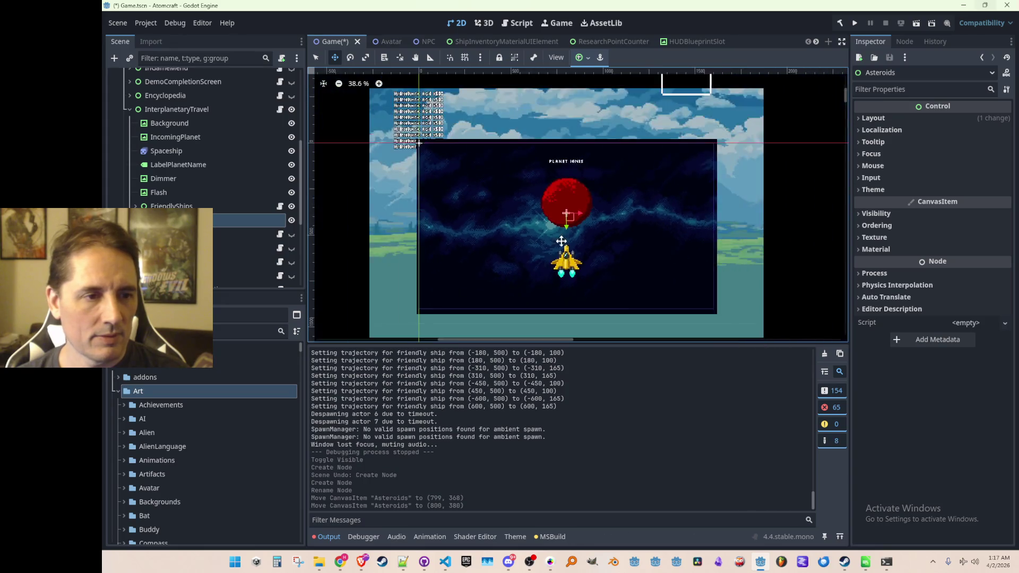
key(ctrl+s)
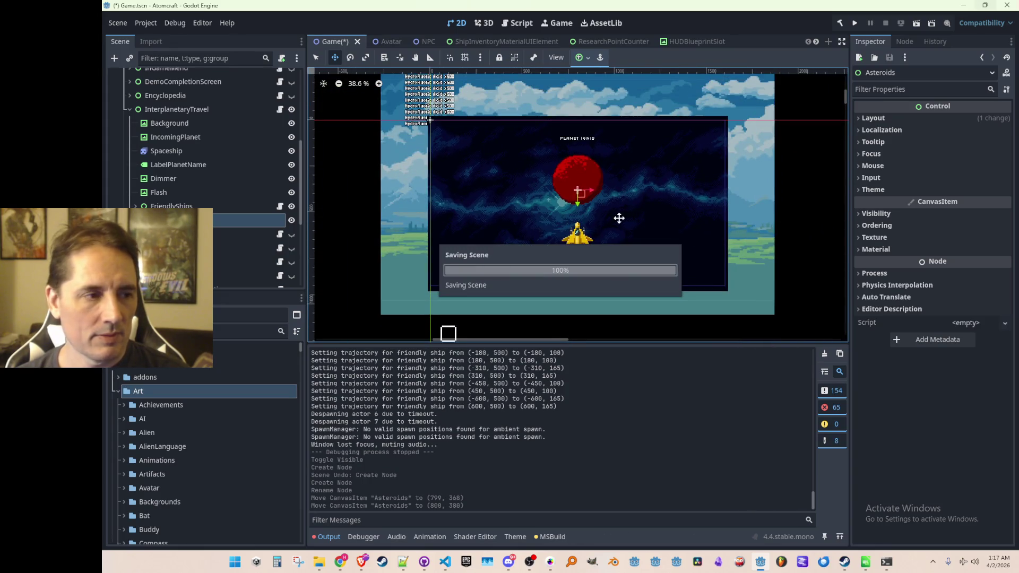
right_click(188, 221)
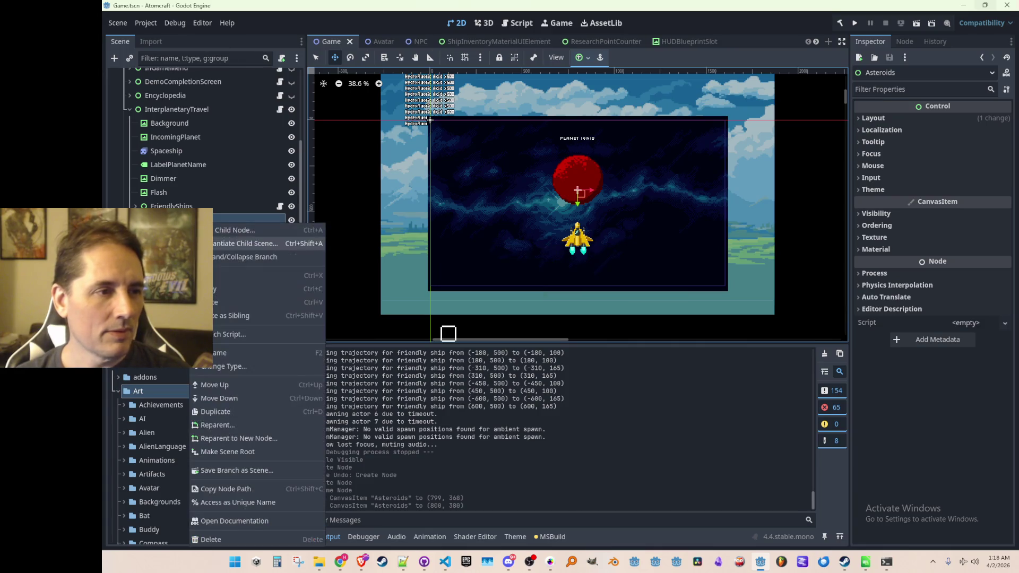
- Add a Sprite2D named Asteroid under Asteroids and save the scene
click(213, 236)
text(sprite)
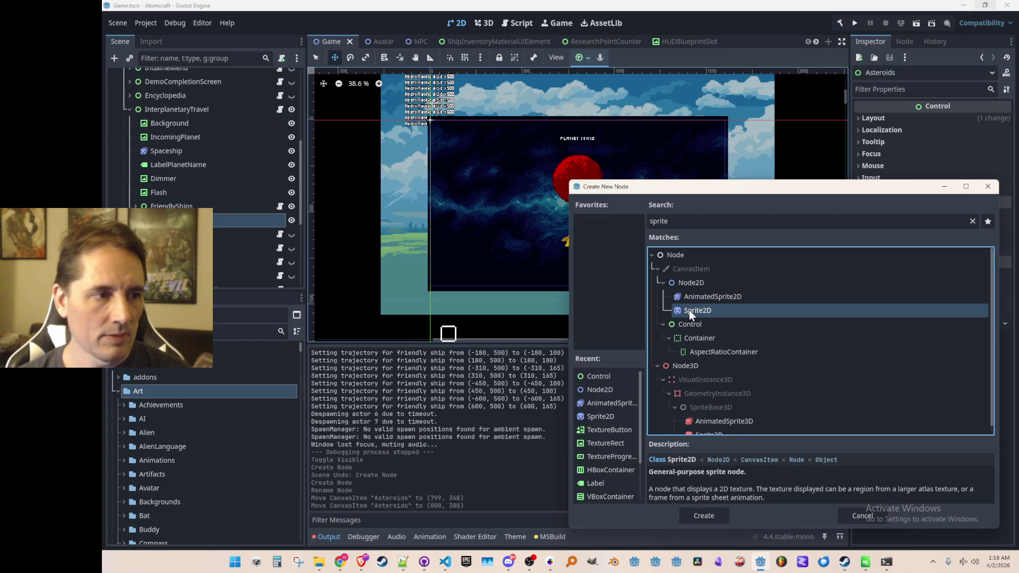
double_click(688, 311)
click(222, 236)
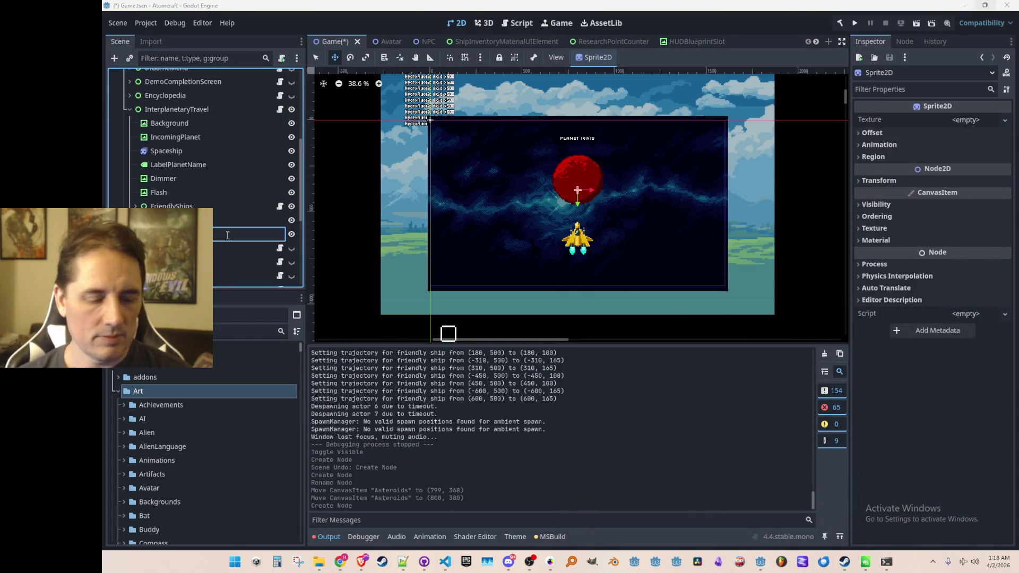
key(Return)
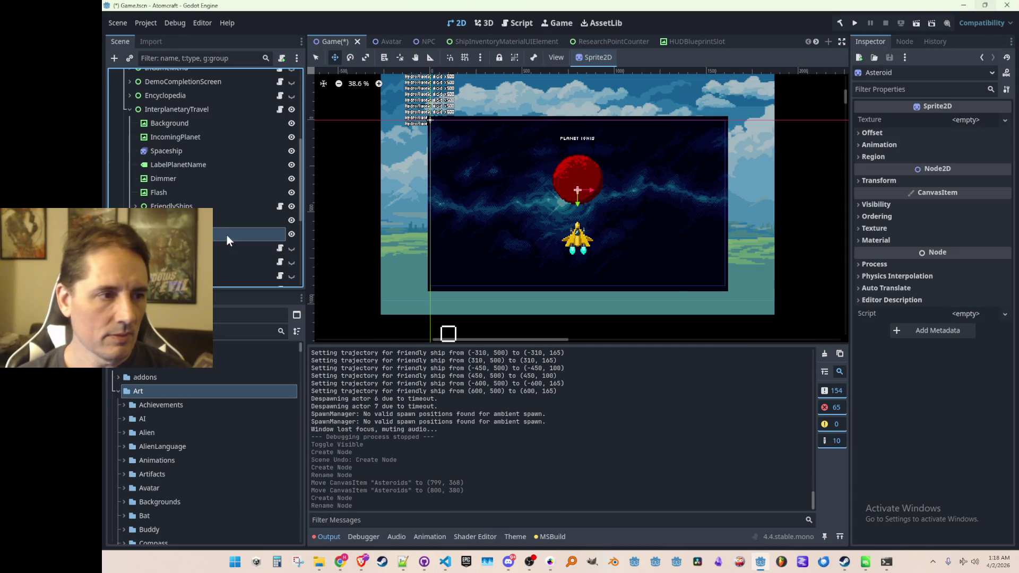
key(ctrl+s)
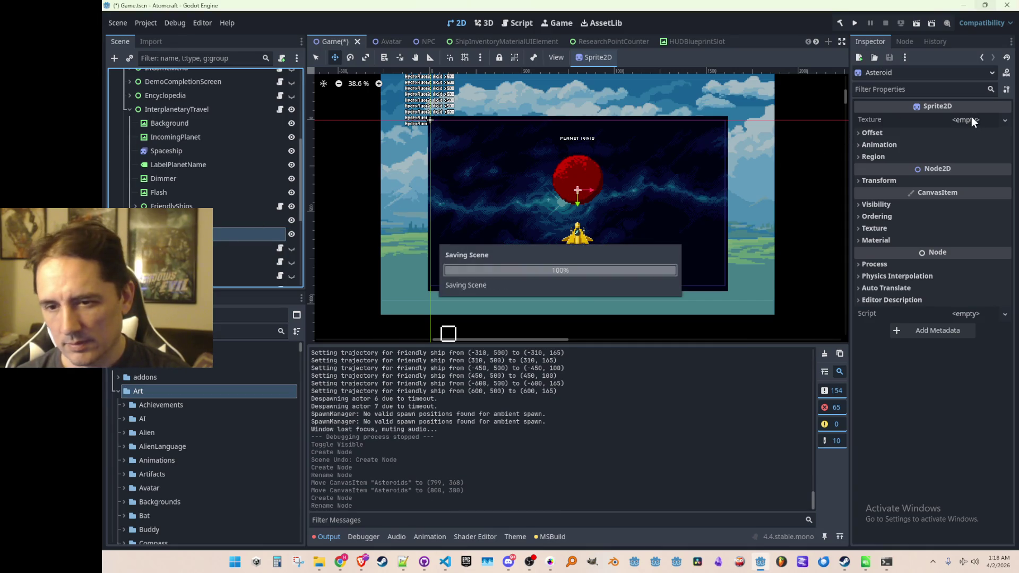
- Quick Load the ending_asteroid_1.png texture onto the Asteroid sprite
click(971, 119)
click(893, 366)
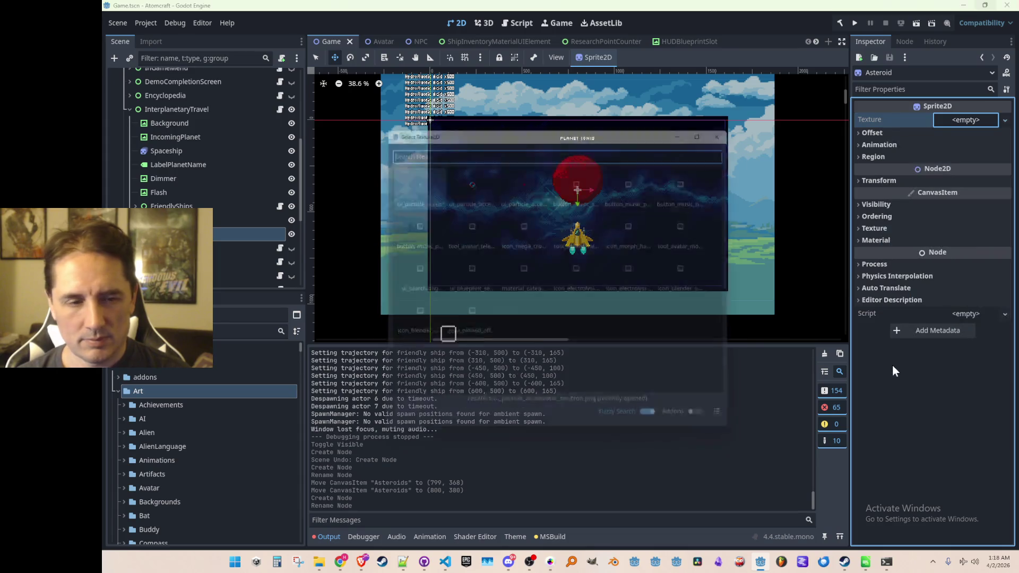
text(asteroid)
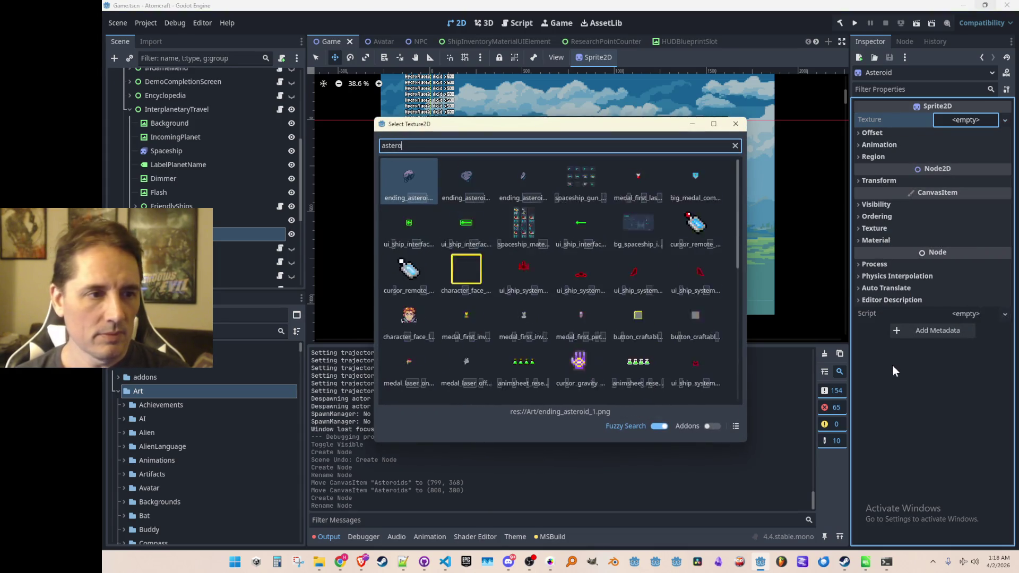
double_click(425, 183)
scroll(557, 209, up, 4)
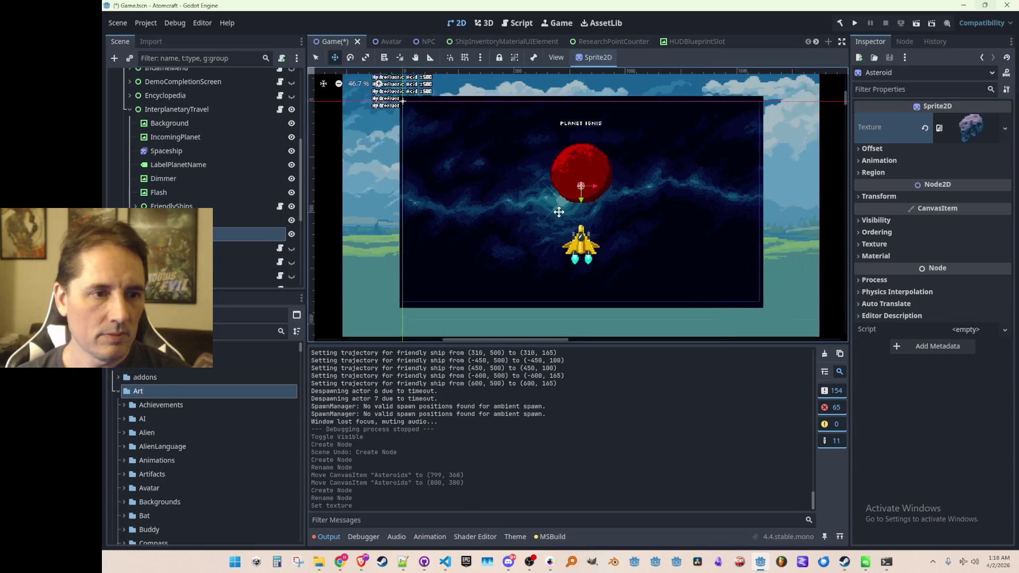
scroll(583, 180, down, 1)
scroll(587, 193, up, 1)
scroll(587, 193, up, 3)
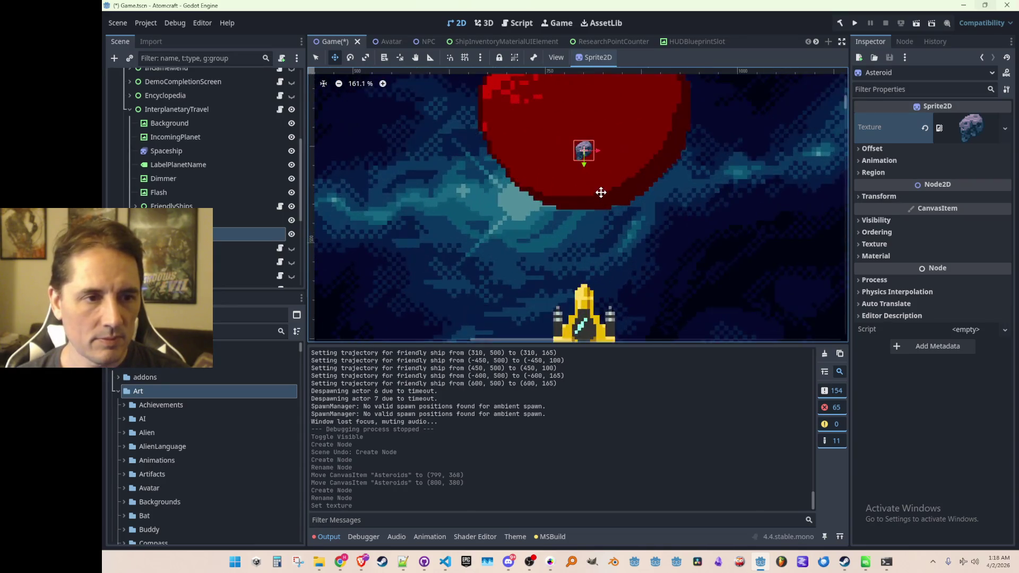
scroll(587, 174, down, 4)
scroll(586, 171, up, 2)
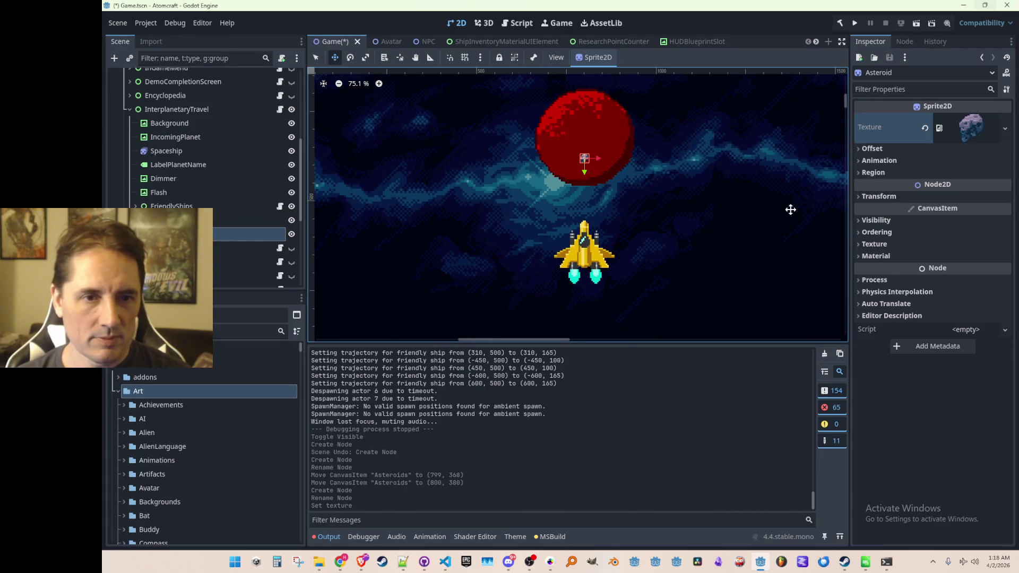
- Set the Asteroid's scale to 2 and place it just right of the planet
click(881, 198)
click(966, 259)
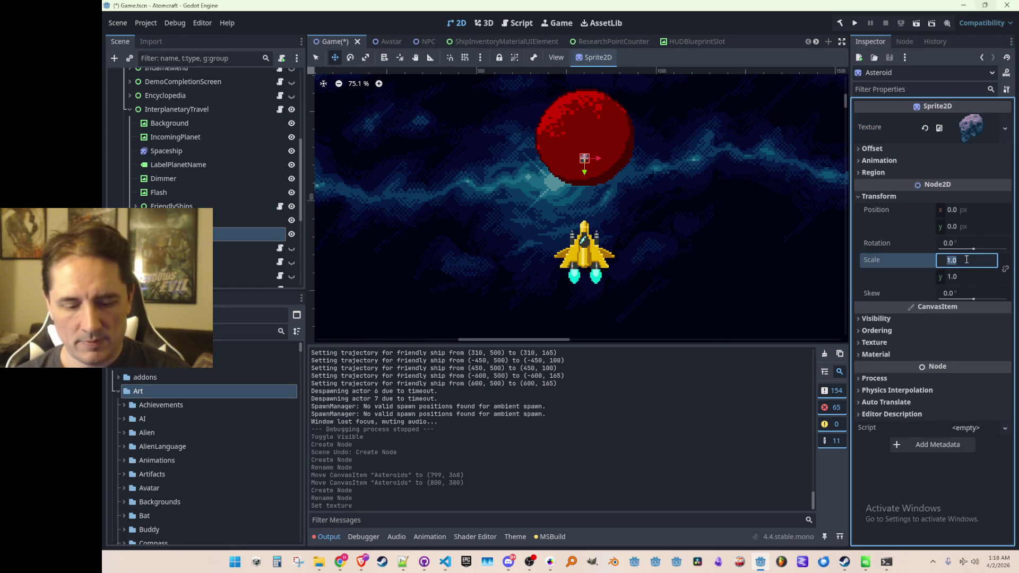
text(4)
key(Tab)
text(4)
key(Return)
scroll(635, 200, down, 3)
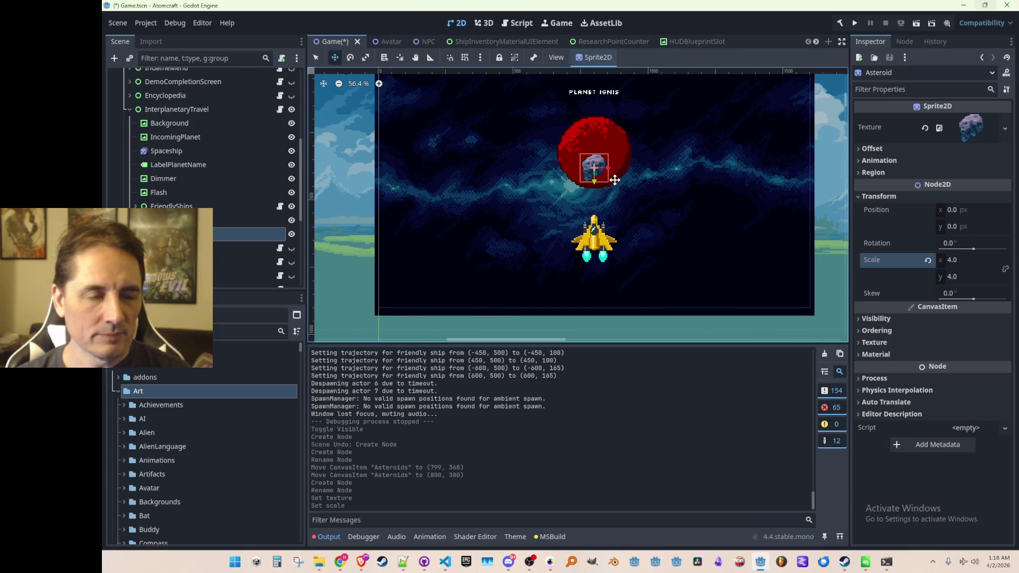
click(985, 261)
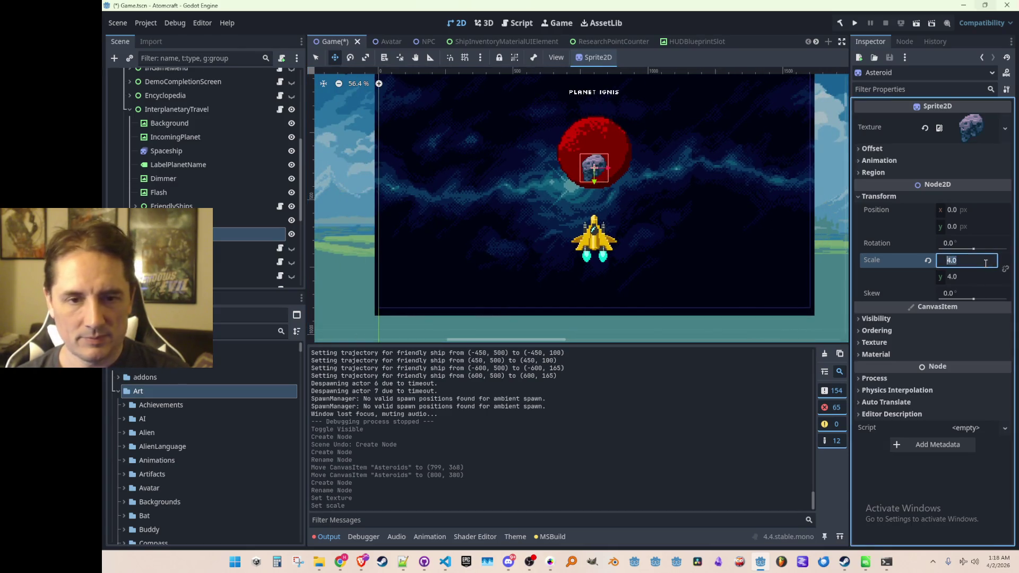
text(2)
key(Return)
scroll(602, 184, up, 1)
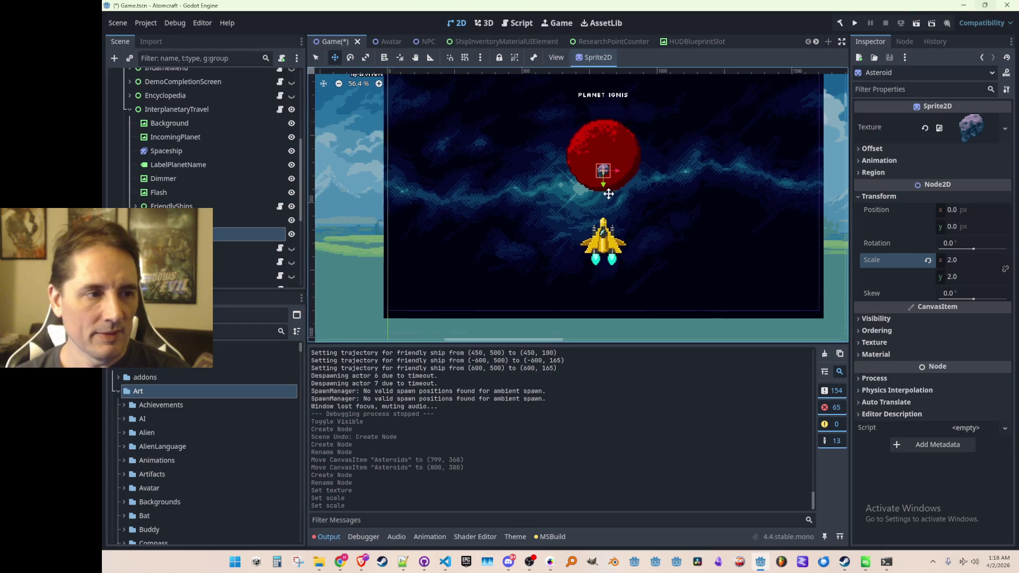
mouse_move(603, 183)
mouse_down()
mouse_move(627, 173)
mouse_move(557, 180)
mouse_move(500, 169)
mouse_move(455, 183)
mouse_move(570, 183)
mouse_up()
- Duplicate the asteroid through Asteroid9, spreading copies along the band, and save
key(ctrl+d)
key(ctrl+d)
key(ctrl+d)
key(ctrl+d)
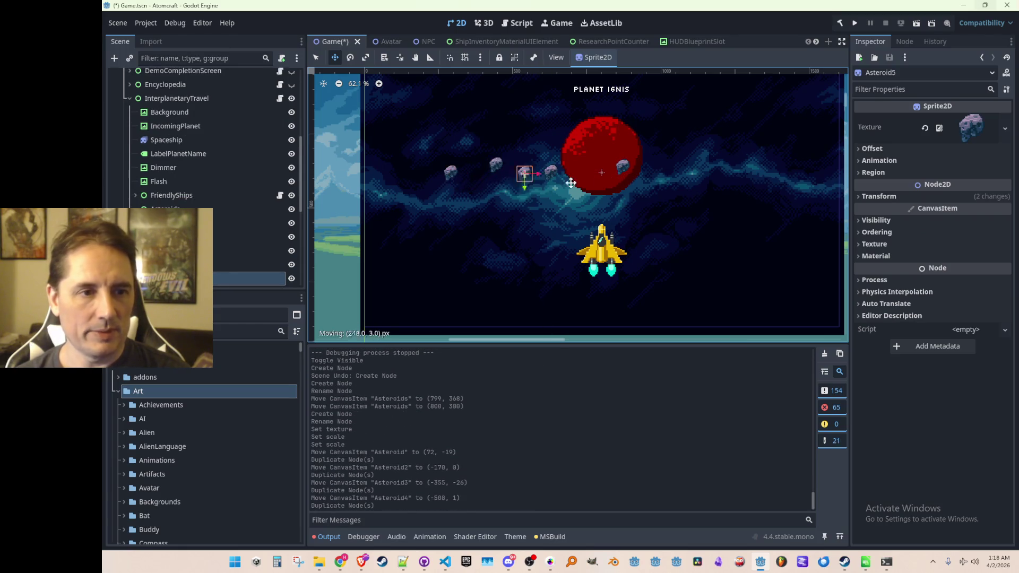
key(ctrl+d)
drag(684, 175, 716, 184)
key(ctrl+d)
drag(725, 184, 760, 175)
key(ctrl+d)
mouse_move(761, 175)
mouse_down()
mouse_move(810, 184)
mouse_move(538, 175)
mouse_up()
key(ctrl+d)
drag(405, 180, 410, 181)
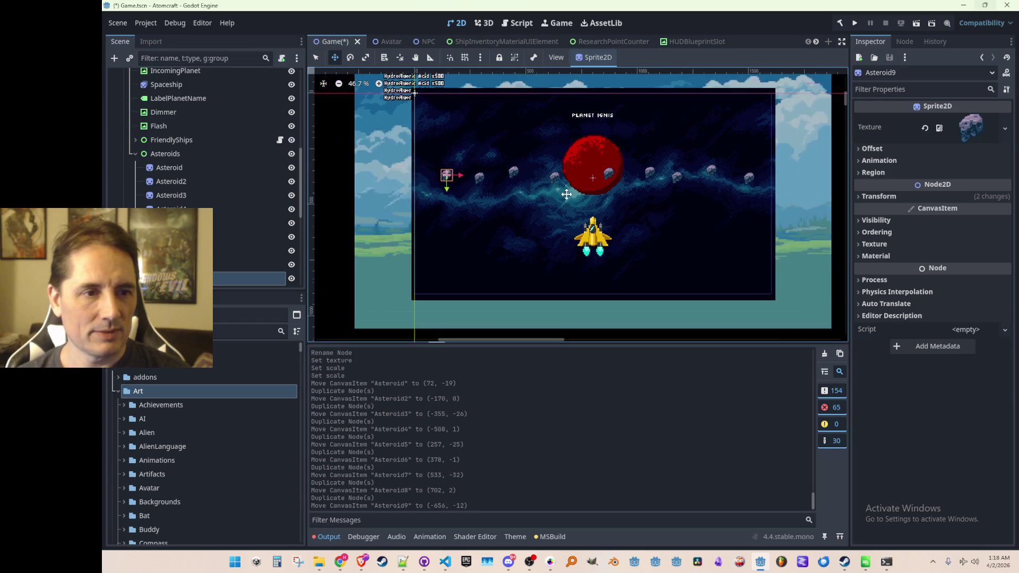
scroll(568, 199, down, 2)
scroll(560, 208, up, 1)
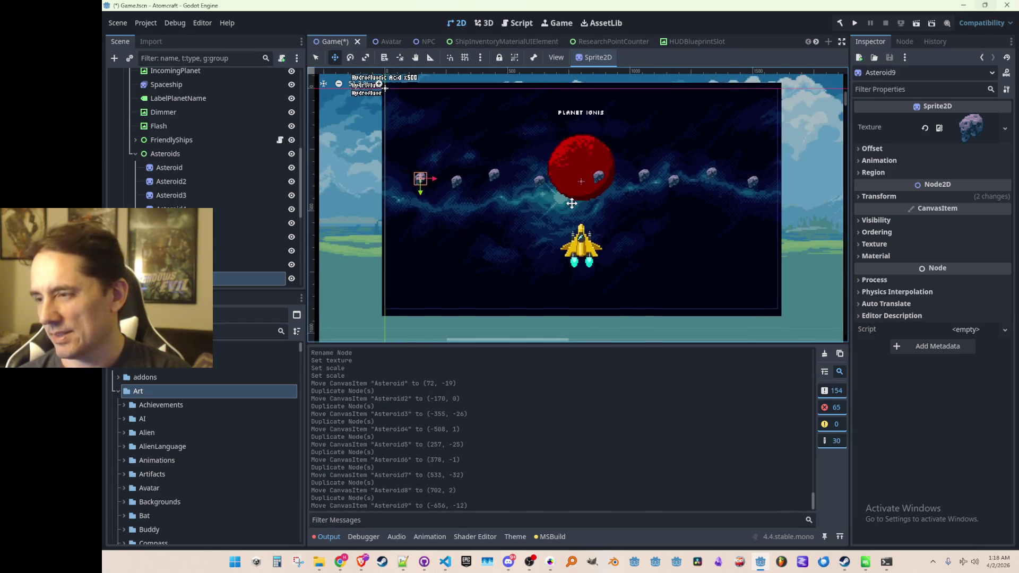
key(ctrl+s)
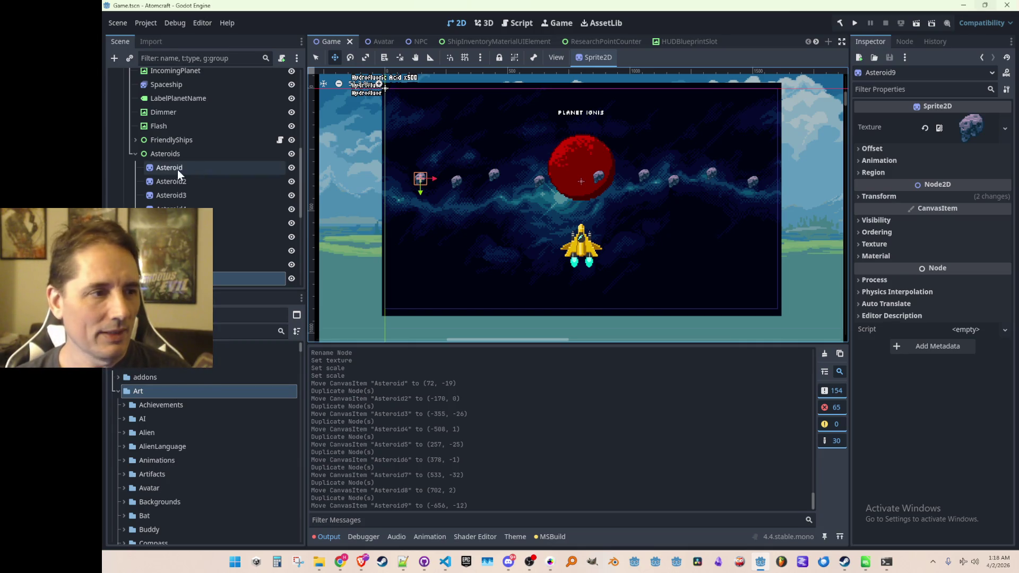
- Duplicate Asteroid9 into Asteroid10 and move it up and to the left
scroll(183, 191, down, 1)
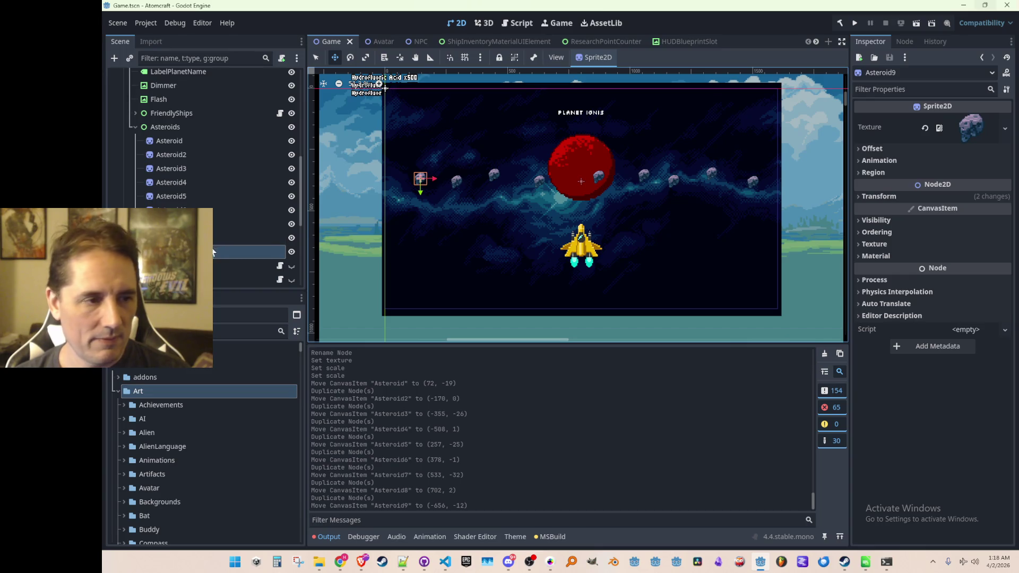
scroll(467, 175, up, 1)
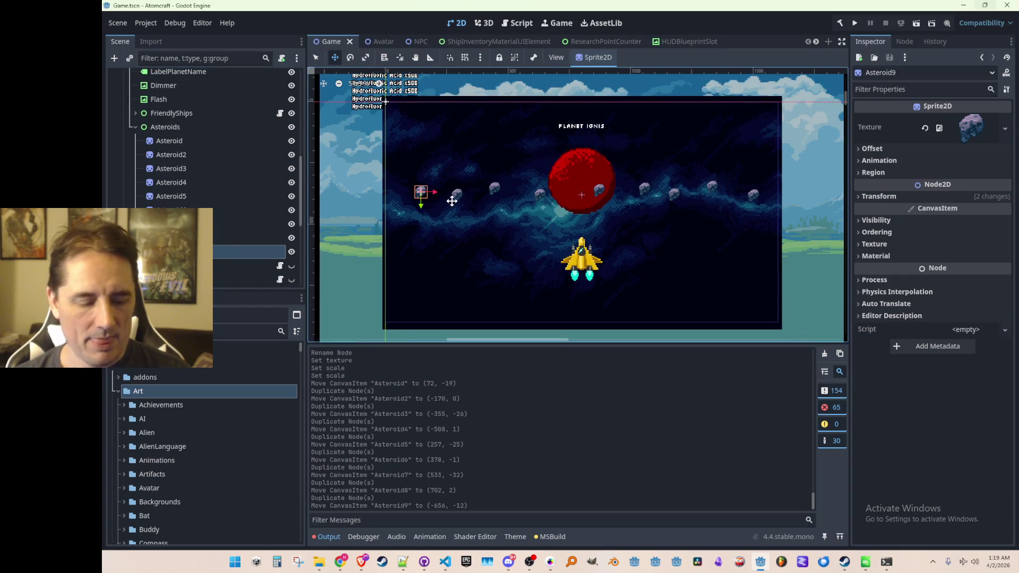
key(ctrl+d)
drag(426, 201, 446, 188)
- Quick Load a different asteroid texture onto Asteroid10 and reposition it
click(924, 128)
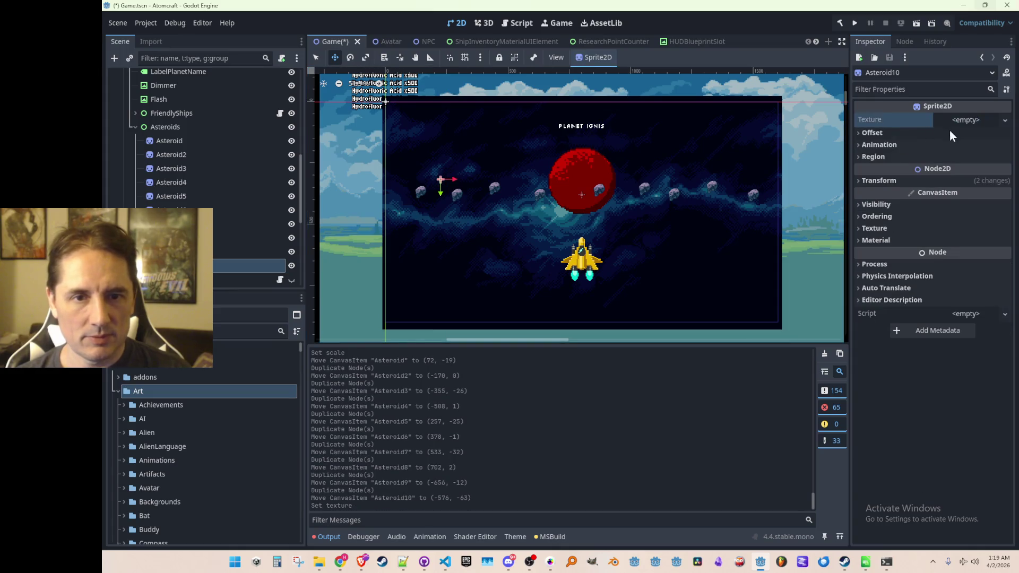
click(955, 121)
click(884, 368)
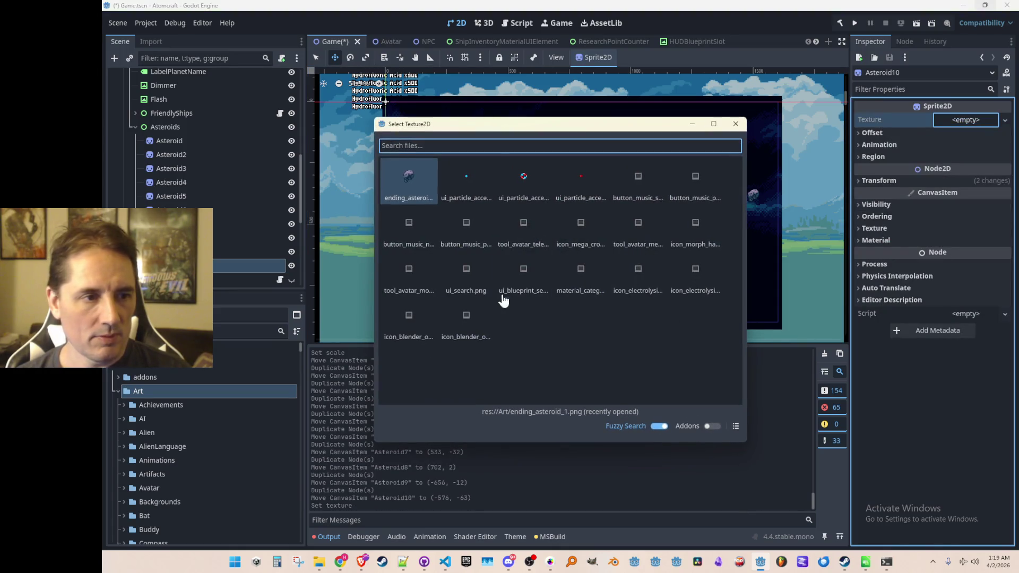
text(aster)
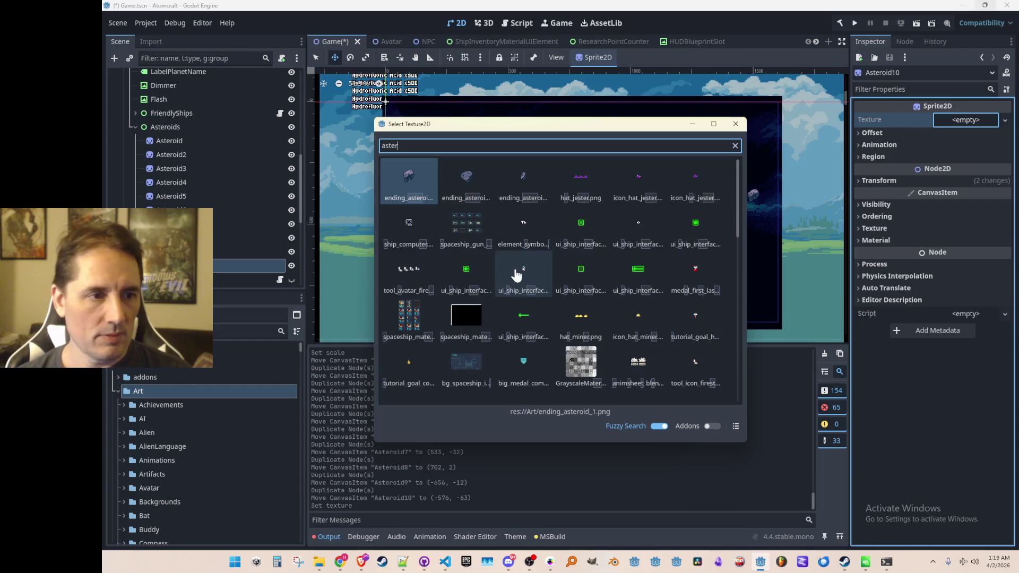
double_click(466, 178)
mouse_move(442, 178)
mouse_down()
mouse_move(536, 199)
mouse_move(667, 183)
mouse_up()
- Duplicate asteroids up to Asteroid16, placing them on both sides of the planet
key(ctrl+d)
key(ctrl+d)
drag(669, 184, 652, 179)
key(ctrl+d)
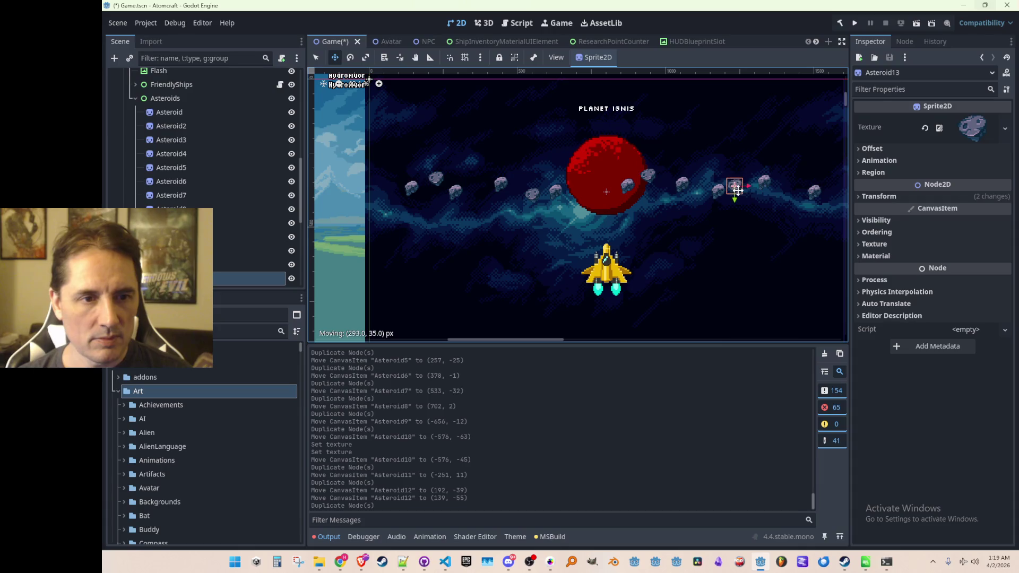
drag(745, 193, 753, 190)
key(ctrl+d)
mouse_move(752, 189)
mouse_down()
mouse_move(801, 176)
mouse_move(487, 194)
mouse_up()
key(ctrl+d)
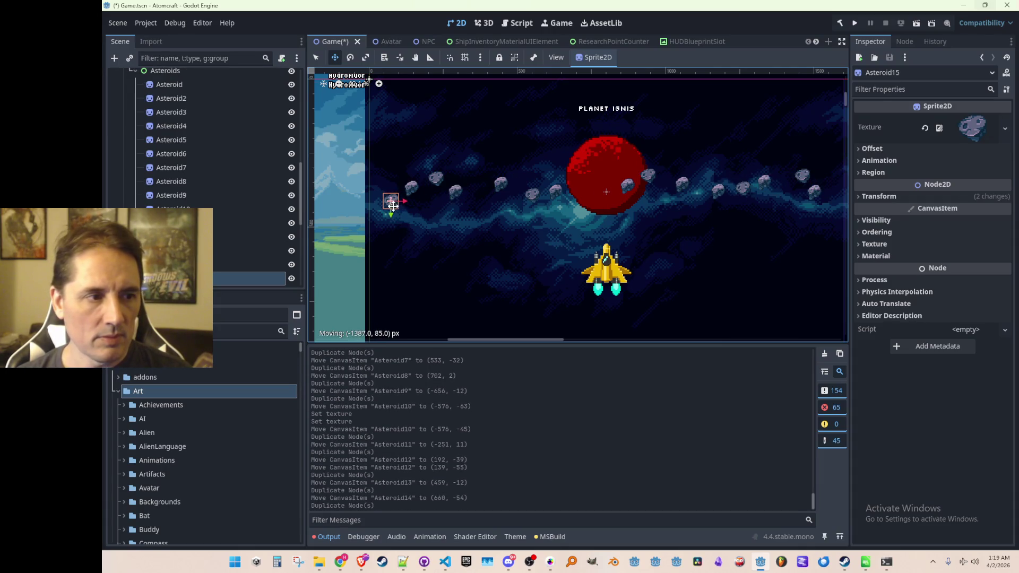
drag(393, 206, 389, 201)
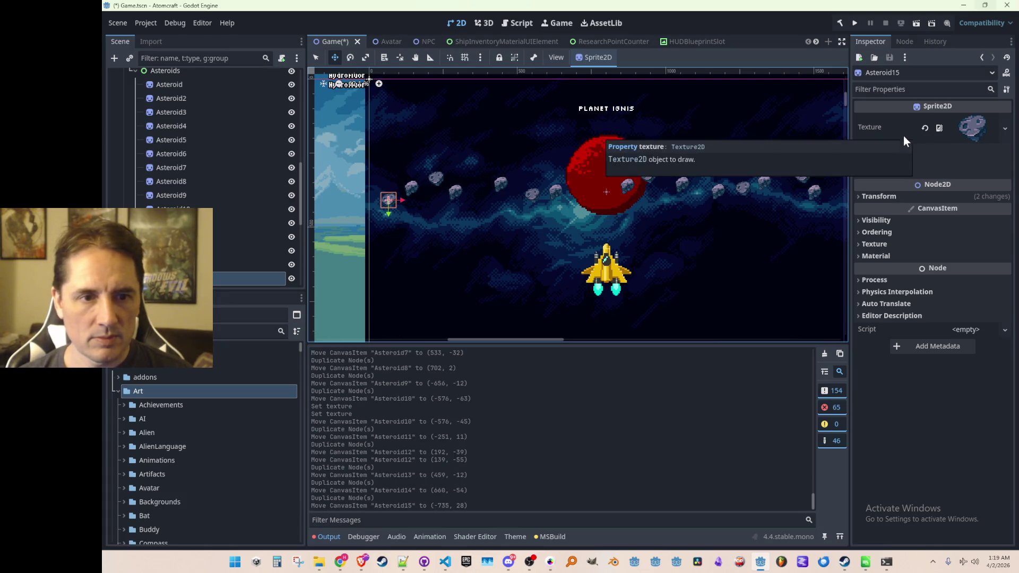
key(ctrl+d)
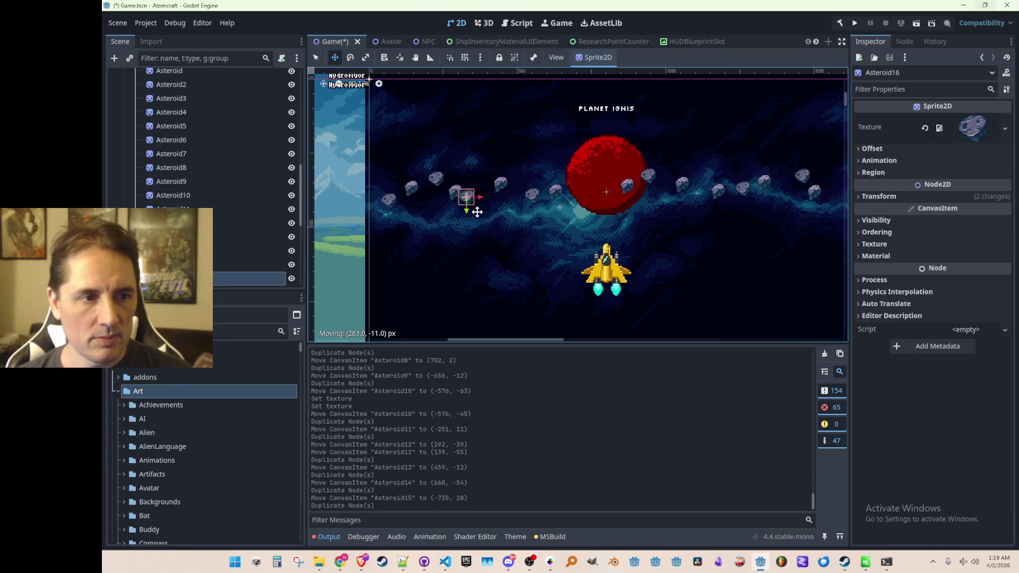
drag(486, 197, 487, 197)
- Quick Load another asteroid texture onto Asteroid16
click(925, 129)
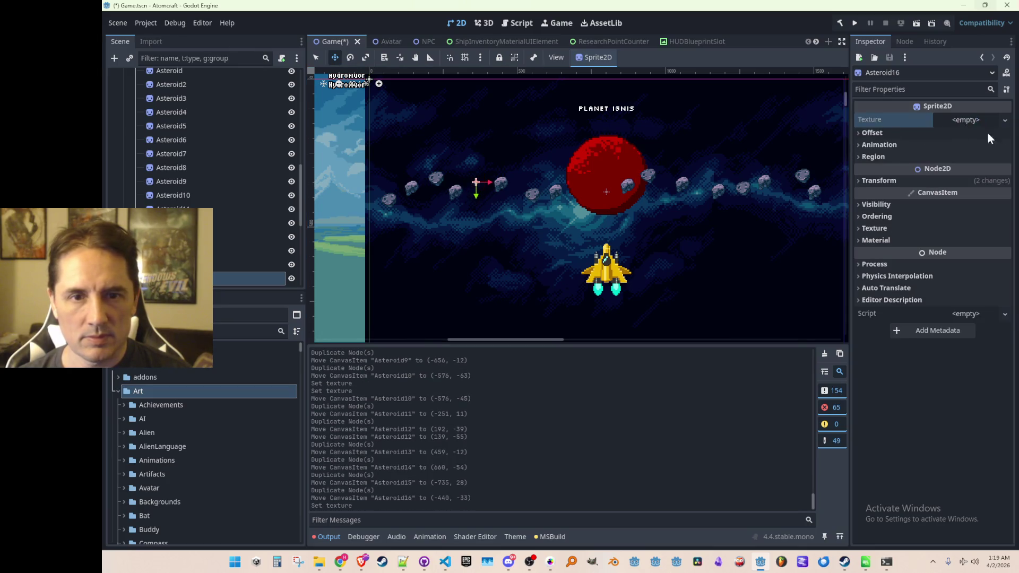
click(979, 121)
click(893, 366)
text(aster)
double_click(525, 183)
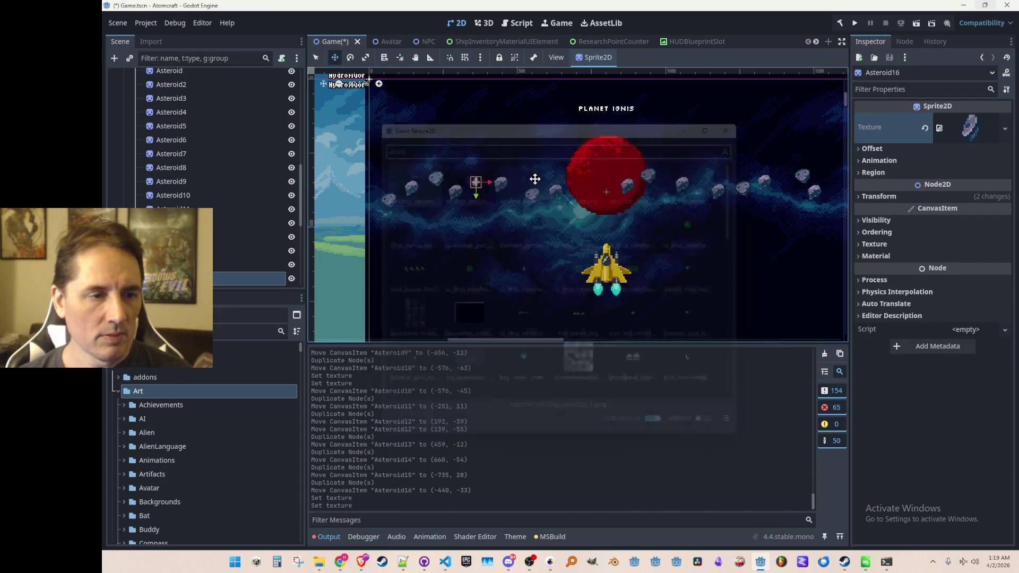
- Duplicate asteroids up to Asteroid21 across the band and save the scene
scroll(478, 199, up, 1)
key(ctrl+d)
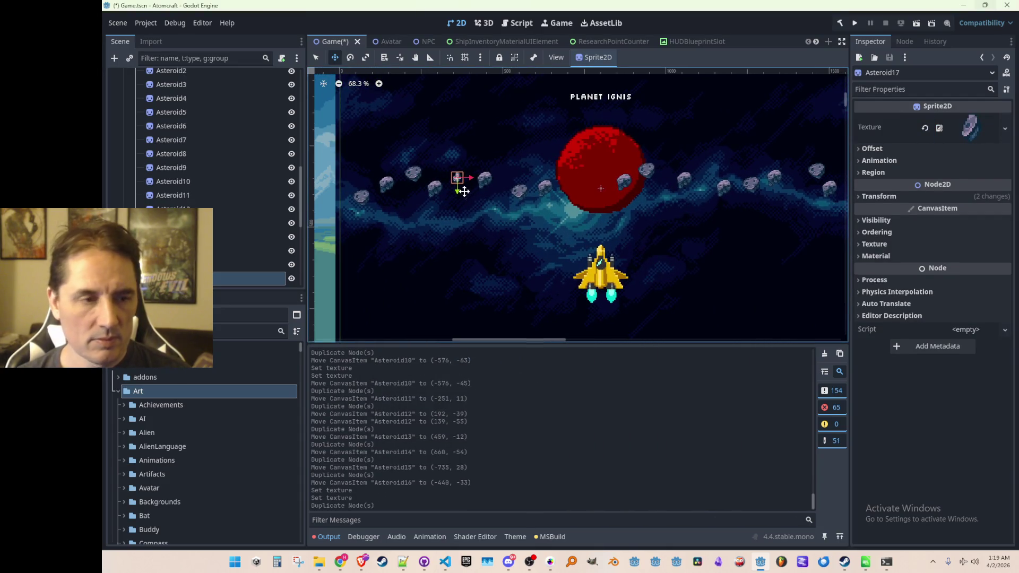
drag(673, 195, 673, 196)
key(ctrl+d)
key(ctrl+d)
mouse_move(570, 191)
mouse_down()
mouse_move(690, 201)
mouse_move(715, 184)
mouse_up()
key(ctrl+d)
drag(715, 183, 732, 184)
key(ctrl+d)
drag(804, 192, 370, 186)
scroll(507, 221, down, 2)
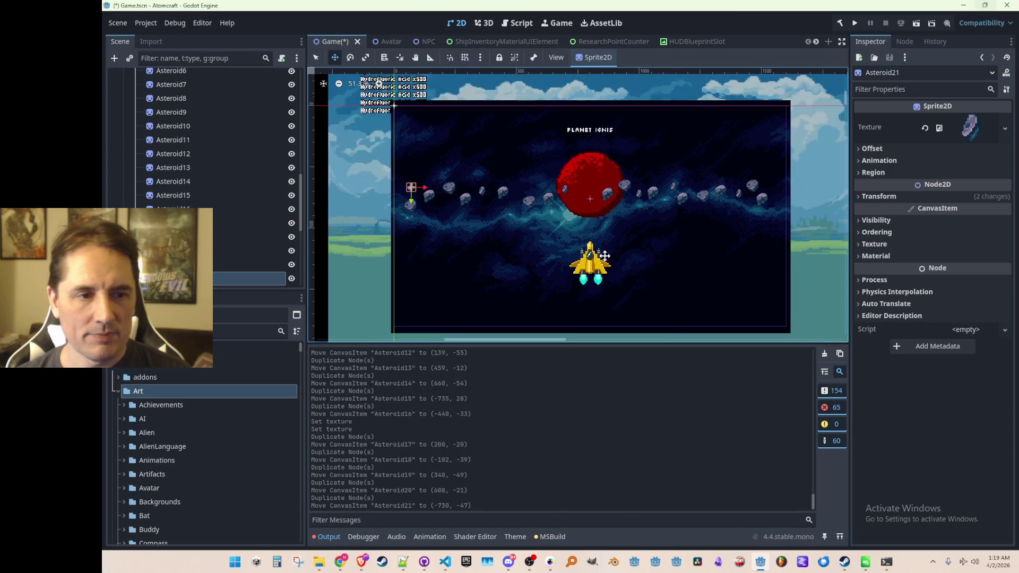
key(ctrl+s)
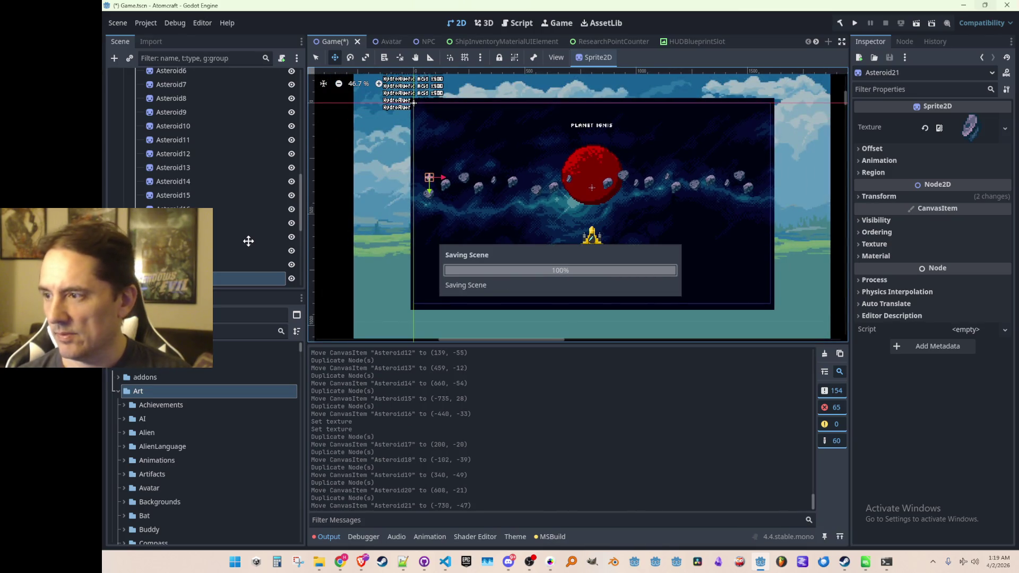
- Collapse Asteroids, hide InterplanetaryTravel in the editor, and save Game.tscn
scroll(238, 234, up, 5)
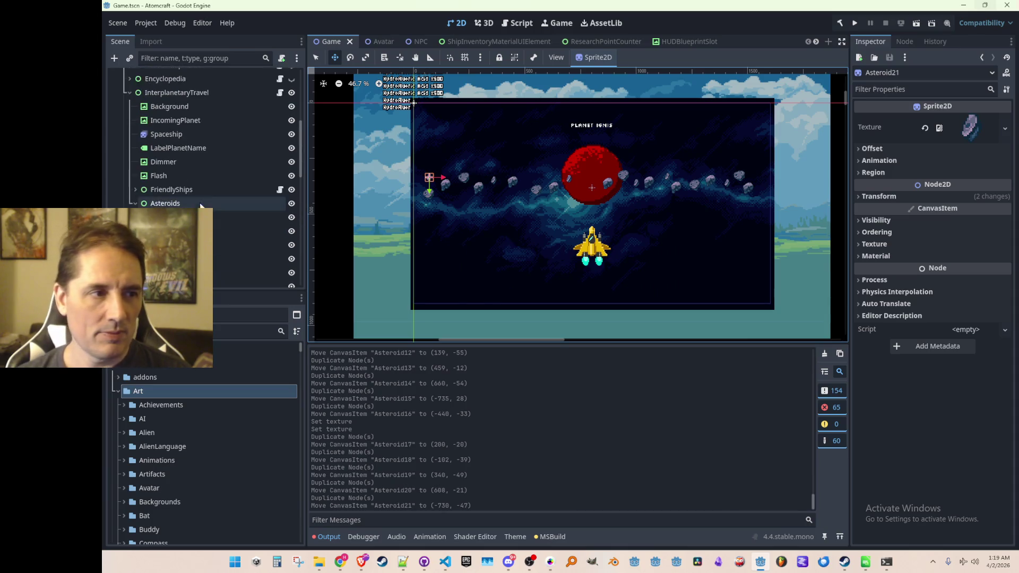
click(137, 204)
scroll(531, 202, down, 2)
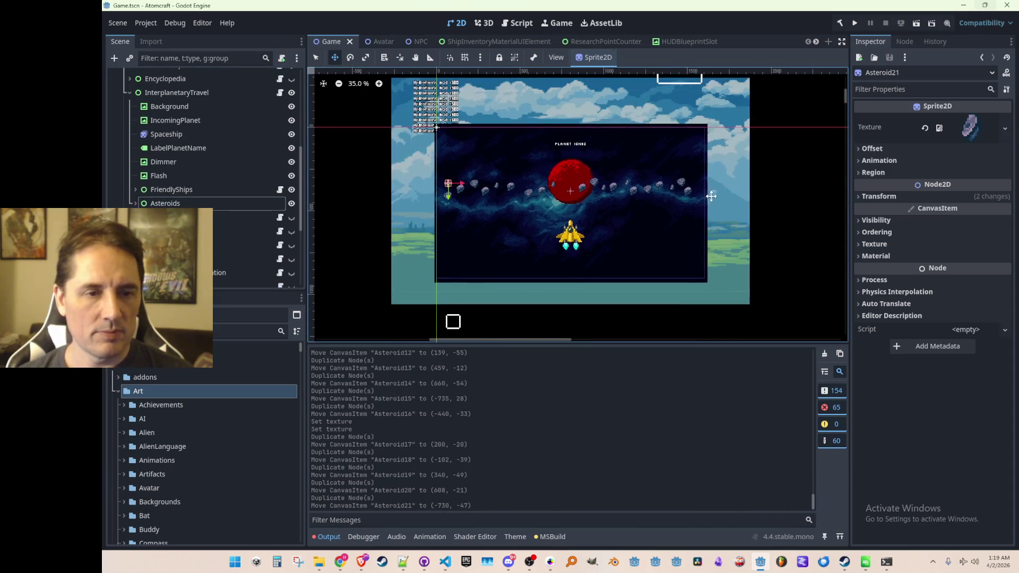
click(292, 91)
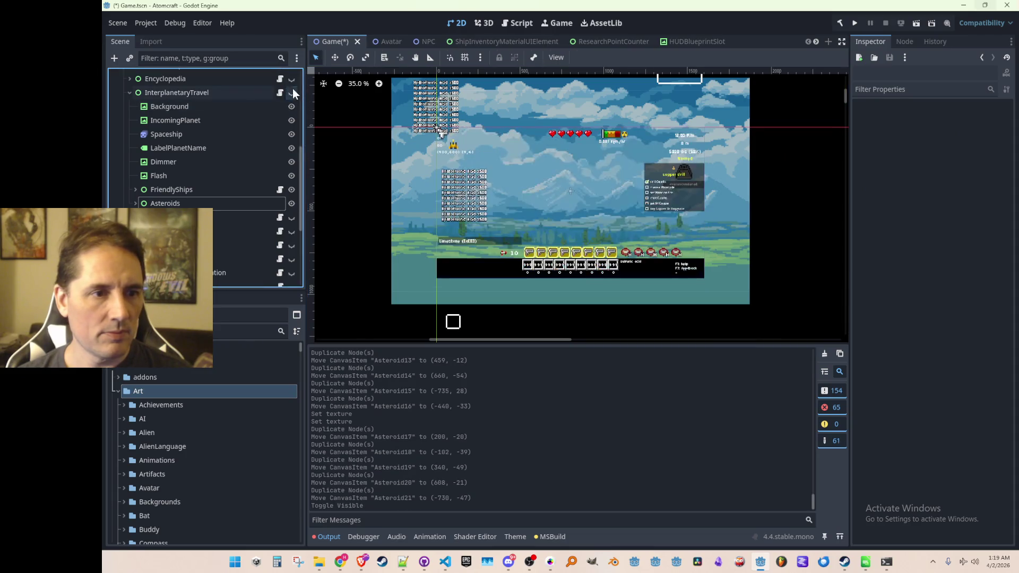
key(ctrl+s)
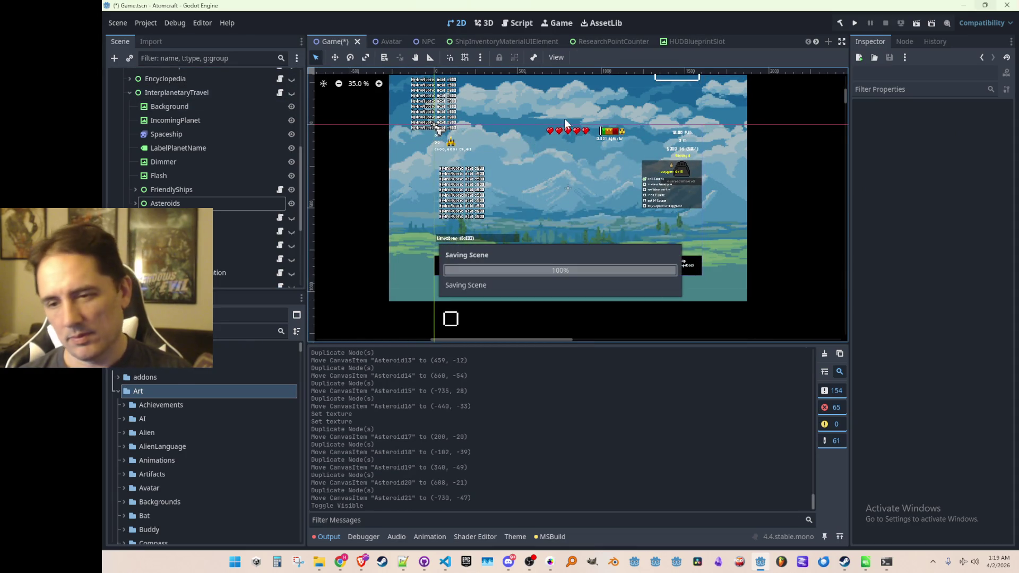
click(854, 21)
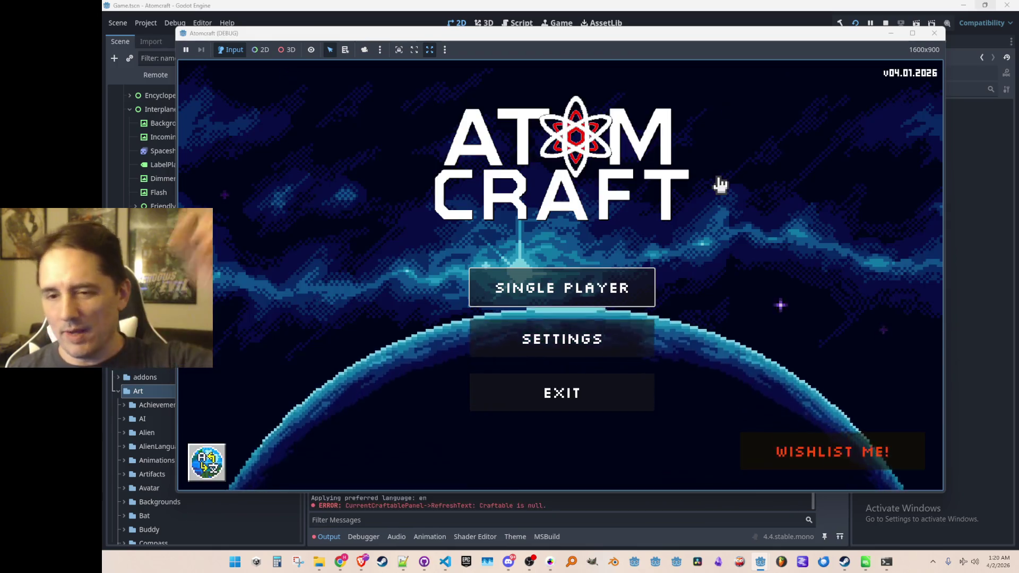
- Start a Single Player game with an existing profile and board the spaceship
click(493, 292)
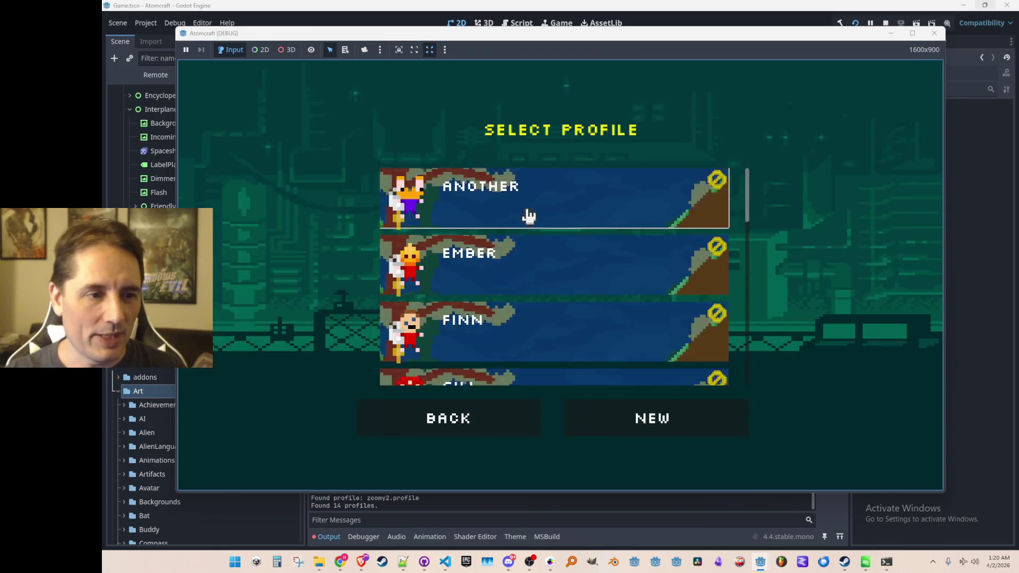
scroll(541, 268, down, 5)
click(578, 306)
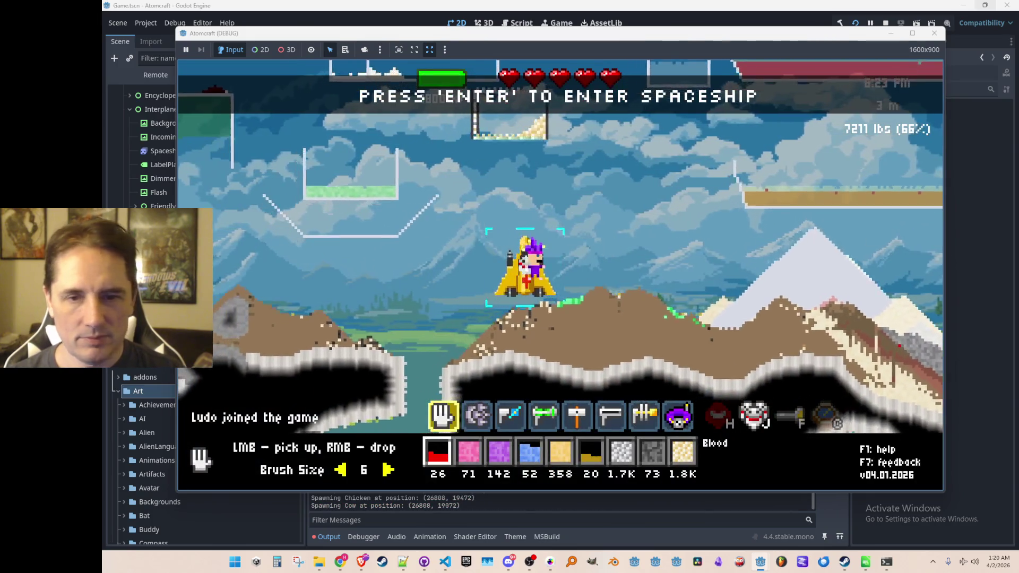
key(Return)
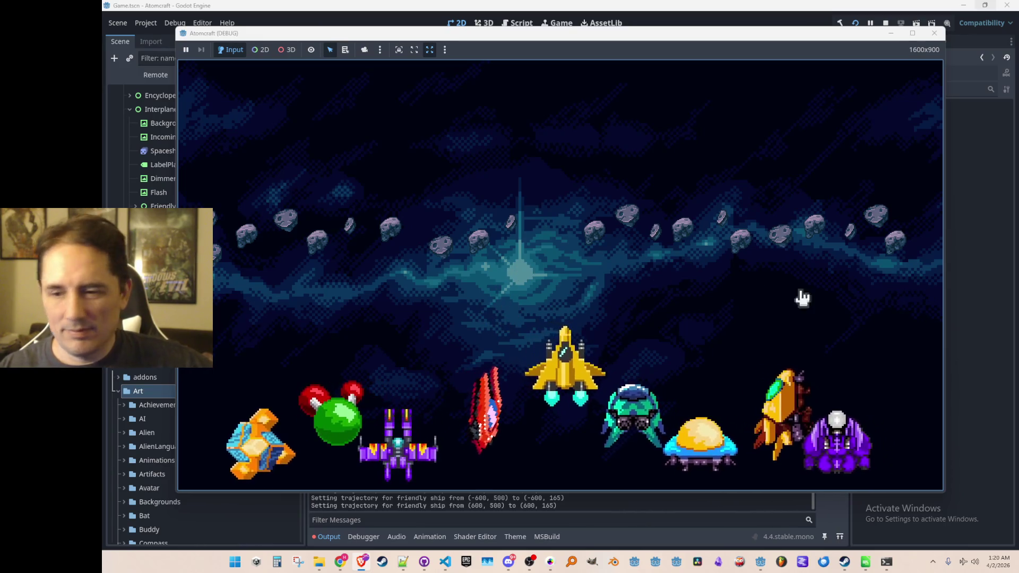
- Watch the asteroid-field sequence with the friendly ships arriving, then stop the debug run
click(561, 252)
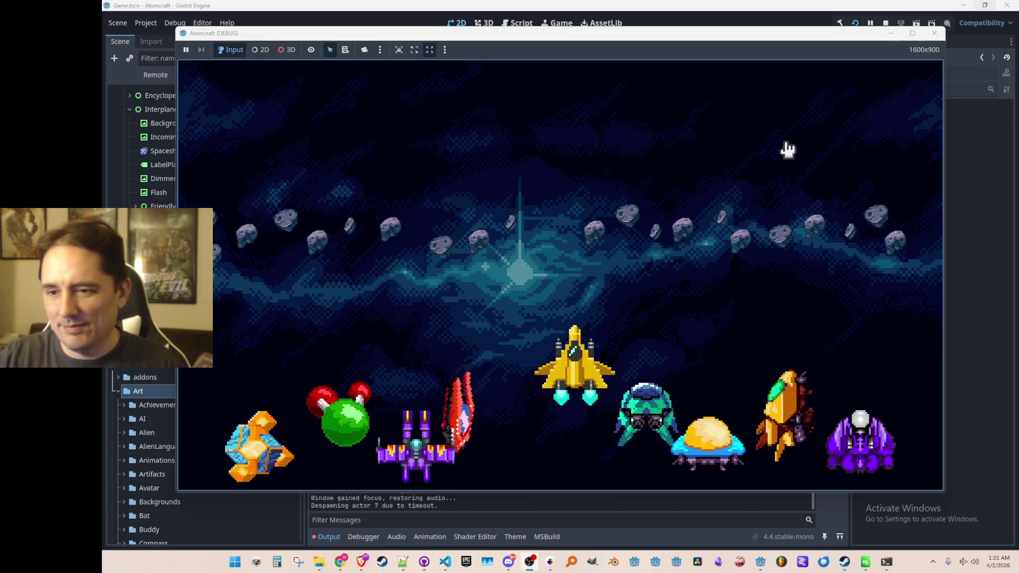
drag(704, 34, 706, 36)
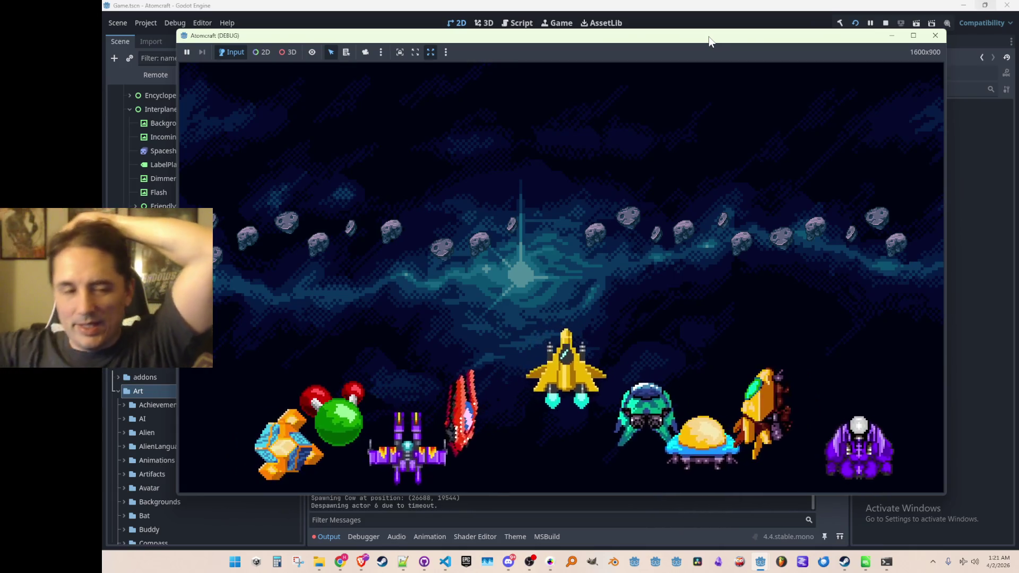
click(883, 23)
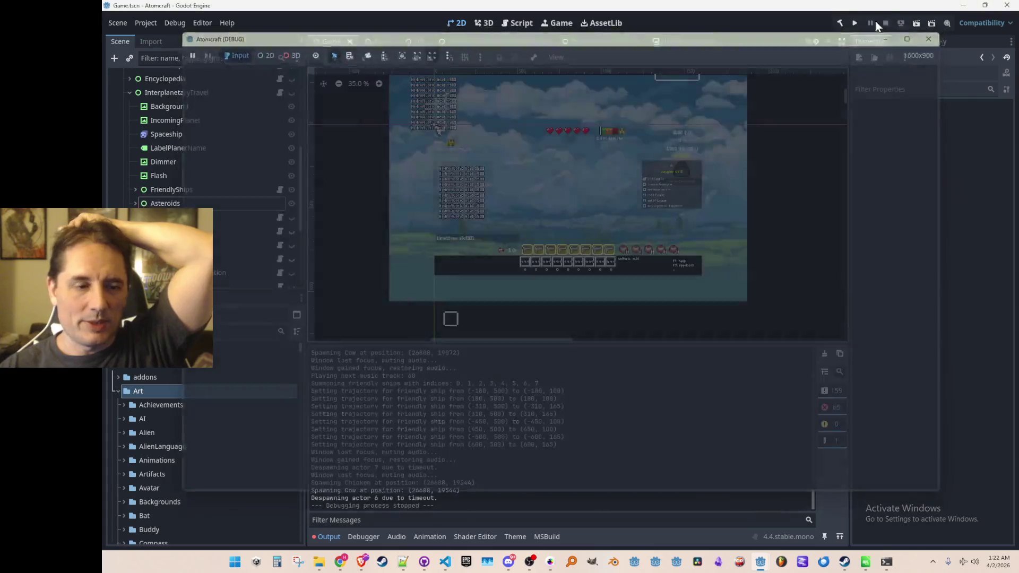
- Bring up InterplanetaryTravel.cs in VS Code and scroll through the AsteroidField method
click(449, 566)
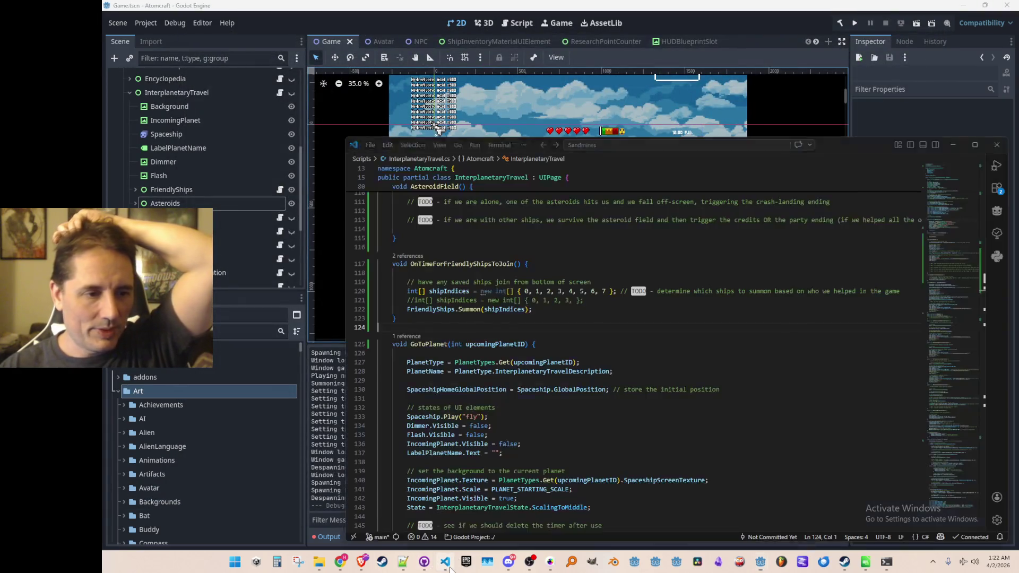
click(690, 318)
scroll(780, 405, up, 9)
scroll(780, 405, up, 2)
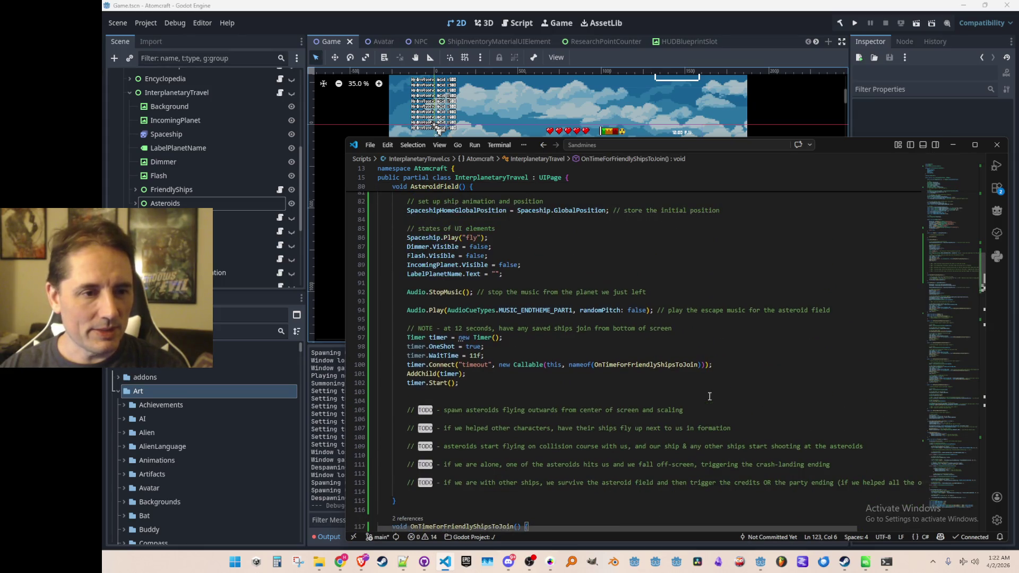
scroll(703, 411, up, 3)
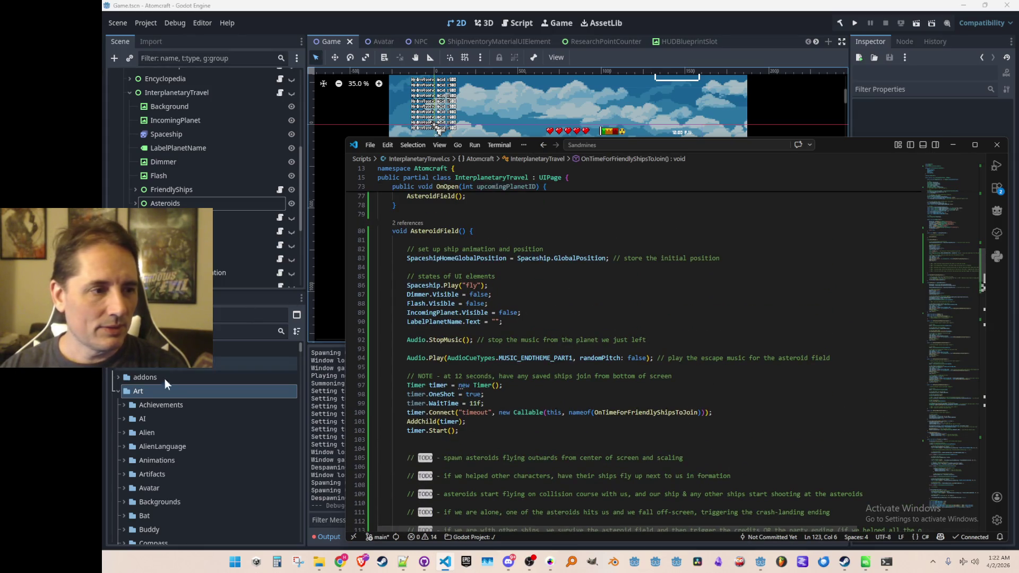
- Fold Art, open Music and inspect the 36-second Mus_EndTheme_Planet_Asteroids.wav, then return to the script
click(117, 393)
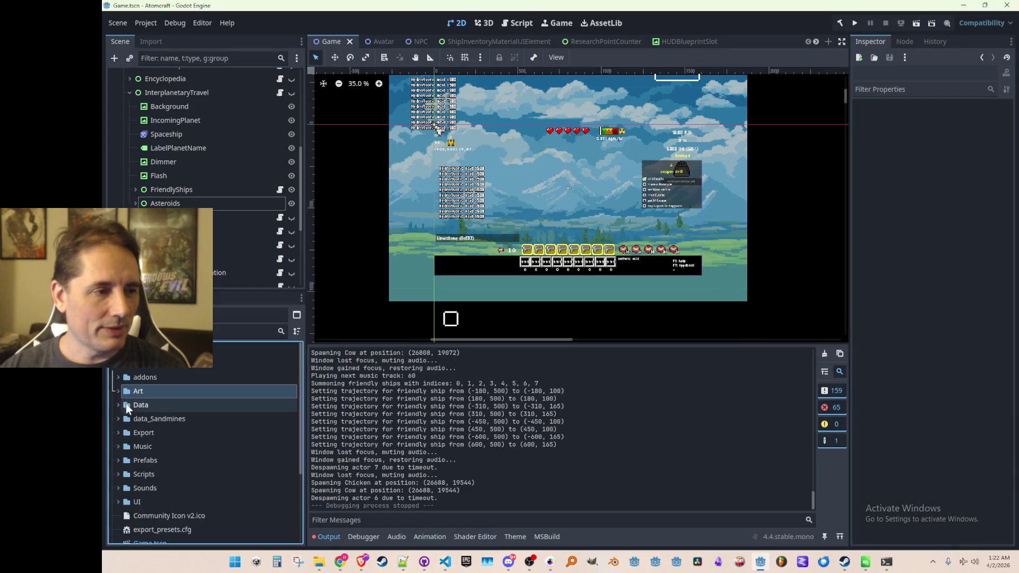
click(118, 422)
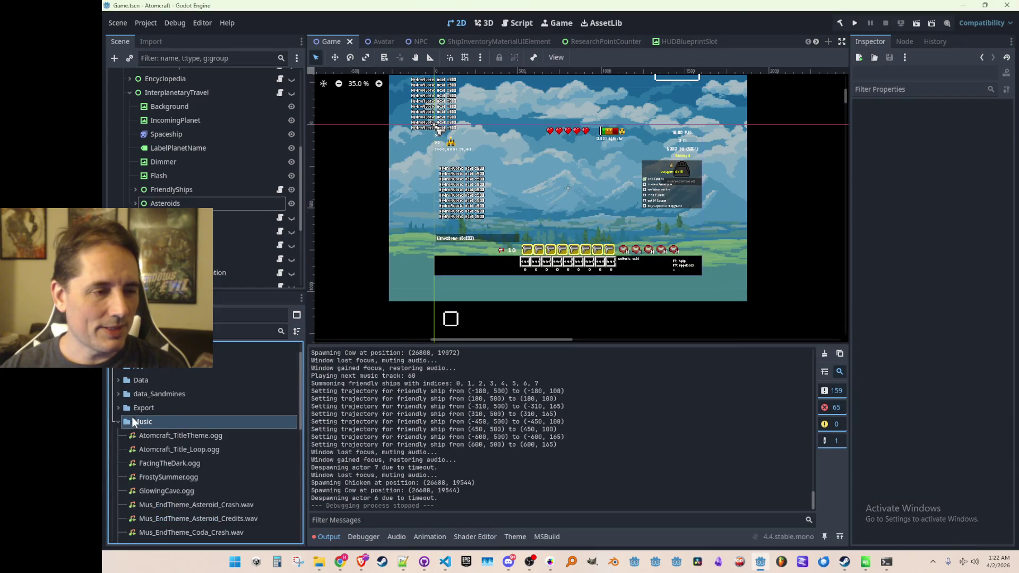
scroll(170, 435, down, 3)
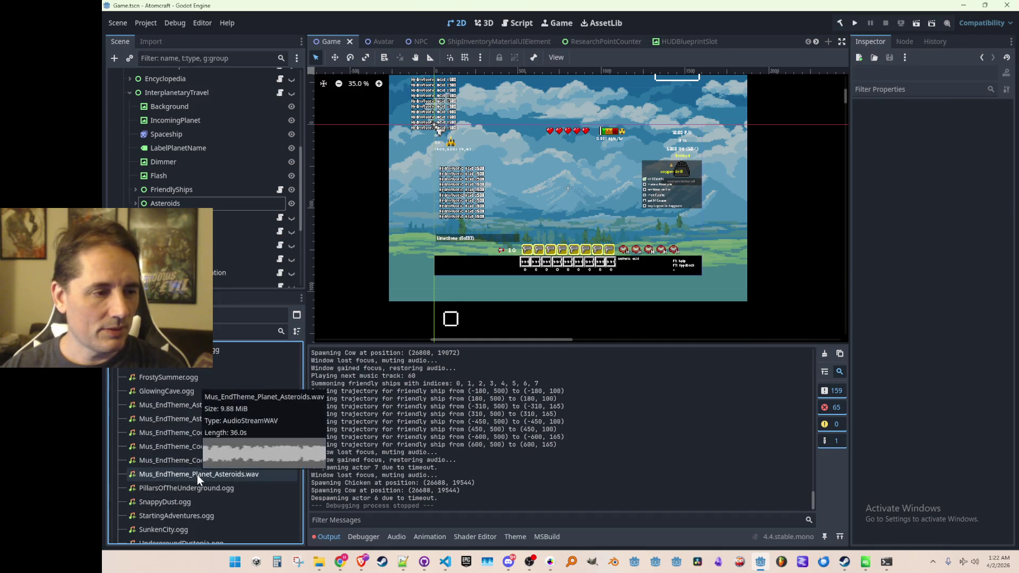
click(196, 475)
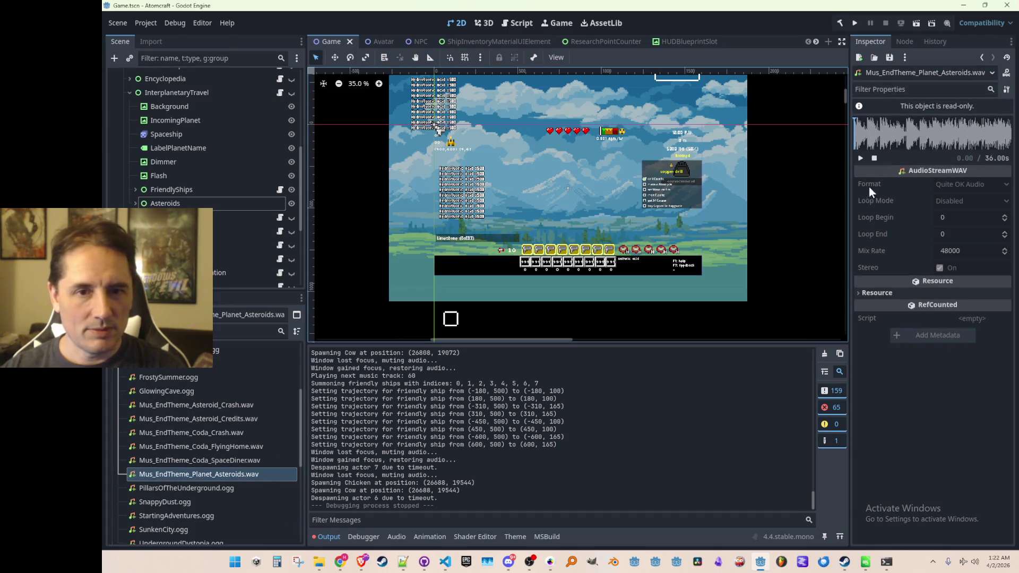
click(449, 558)
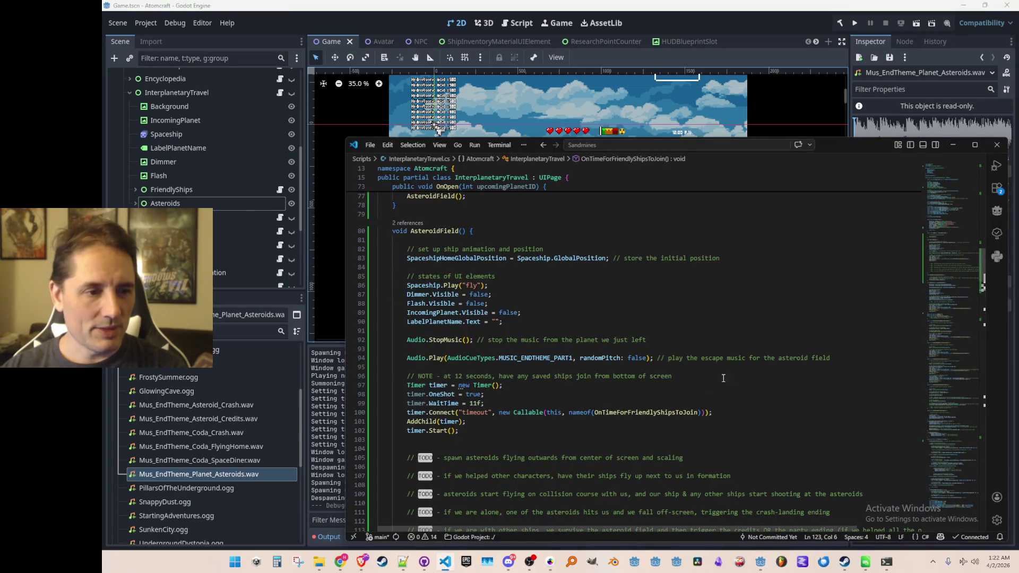
- Find the existing timer creation code on line 97 and select its Timer type name
scroll(730, 355, down, 1)
scroll(730, 355, down, 1)
click(781, 340)
scroll(781, 341, up, 1)
scroll(818, 342, up, 1)
scroll(817, 343, up, 1)
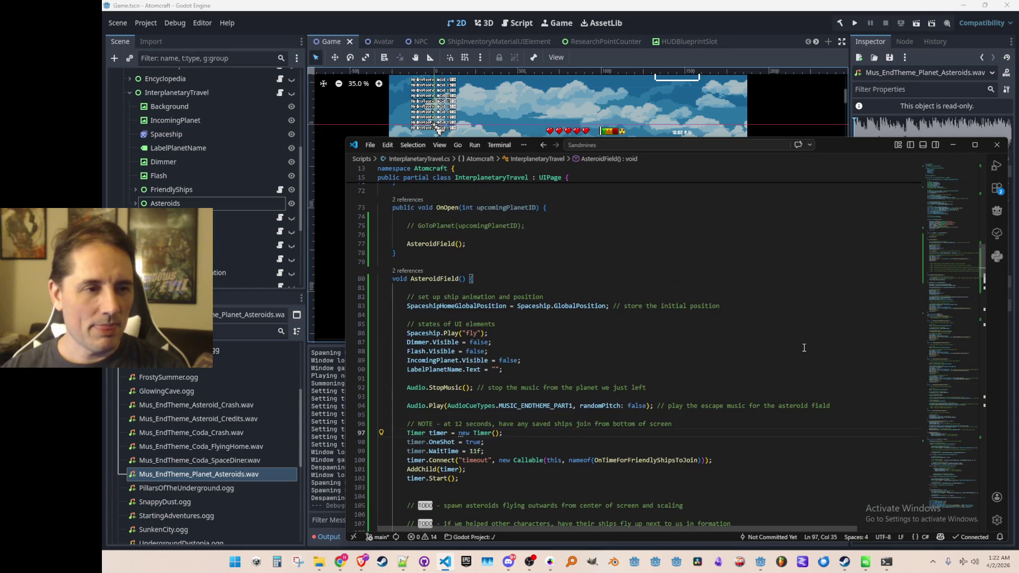
double_click(420, 408)
- Insert blank lines above AsteroidField to make room for a new Timer field
key(alt+Tab)
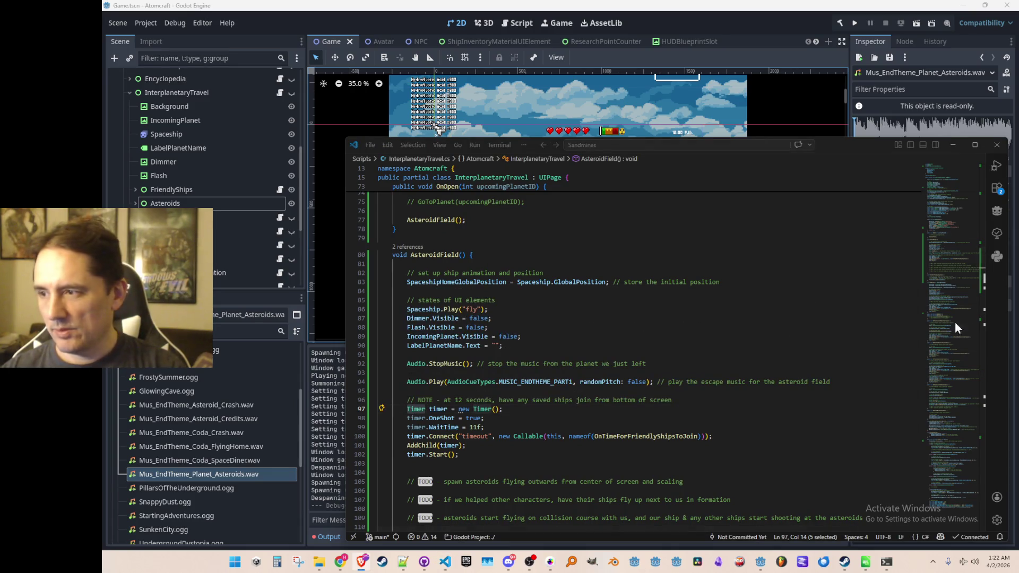
click(570, 418)
key(Up)
key(Up)
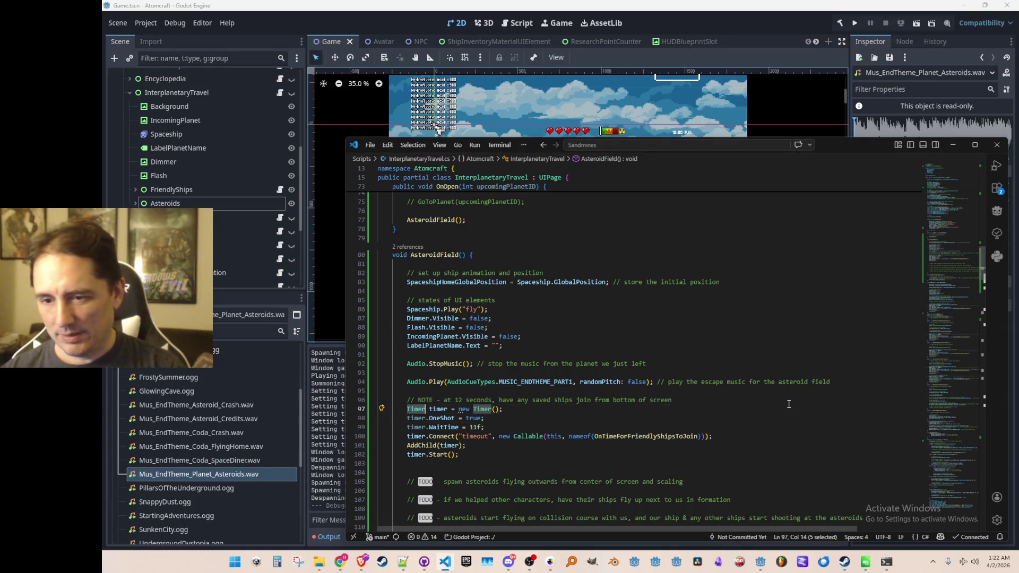
key(Home)
key(Up)
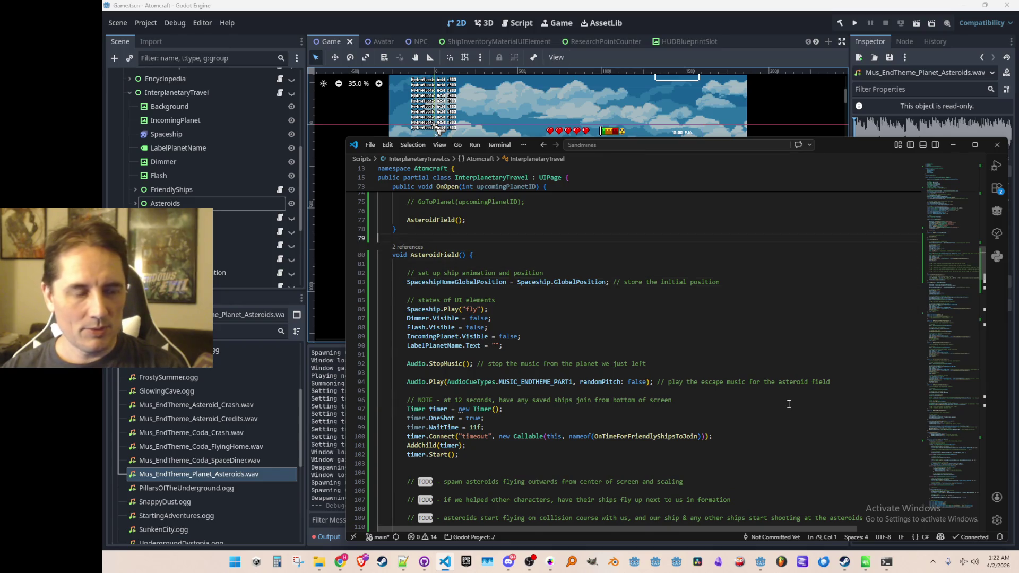
key(Return)
key(Return)
key(Up)
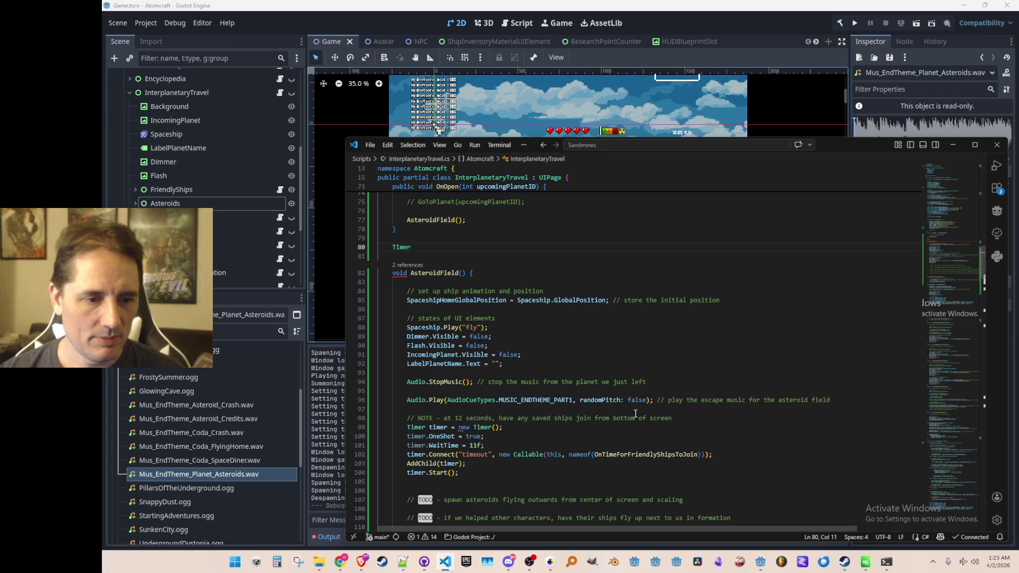
click(627, 455)
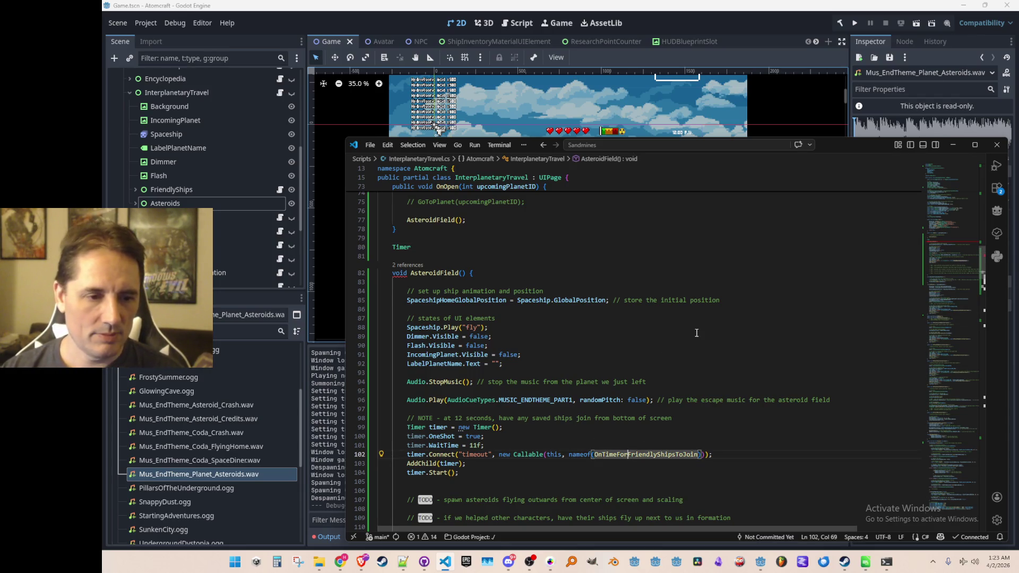
- Name the new class-level Timer field FriendlyShipsArriveTimer
key(alt+Left)
text(FriendlyShipsToJo)
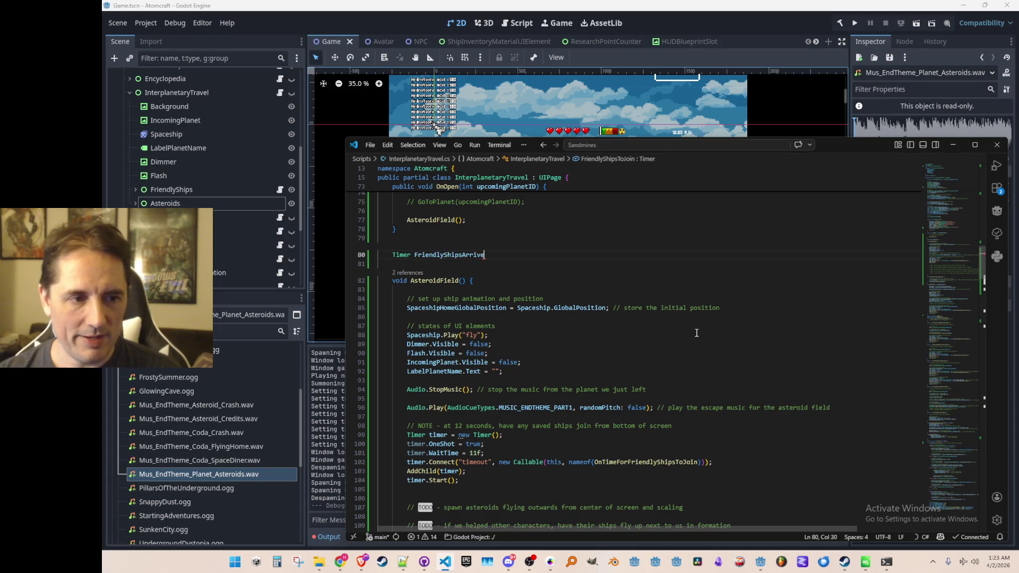
key(Down)
key(Down)
key(Down)
key(Up)
key(Up)
key(Up)
key(Home)
key(ctrl+shift+Right)
key(ctrl+shift+Right)
text(FriendlyShipsArriveTimer)
- Replace the local timer references on lines 100–103 and the Start call with FriendlyShipsArriveTimer
key(Down)
key(Home)
key(ctrl+shift+Right)
text(FriendlyShipsArriveTimer)
key(Down)
key(Home)
key(ctrl+shift+Right)
text(FriendlyShipsArriveTimer)
key(Down)
key(End)
key(Home)
key(ctrl+shift+Right)
text(FriendlyShipsArriveTimer)
key(Down)
key(End)
key(ctrl+Left)
key(ctrl+Left)
key(ctrl+shift+Right)
text(FriendlyShipsArriveTimer)
key(Down)
key(End)
key(Home)
key(ctrl+shift+Right)
text(FriendlyShipsArriveTimer)
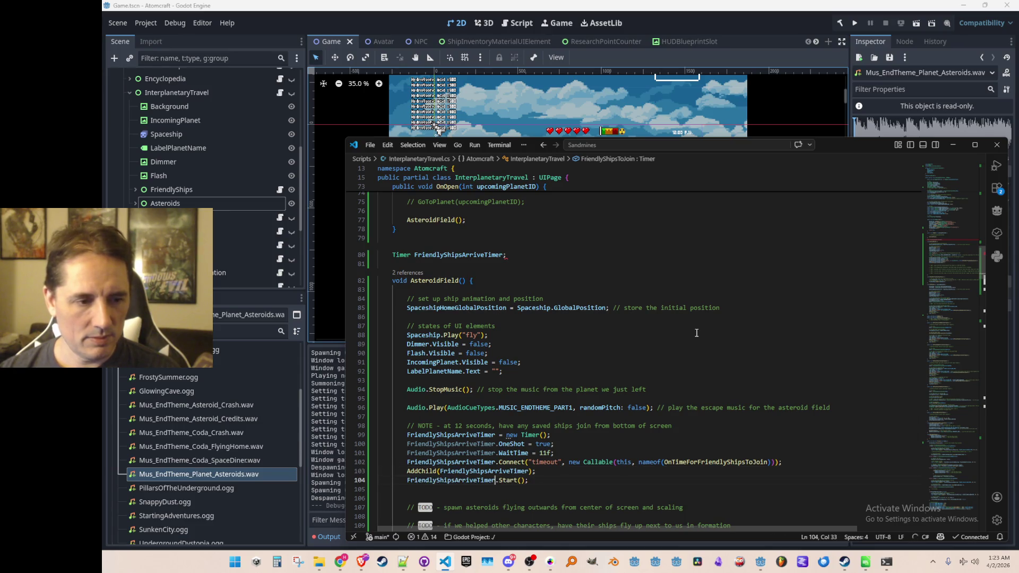
key(Up)
key(Home)
key(Home)
- Create FriendlyShipsArriveTimer with a one-line initializer: OneShot = true, WaitTime = 11f
scroll(701, 332, down, 3)
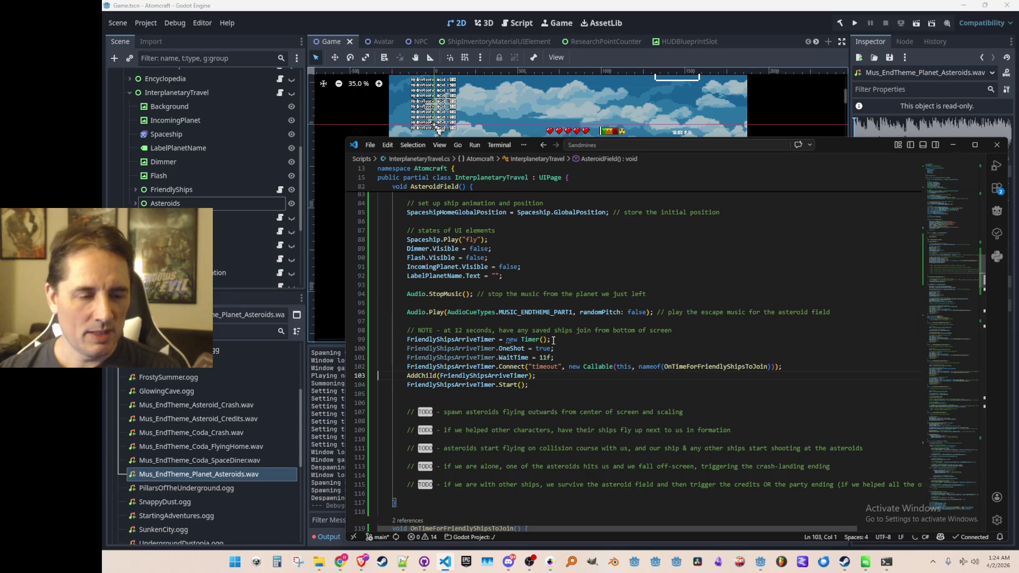
click(555, 339)
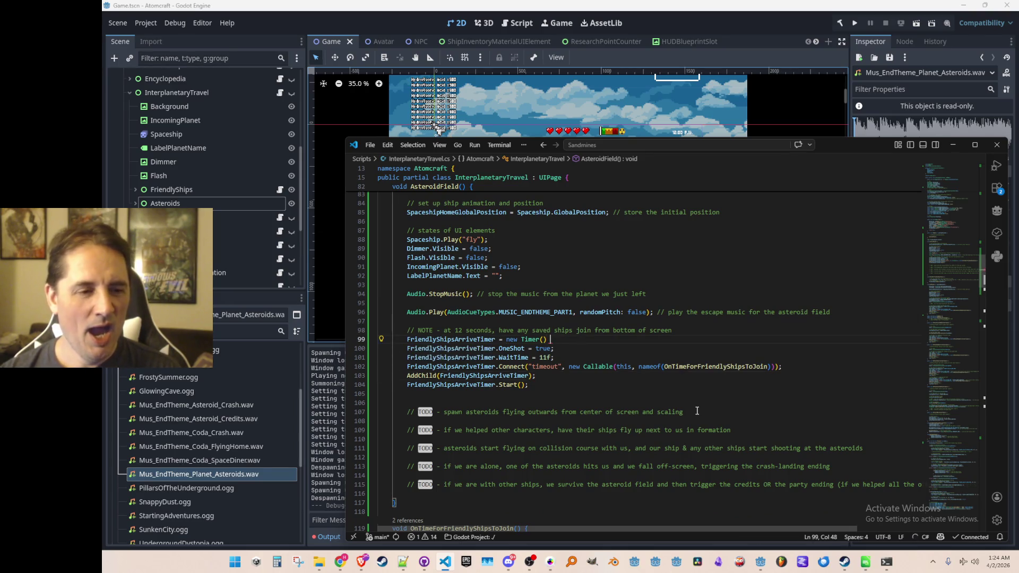
key(BackSpace)
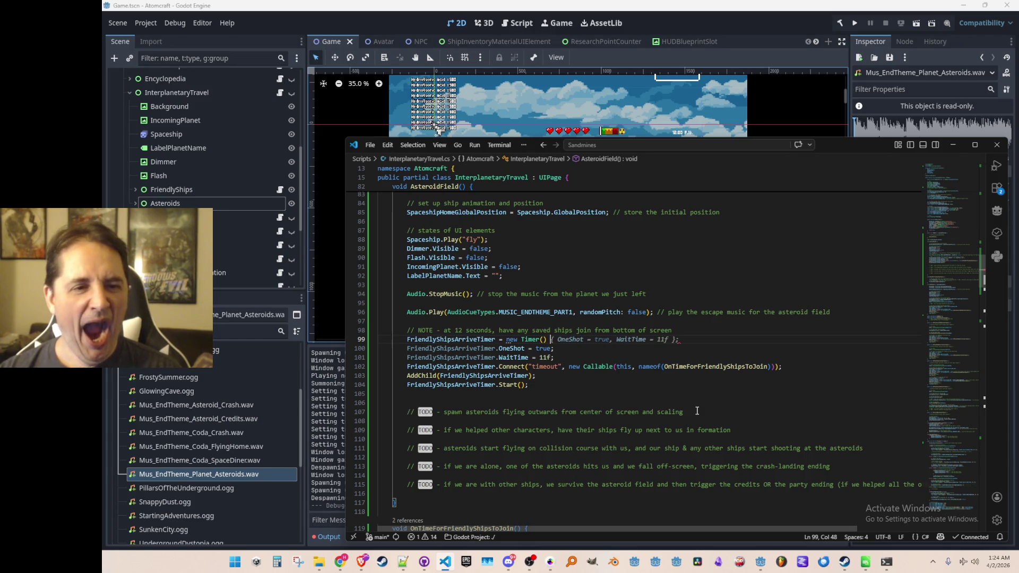
key(Tab)
key(Tab)
key(Tab)
key(Up)
key(Up)
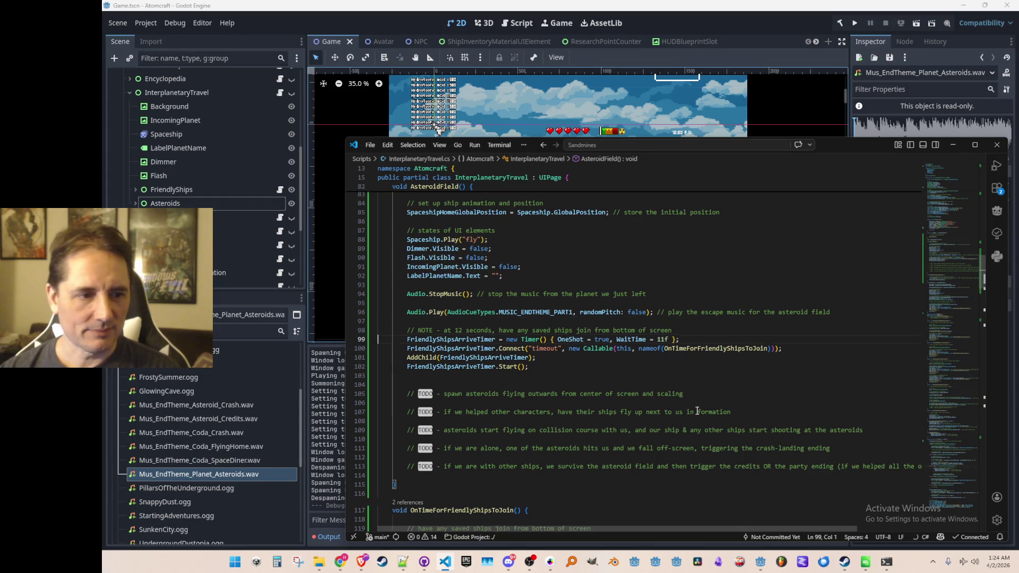
scroll(684, 388, up, 3)
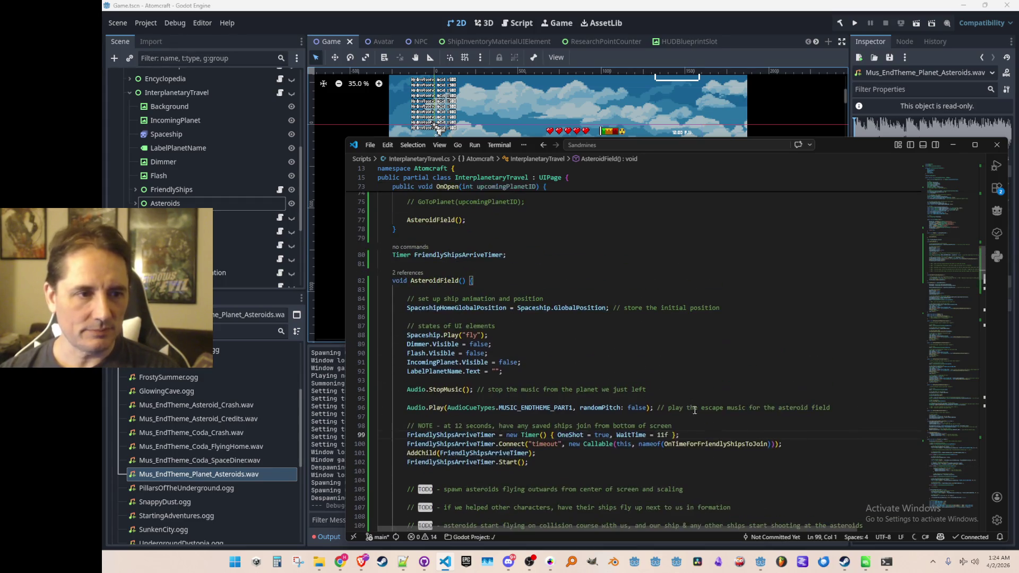
- Duplicate the timer field declaration and rename the copy DecisionPointTimer
triple_click(724, 255)
key(ctrl+c)
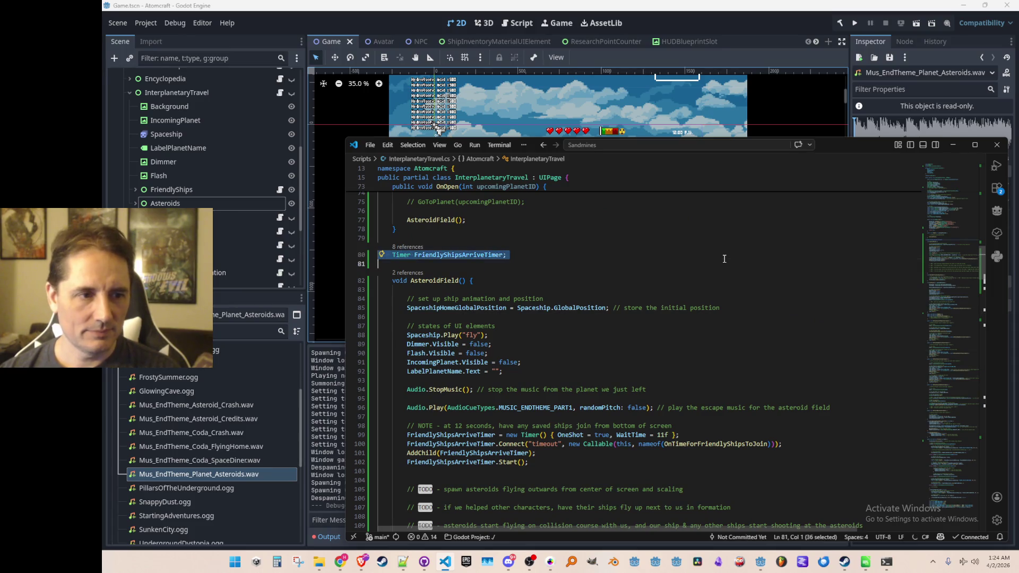
key(Right)
key(ctrl+v)
key(Left)
key(Left)
key(ctrl+d)
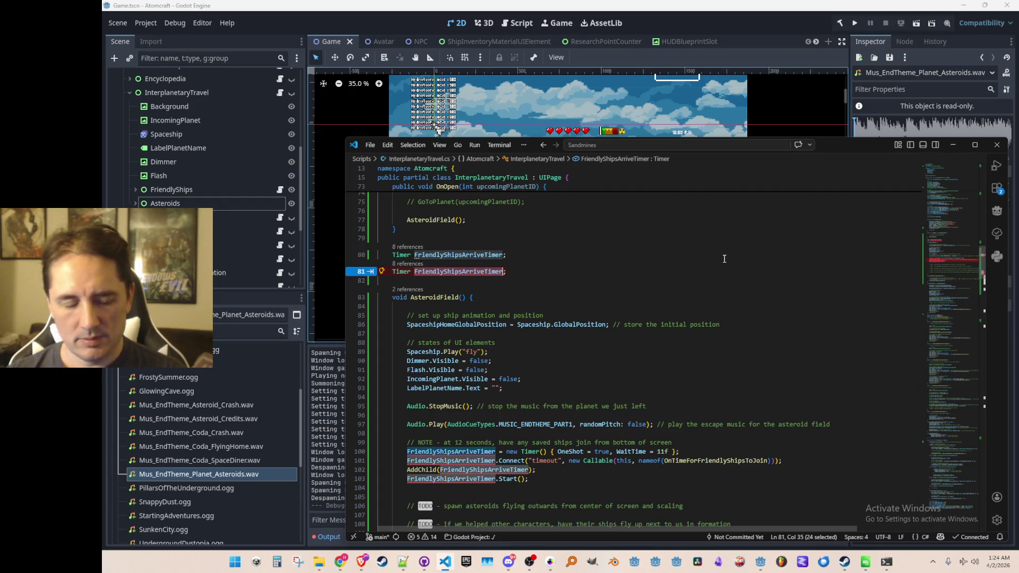
text(DecisionPo)
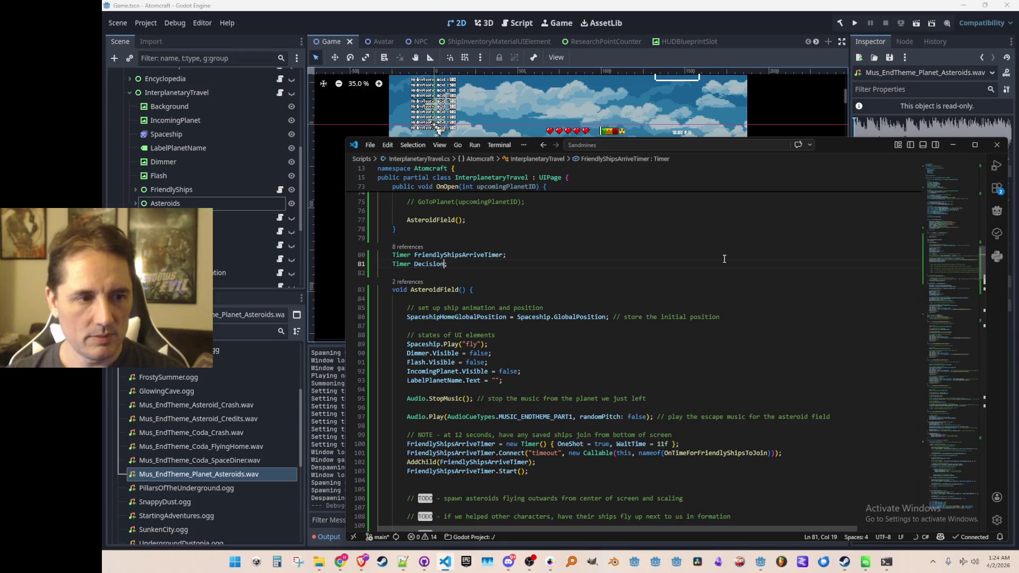
text(intTimer)
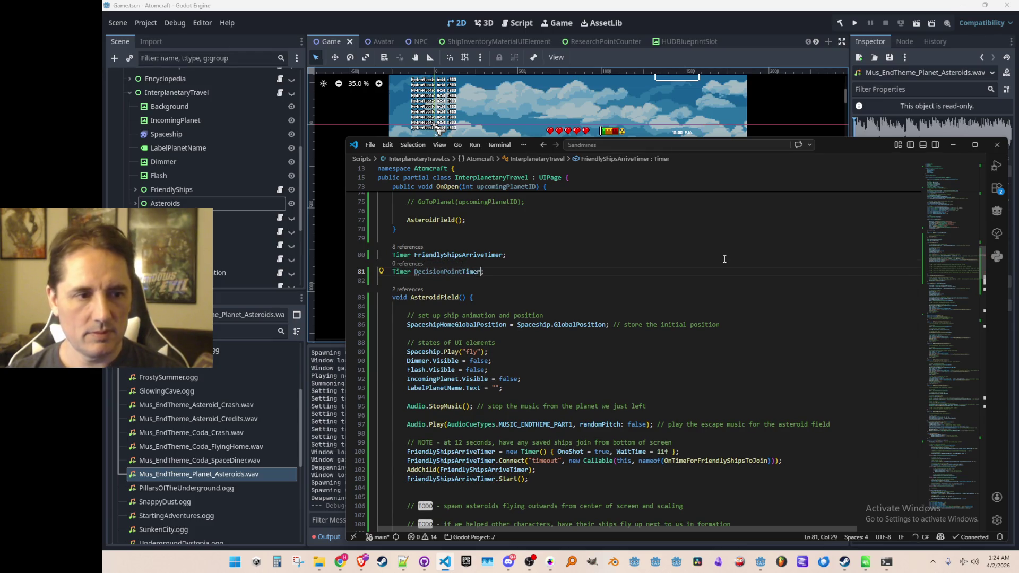
key(Down)
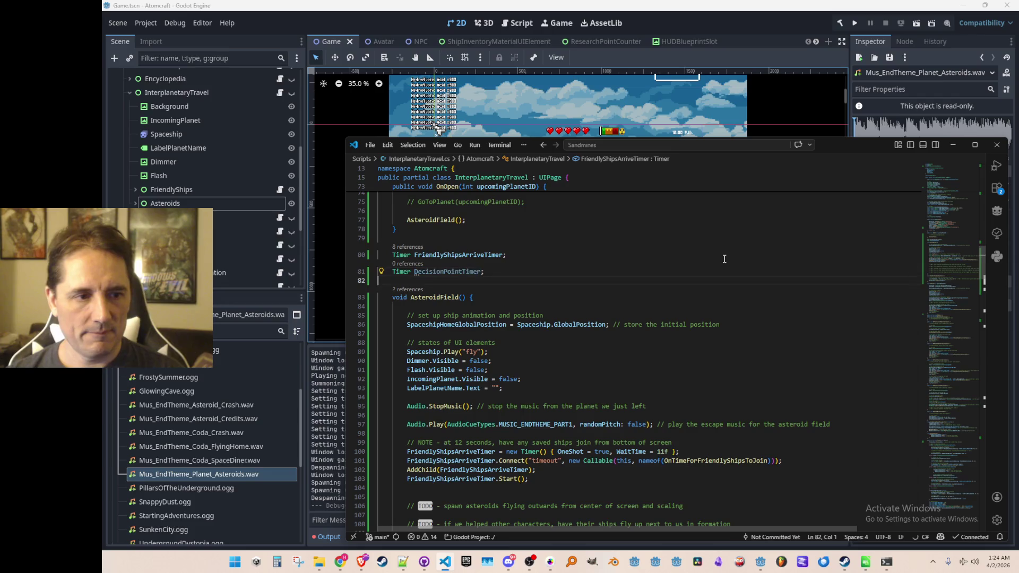
- In AsteroidField, create DecisionPointTimer as a one-shot timer and adjust its wait time
scroll(724, 258, down, 5)
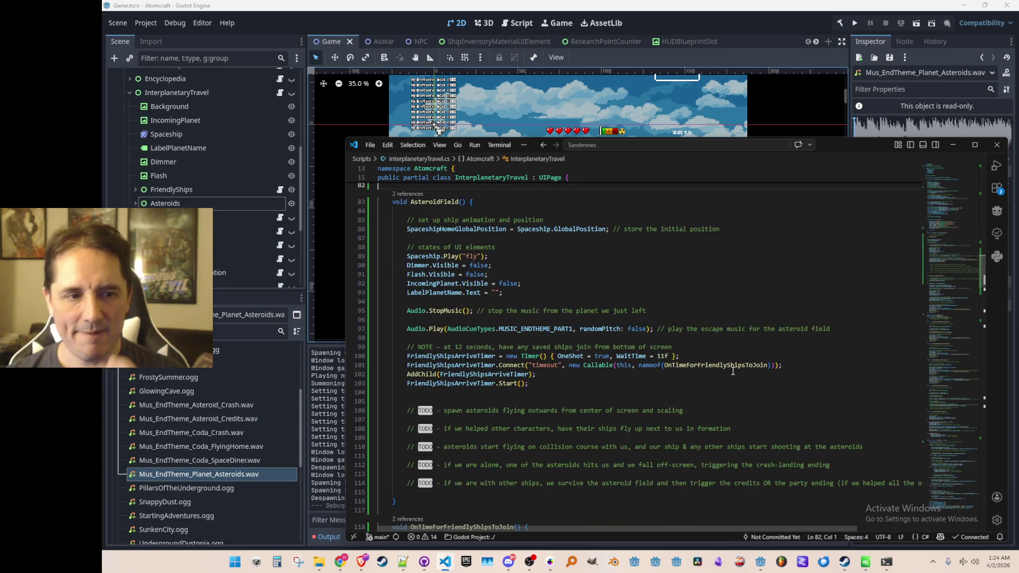
click(749, 350)
key(Down)
key(Return)
key(Return)
key(ctrl+v)
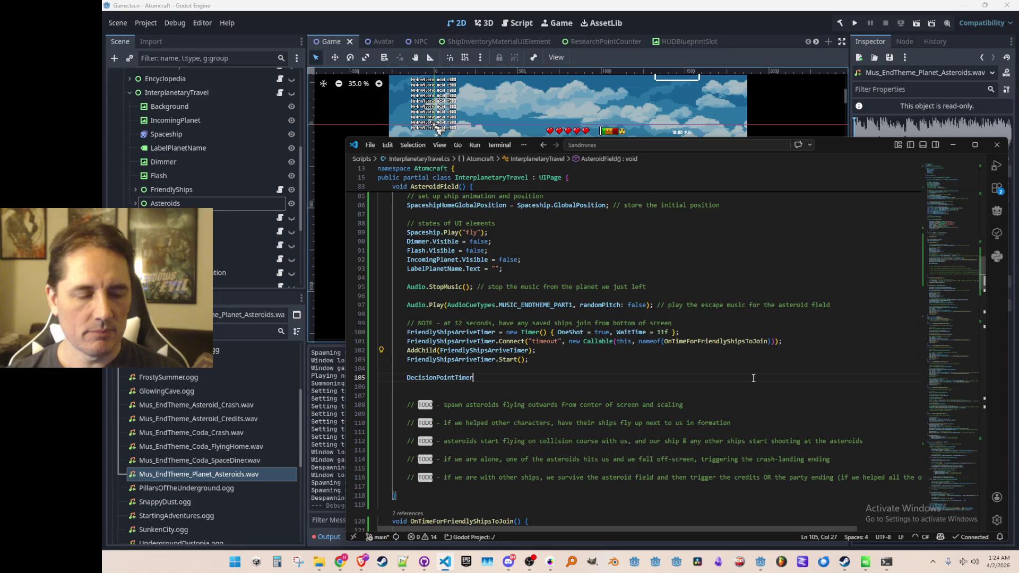
key(Tab)
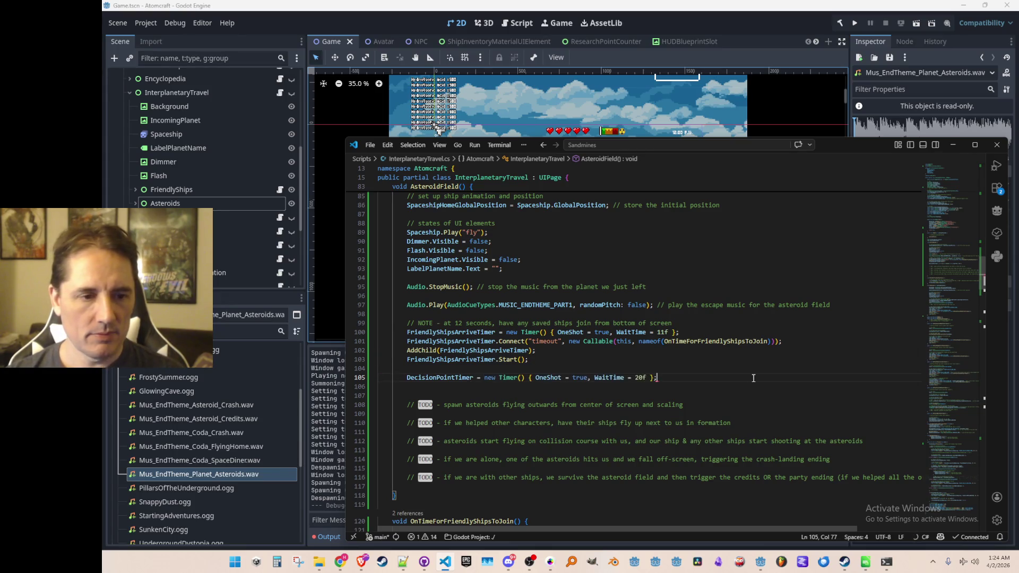
key(alt+Tab)
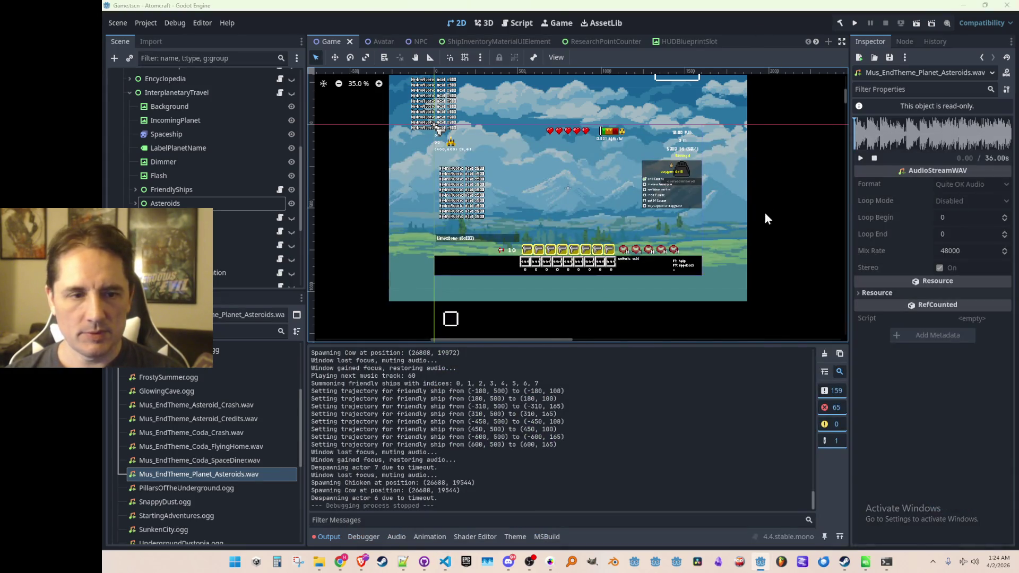
key(alt+Tab)
key(ctrl+Left)
key(ctrl+Left)
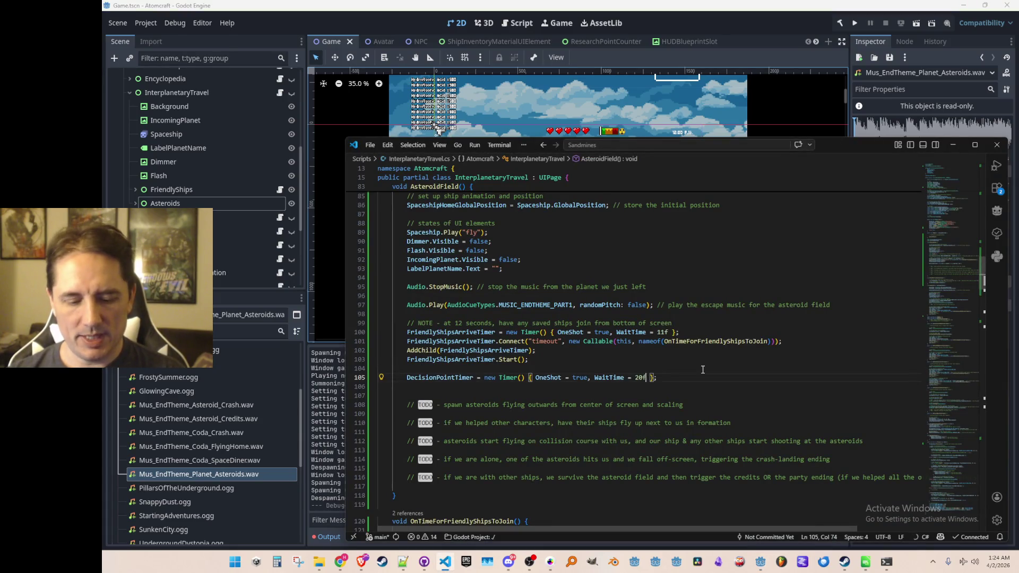
key(BackSpace)
key(BackSpace)
text(30)
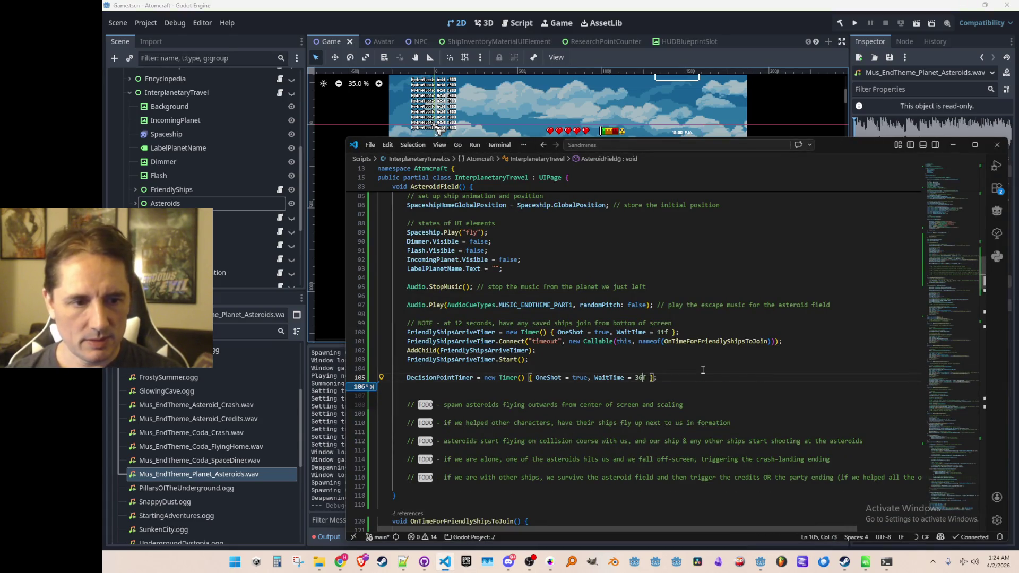
- Connect DecisionPointTimer's timeout to OnTimeForDecisionPoint, add it as a child and start it
key(Return)
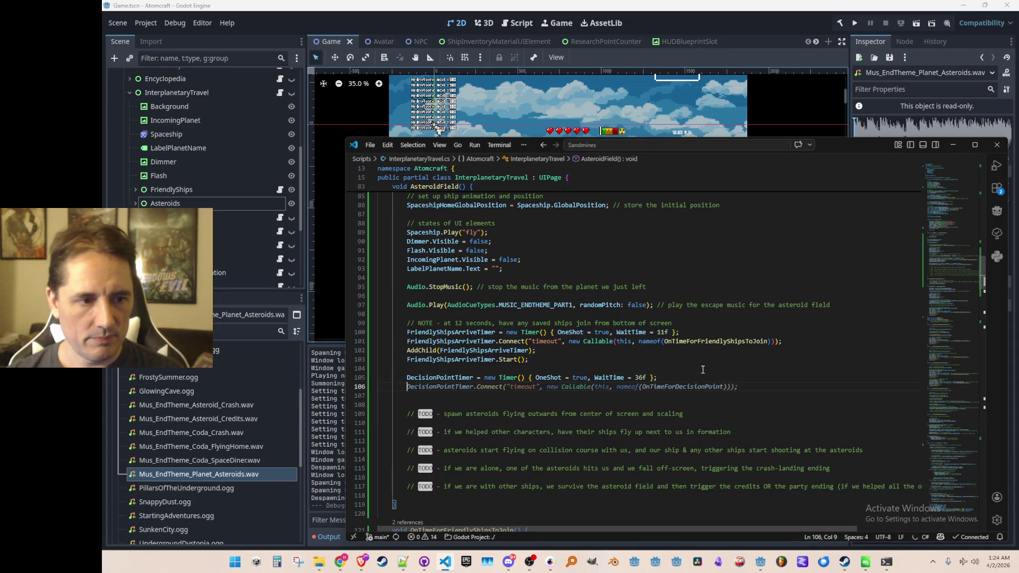
key(Tab)
key(Return)
key(Tab)
key(Tab)
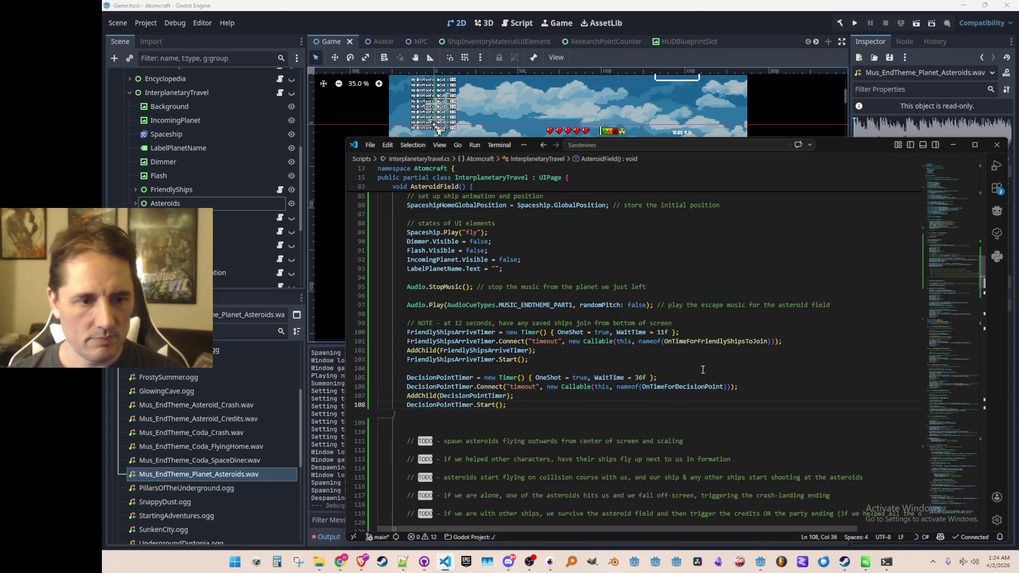
click(689, 387)
click(690, 407)
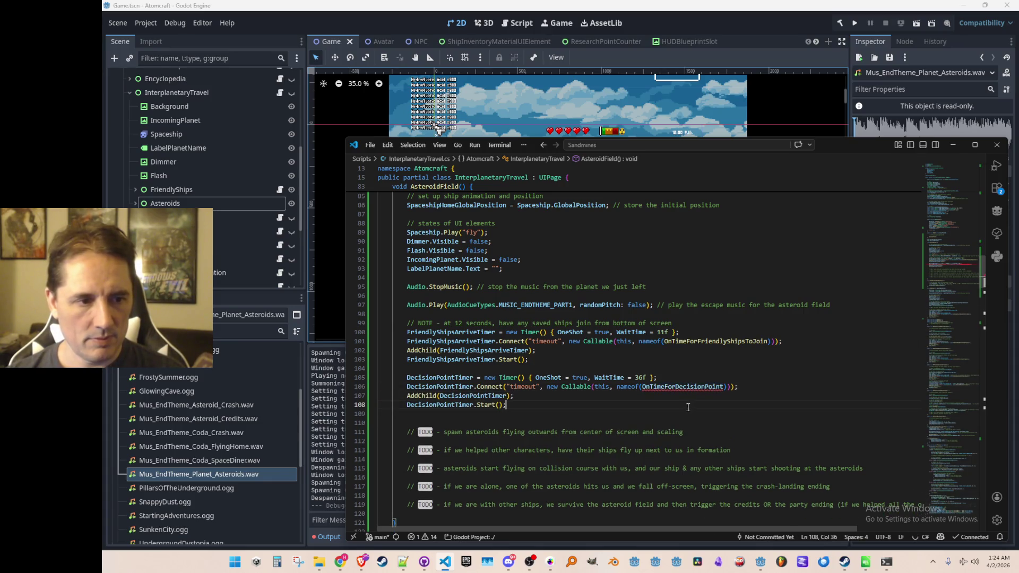
scroll(689, 406, down, 10)
scroll(714, 379, up, 1)
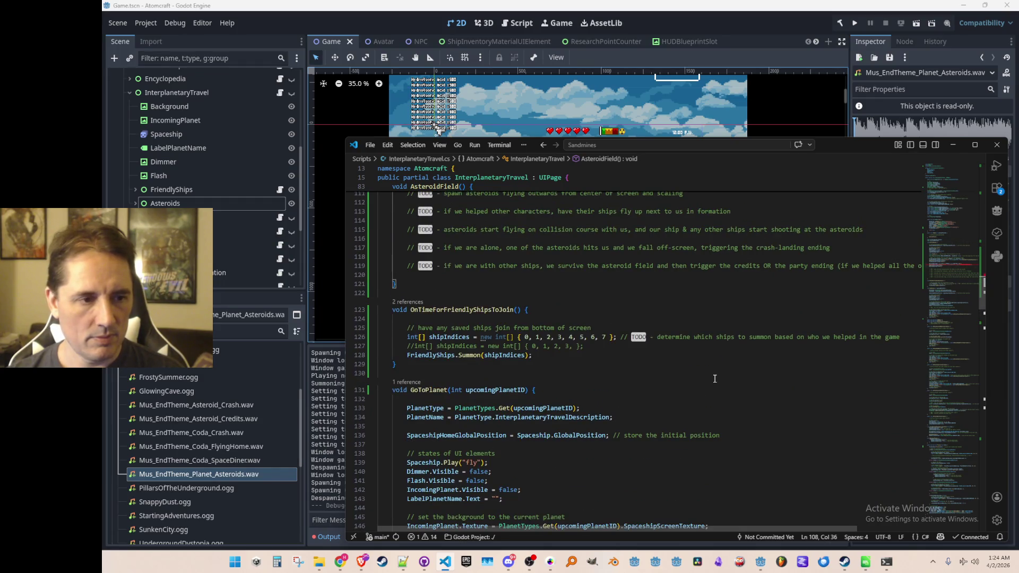
key(Down)
key(Down)
key(Down)
key(Return)
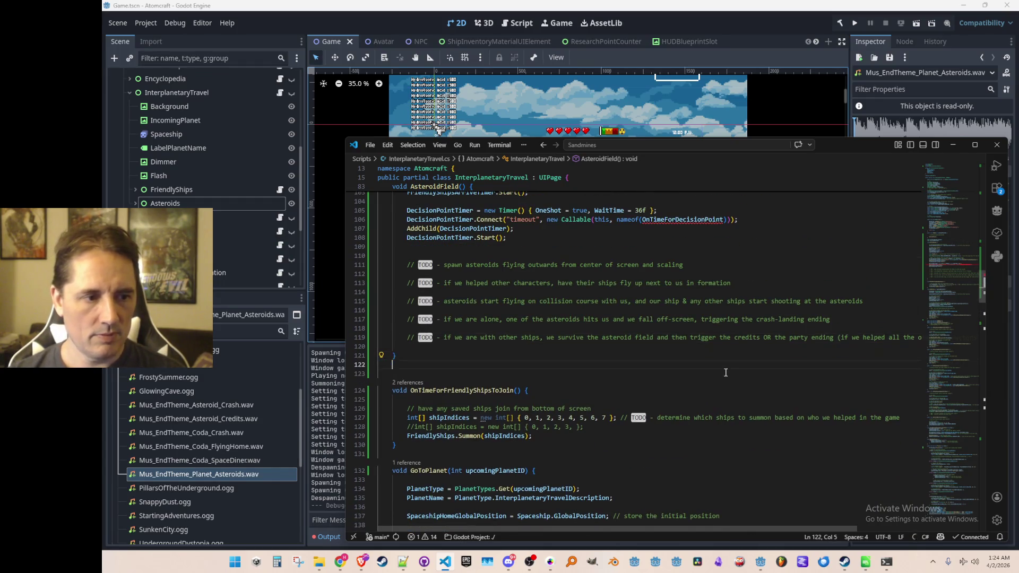
- Add a void OnTimeForDecisionPoint() method below AsteroidField with a TODO comment inside
key(Return)
text(void OnTimeForDecisionPoint() {)
key(Return)
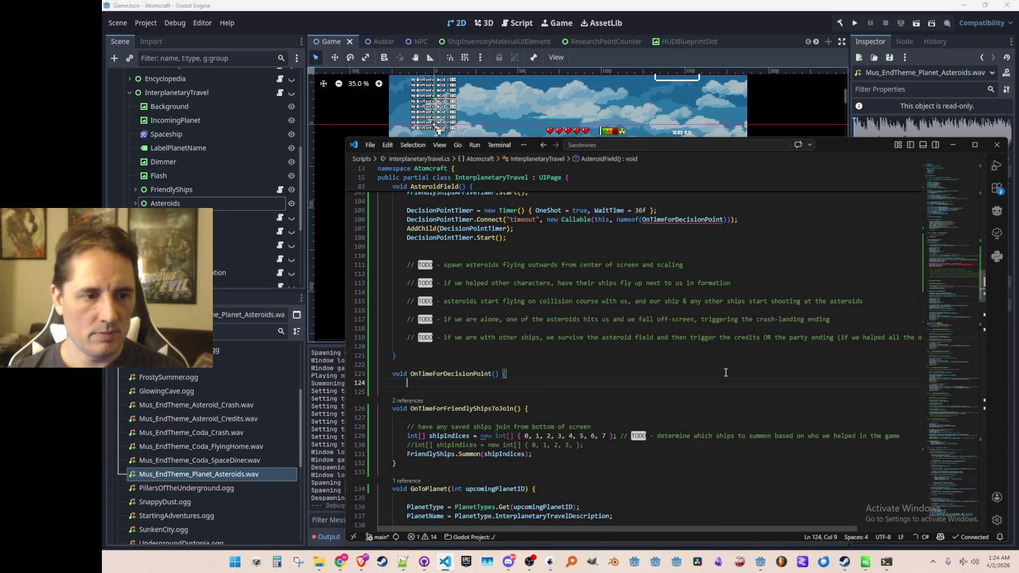
key(Return)
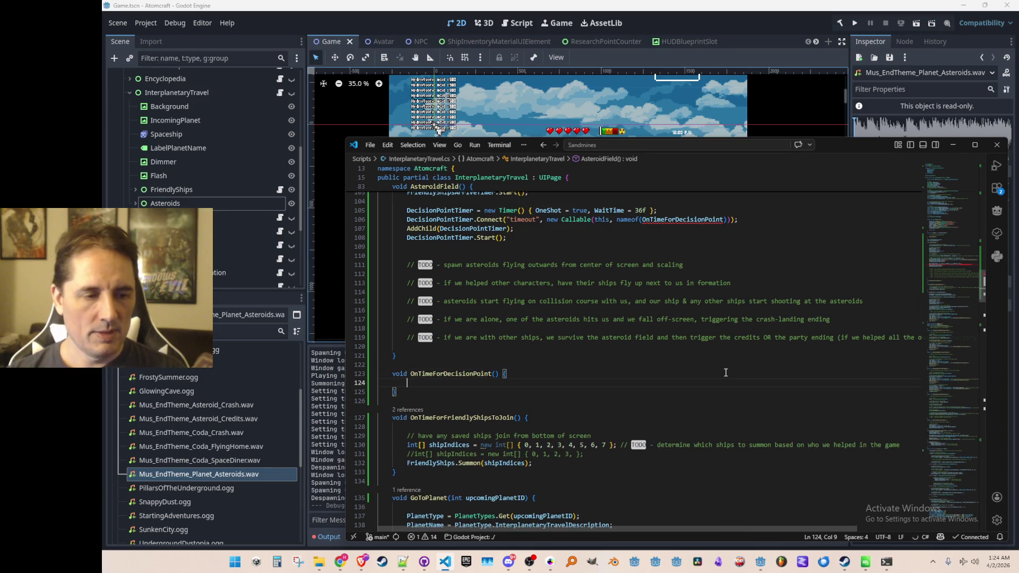
scroll(725, 373, up, 1)
key(Return)
key(Return)
key(Up)
text(// T)
scroll(726, 374, down, 3)
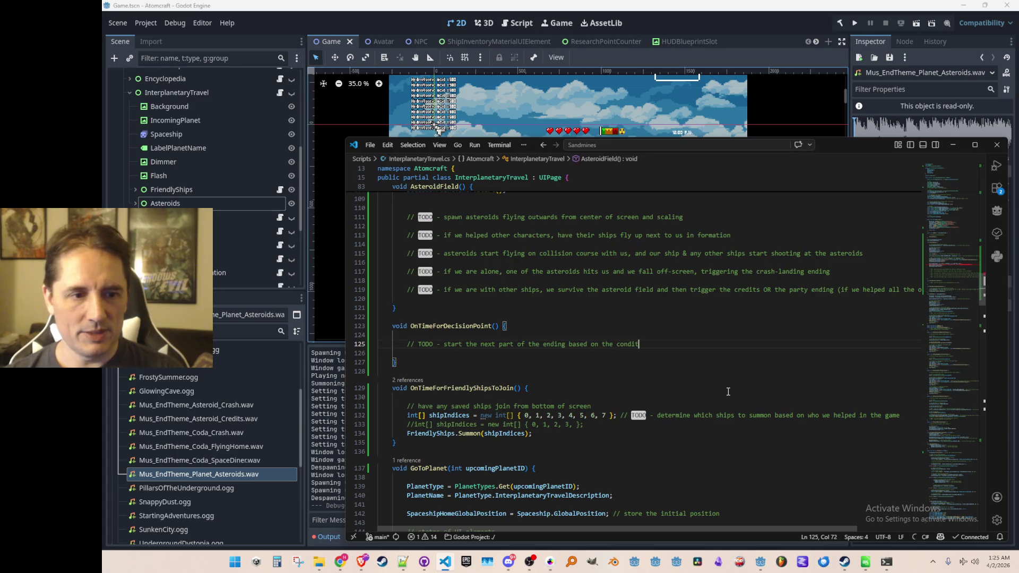
key(Return)
key(Return)
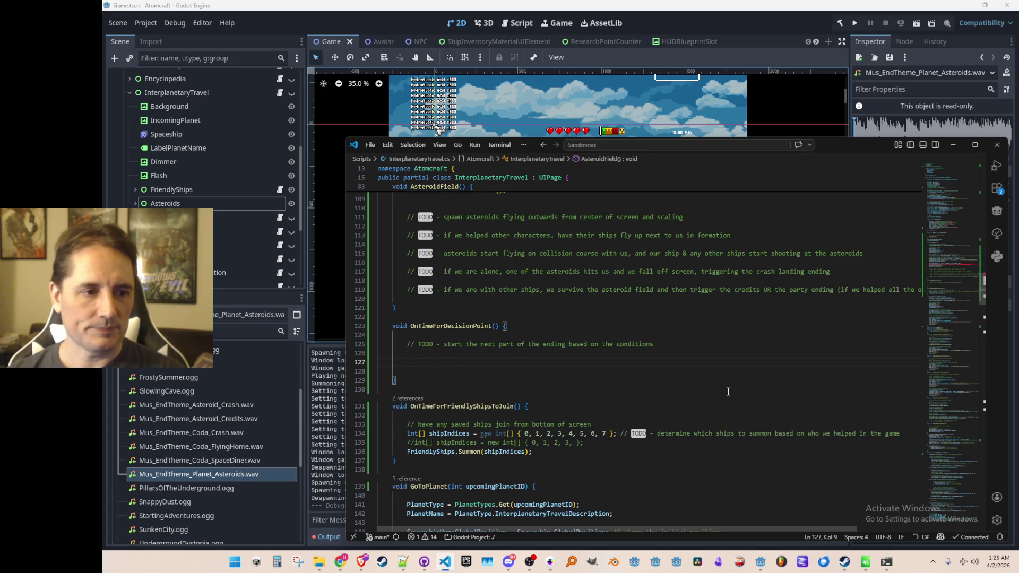
scroll(728, 392, up, 4)
scroll(570, 421, down, 1)
scroll(570, 421, up, 1)
mouse_move(692, 269)
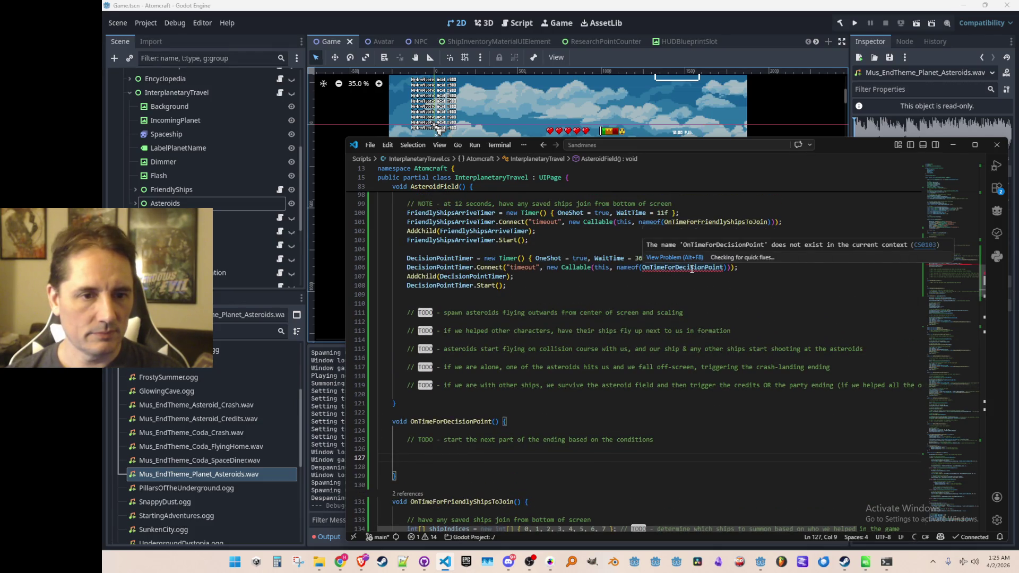
scroll(641, 342, up, 3)
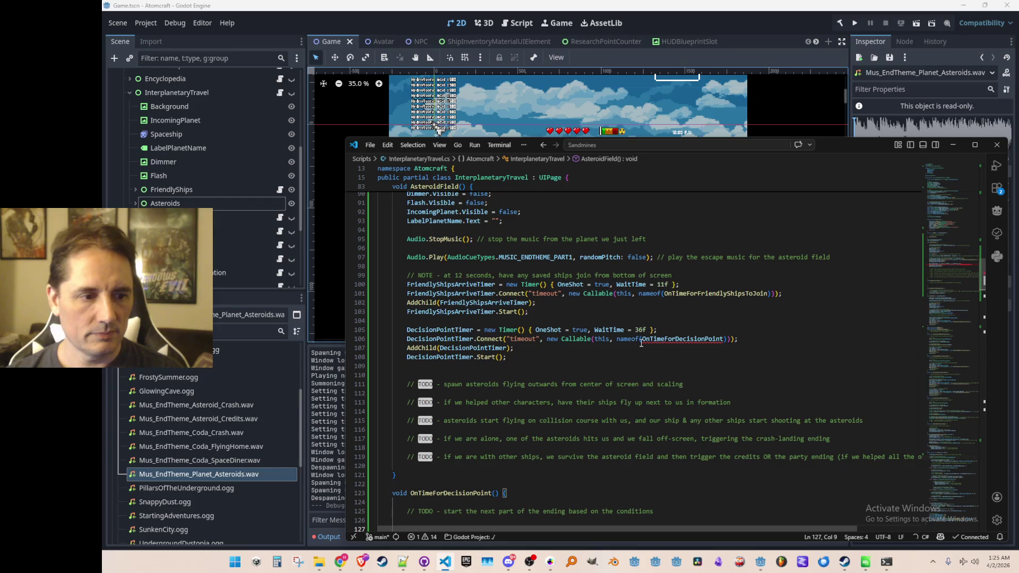
scroll(641, 342, down, 2)
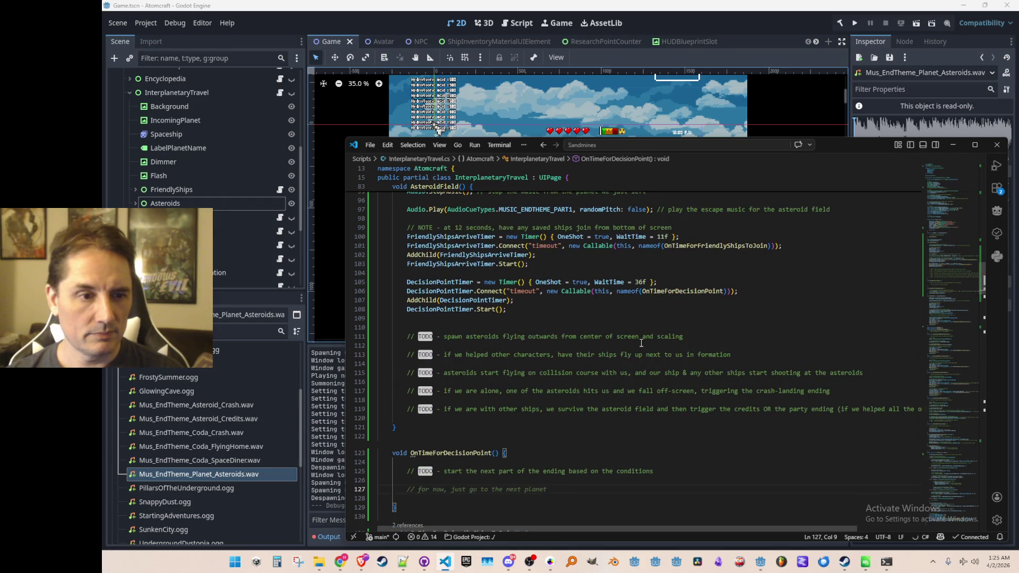
scroll(641, 343, up, 7)
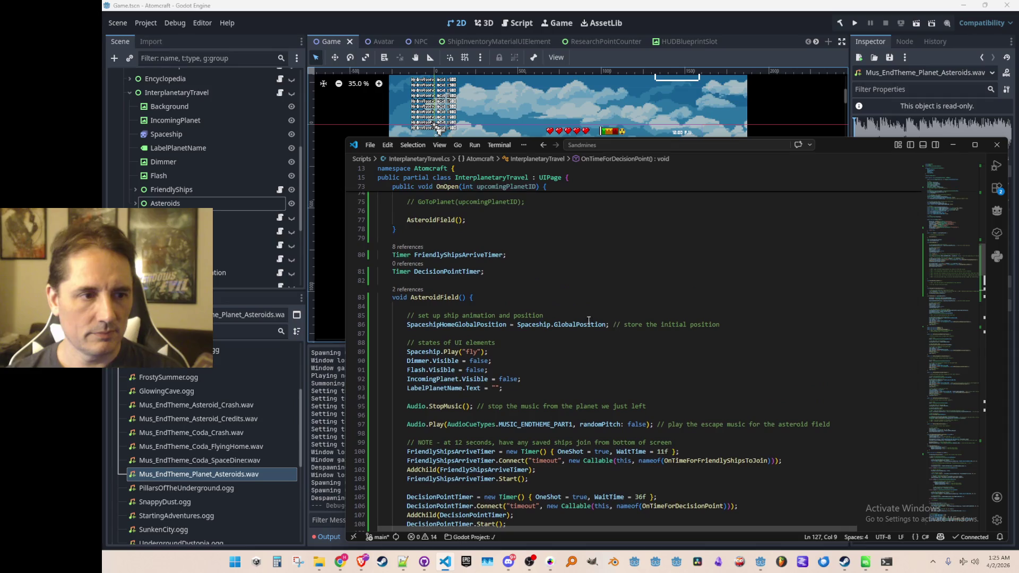
scroll(514, 295, down, 4)
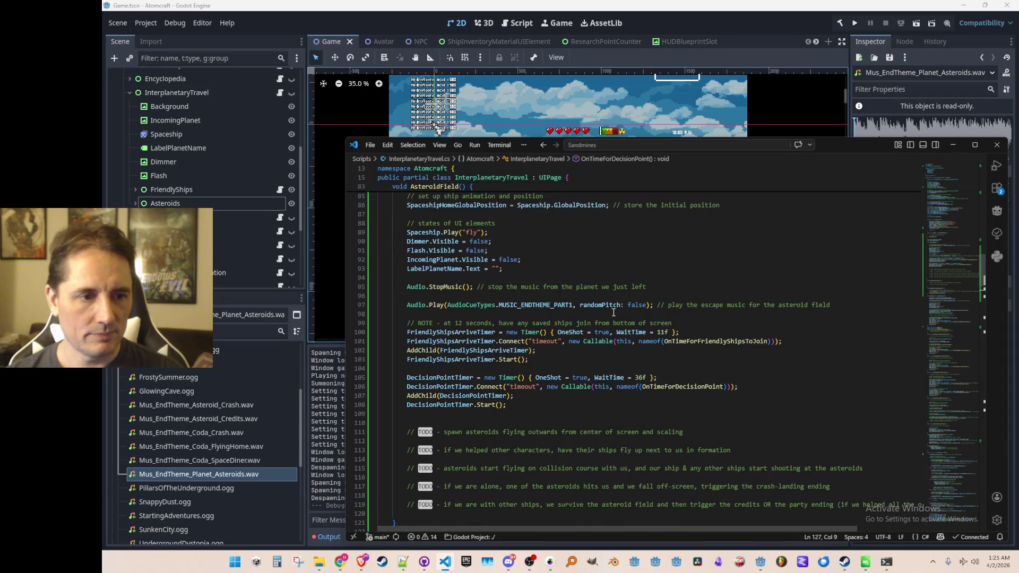
- Bring the YouTube soundtrack window forward and move it near the top of the screen
click(737, 319)
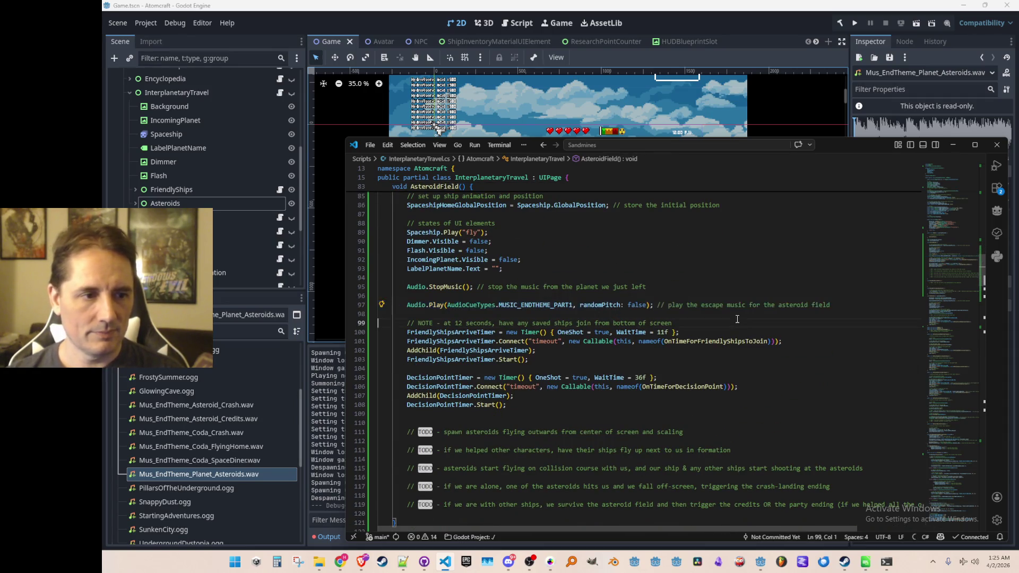
key(alt+Tab)
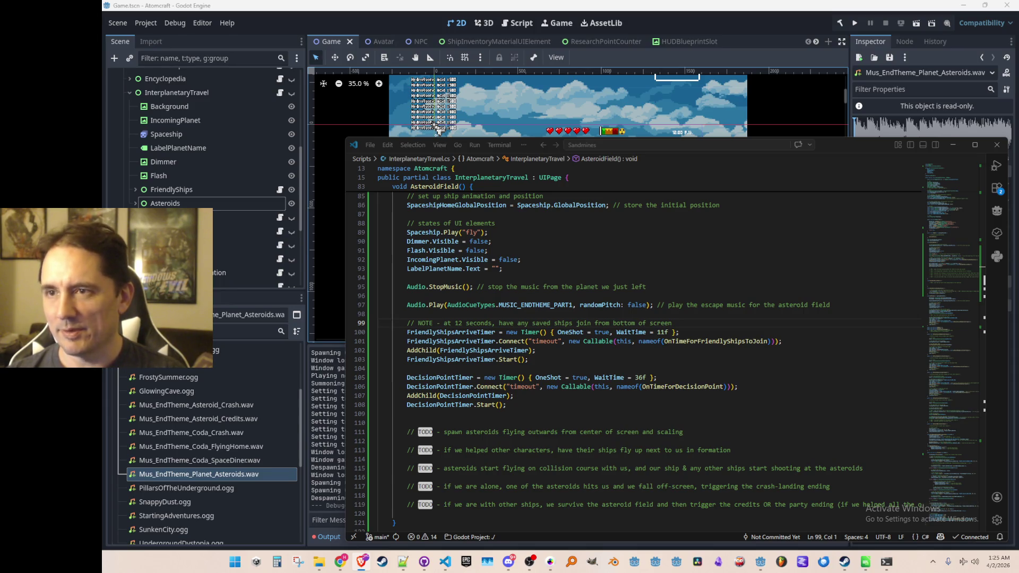
key(alt+Tab)
mouse_move(794, 279)
mouse_down()
mouse_move(796, 60)
mouse_move(820, 50)
mouse_up()
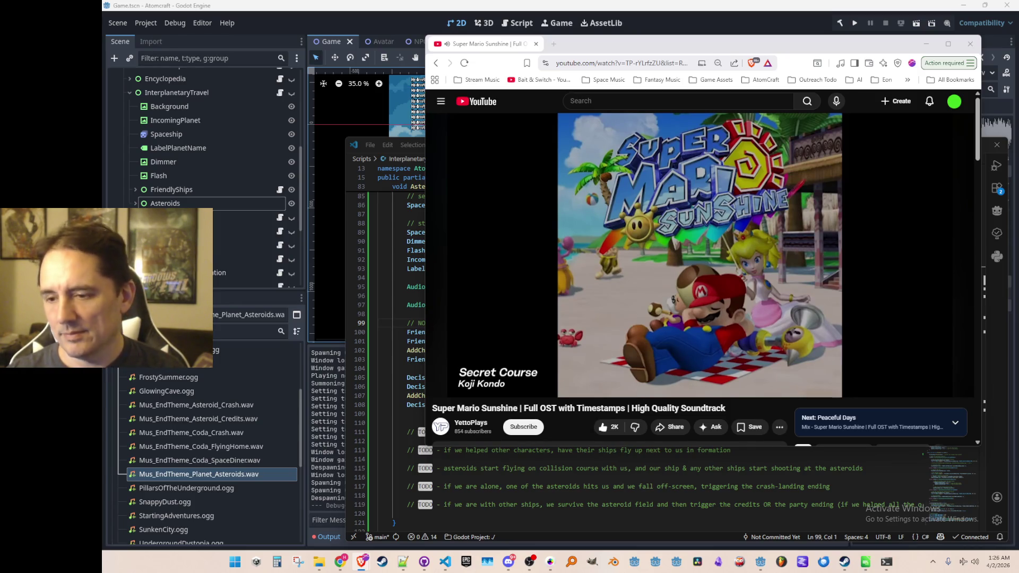
- Skip ahead to a later track in the Super Mario Sunshine soundtrack, then minimize the browser
mouse_move(742, 393)
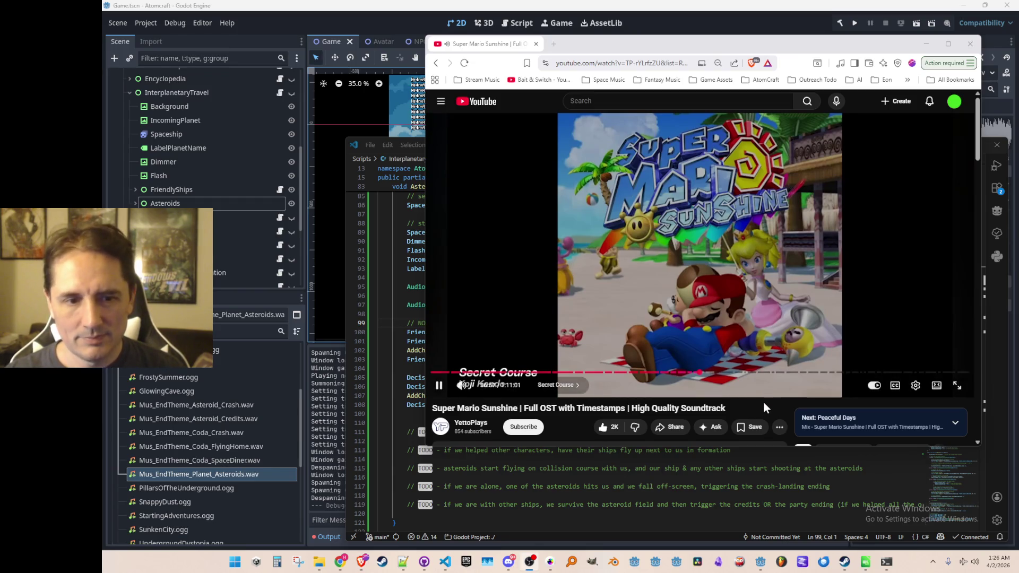
click(701, 374)
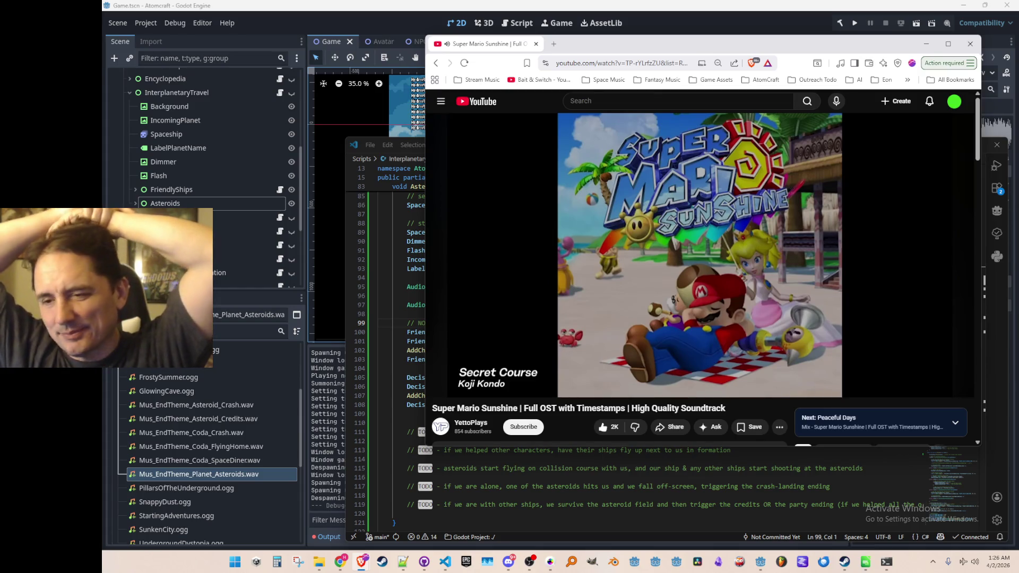
mouse_move(693, 306)
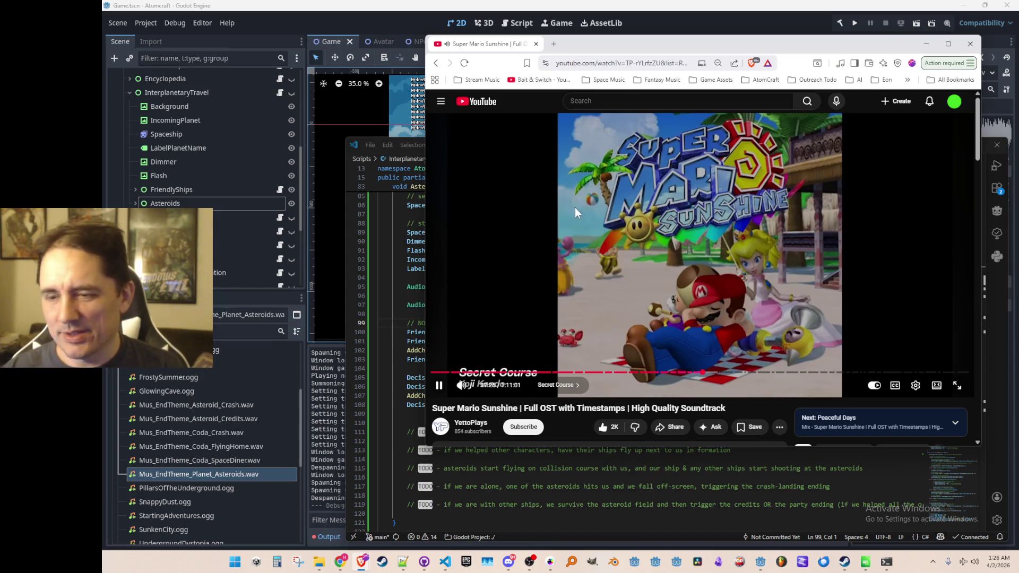
key(super+Down)
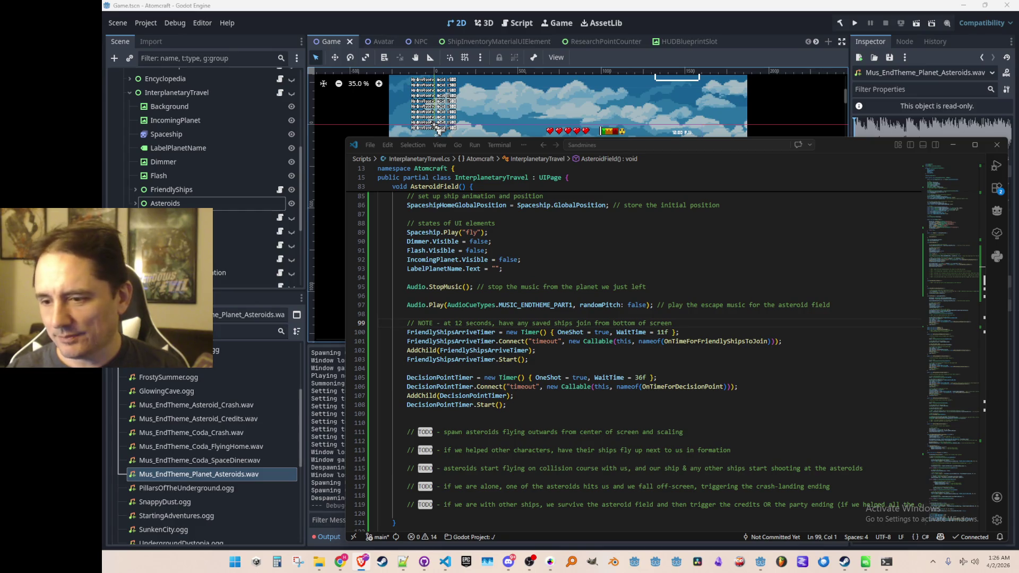
- Make OnTimeForDecisionPoint play the MUSIC_ENDTHEME_PART1 cue with an Audio.Play call
click(651, 397)
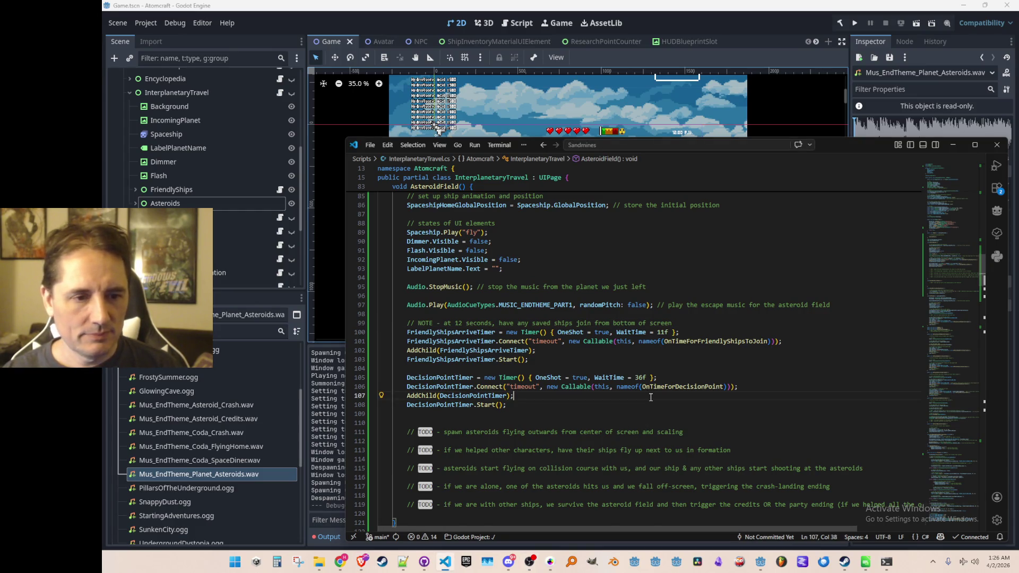
scroll(650, 397, down, 4)
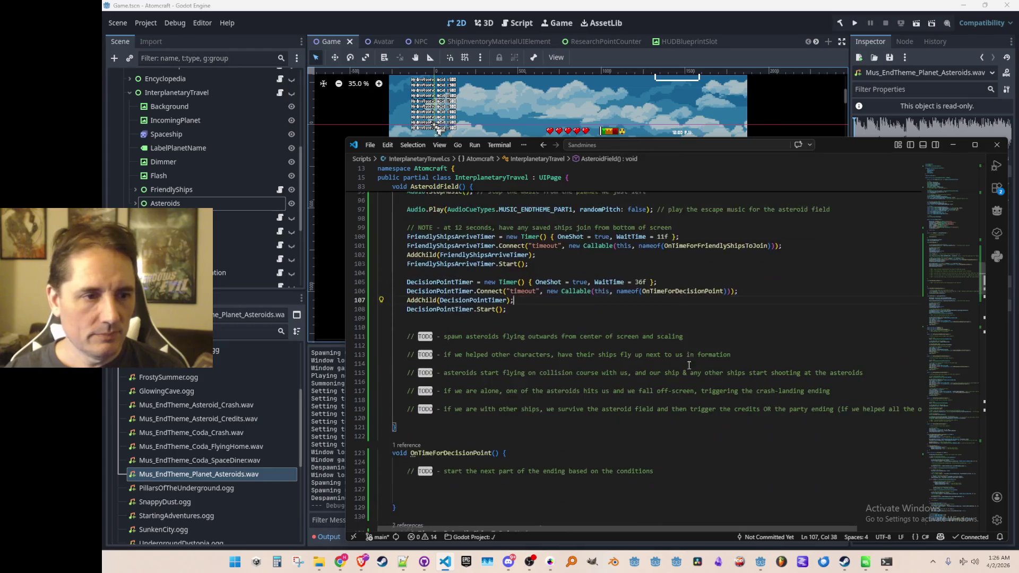
scroll(689, 361, down, 2)
click(728, 439)
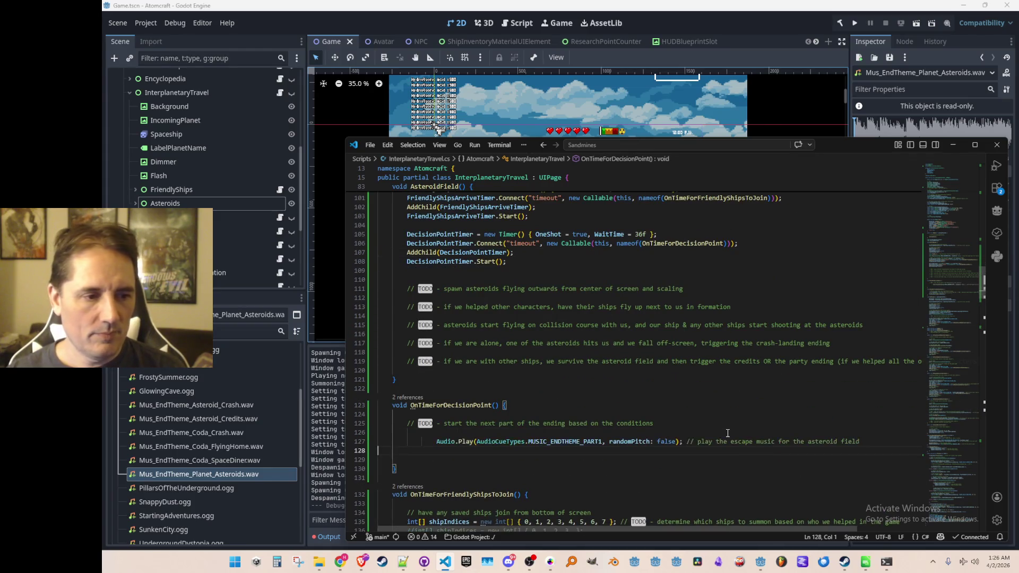
key(Tab)
- Add the comment '// TODO - look up how many friendly ships the player repaired' above Audio.Play
key(Home)
key(Return)
scroll(738, 415, down, 4)
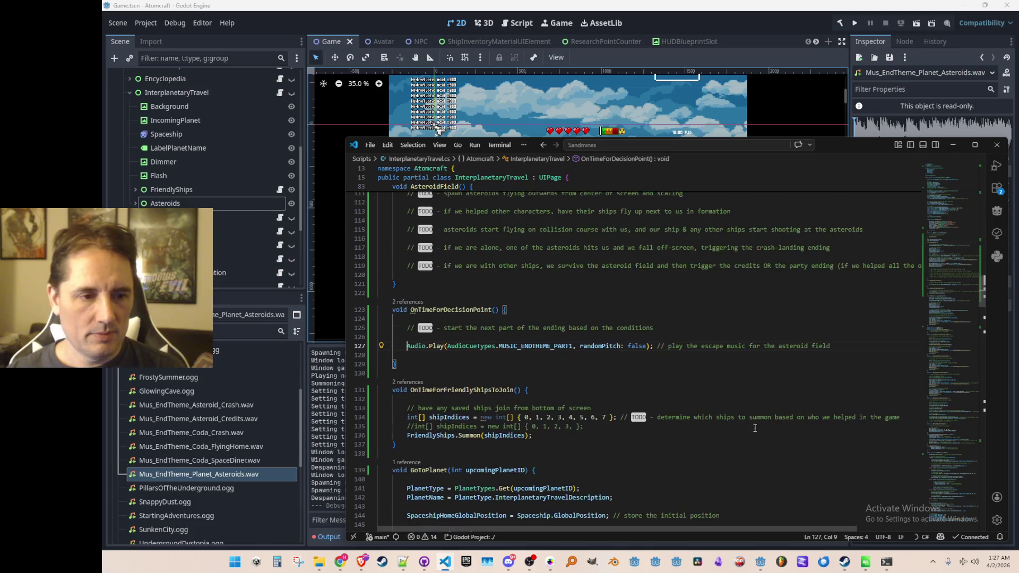
key(Up)
key(Return)
key(Up)
text(// TODO - look up how many )
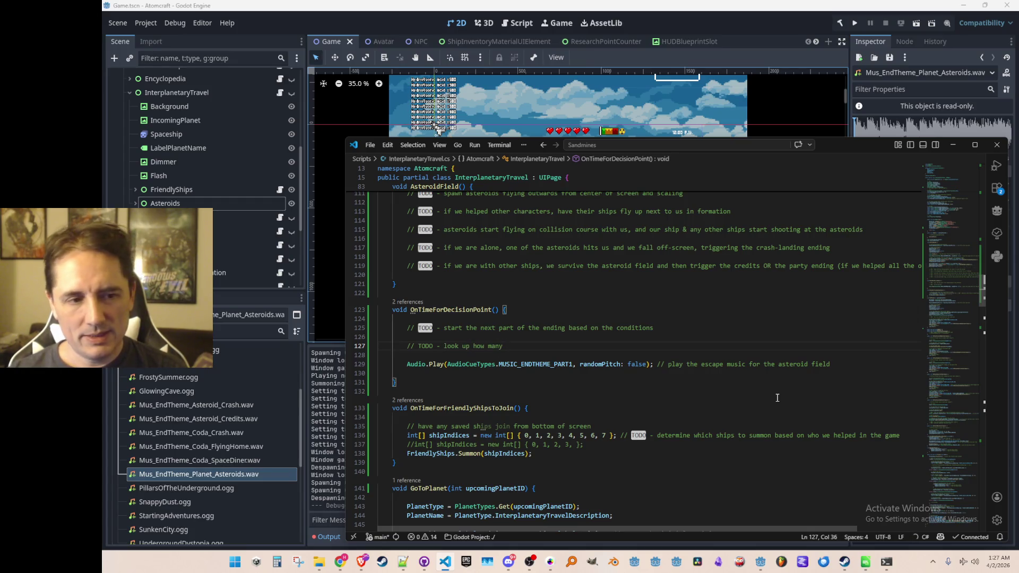
text(friendly ships )
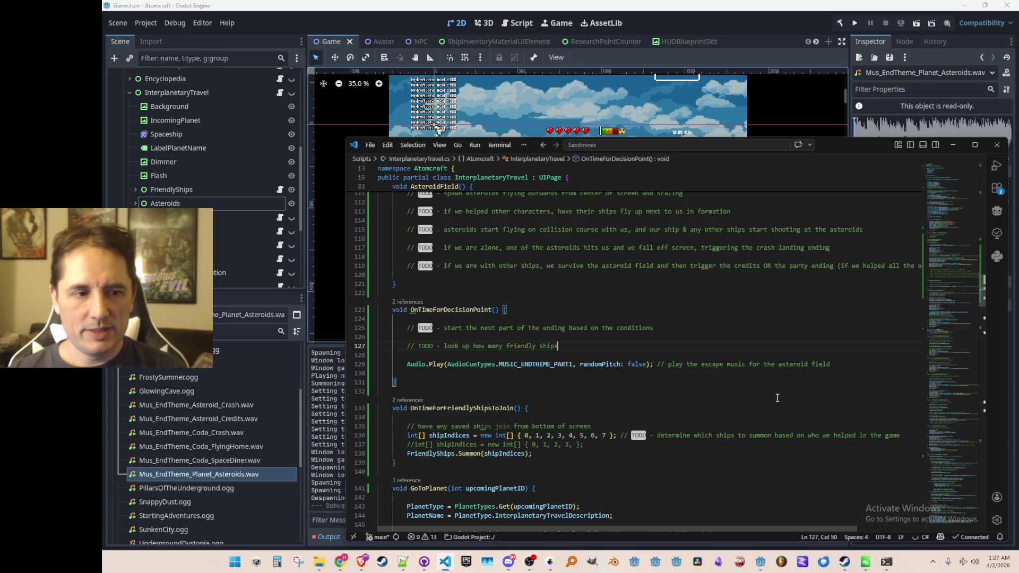
text(the pla)
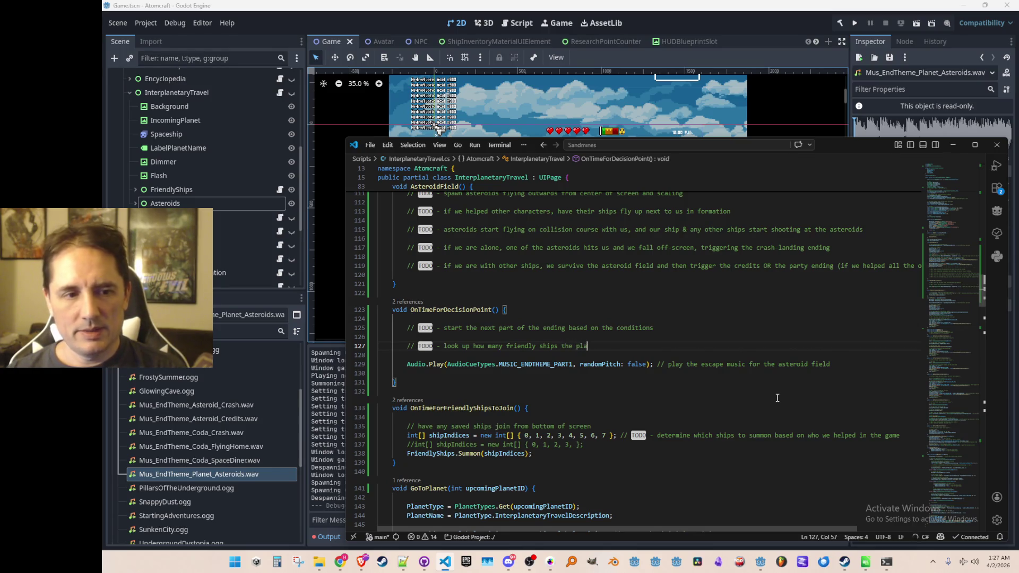
text(yer repaired)
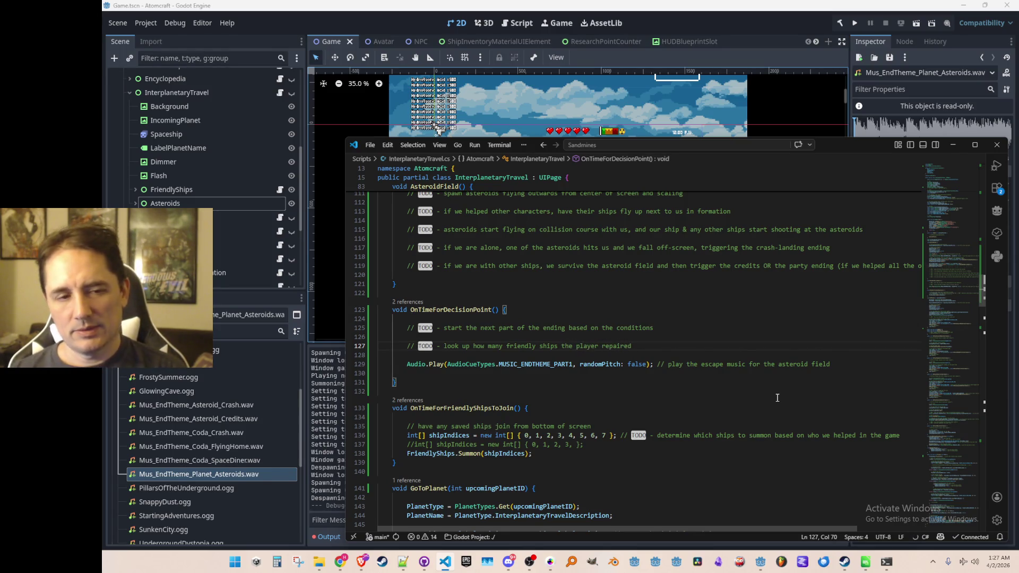
key(Down)
key(Down)
key(Down)
key(Up)
key(Home)
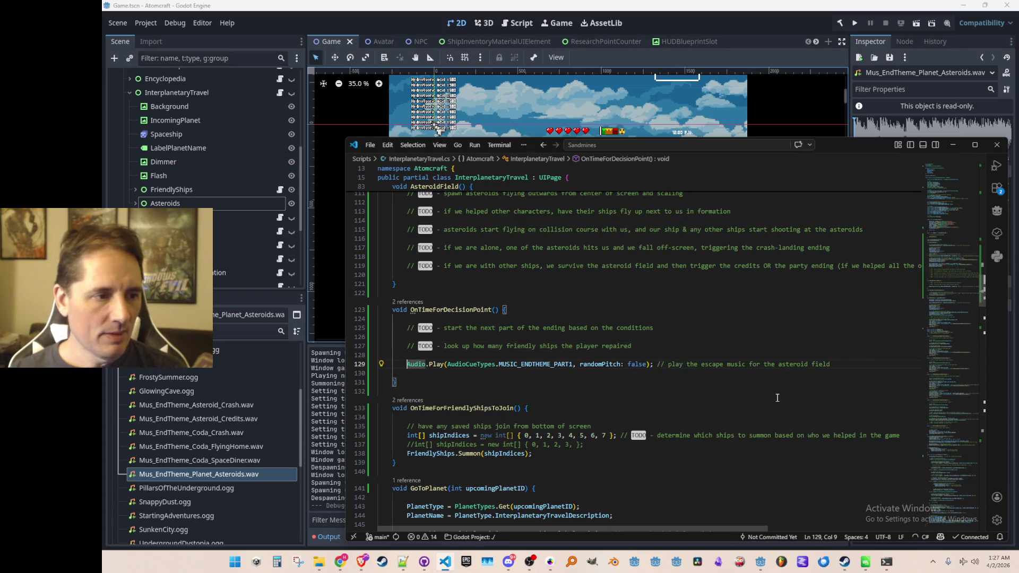
scroll(767, 325, down, 1)
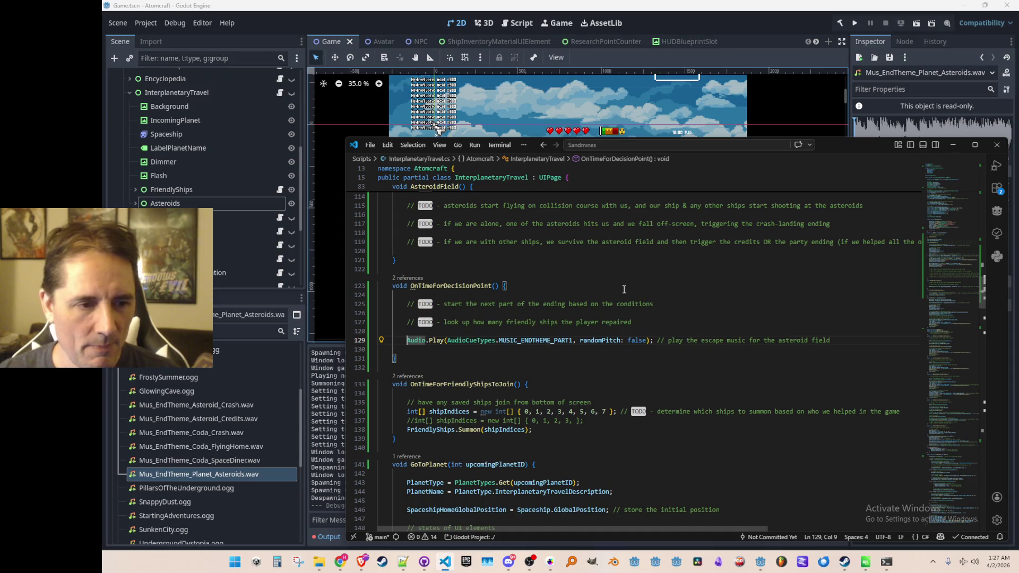
- Run the project from Godot to test the new code
click(635, 272)
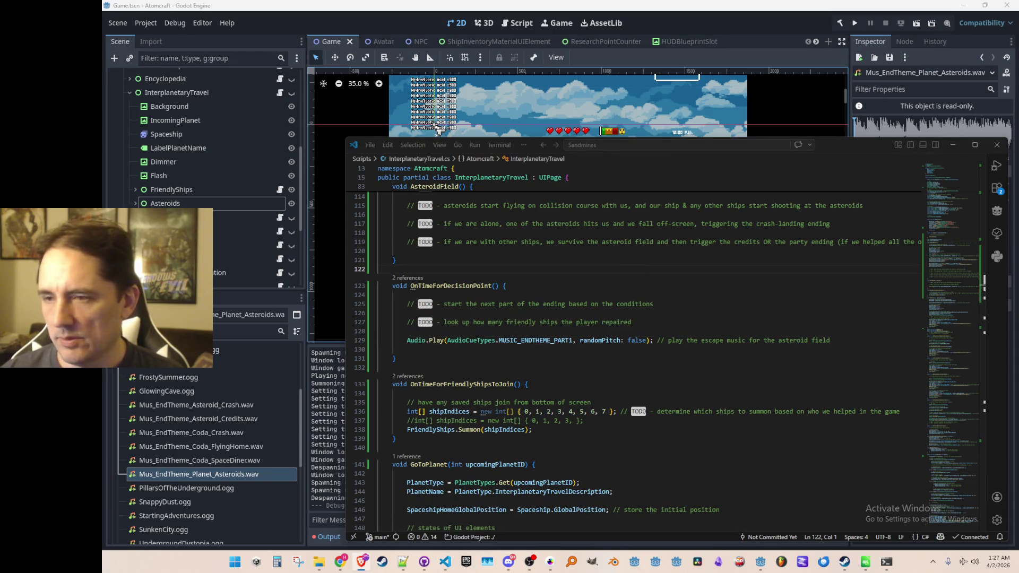
click(808, 39)
click(855, 21)
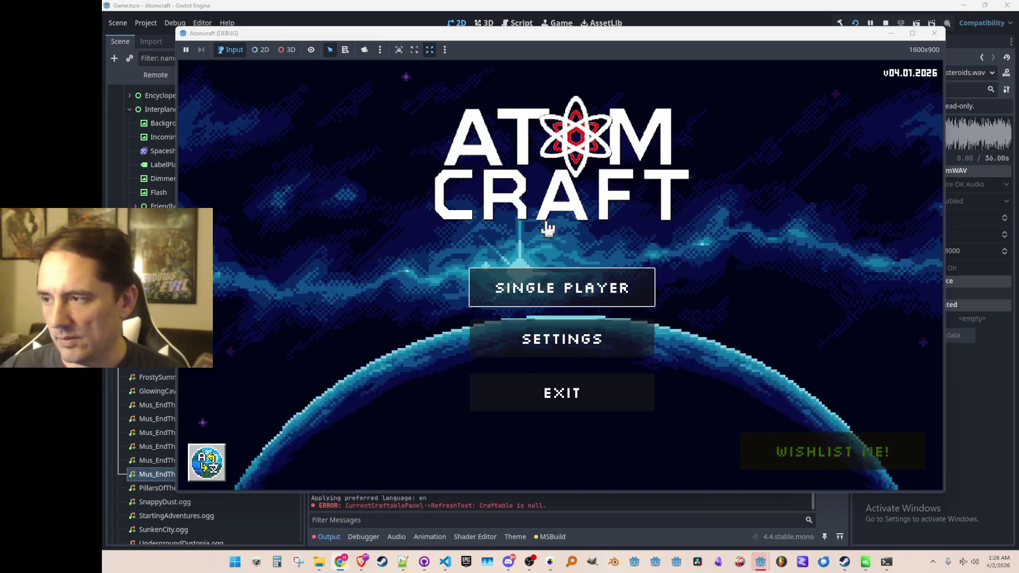
- Start a Single Player game with a profile and world, then board the spaceship
click(541, 298)
scroll(564, 230, down, 1)
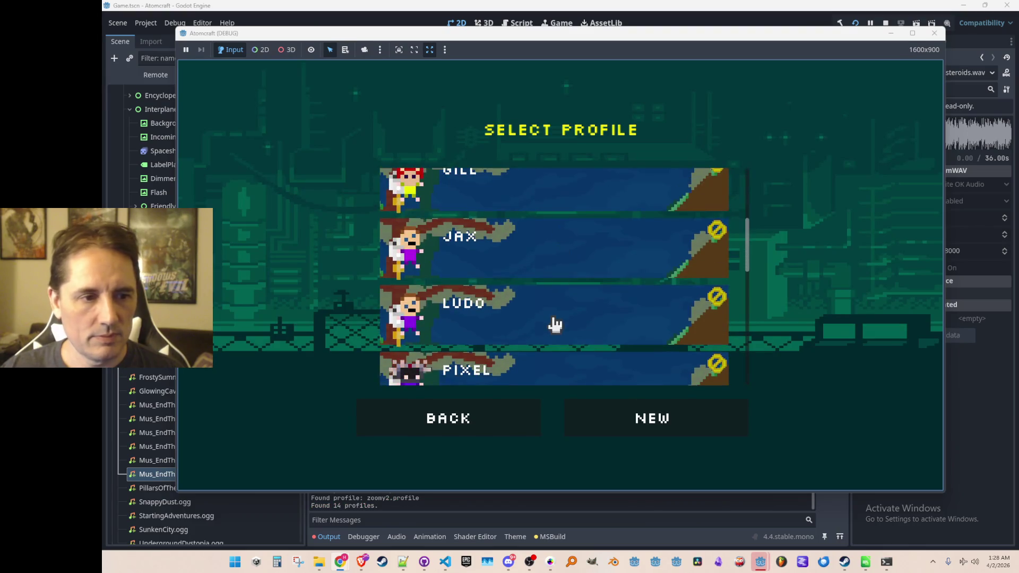
click(553, 323)
click(575, 276)
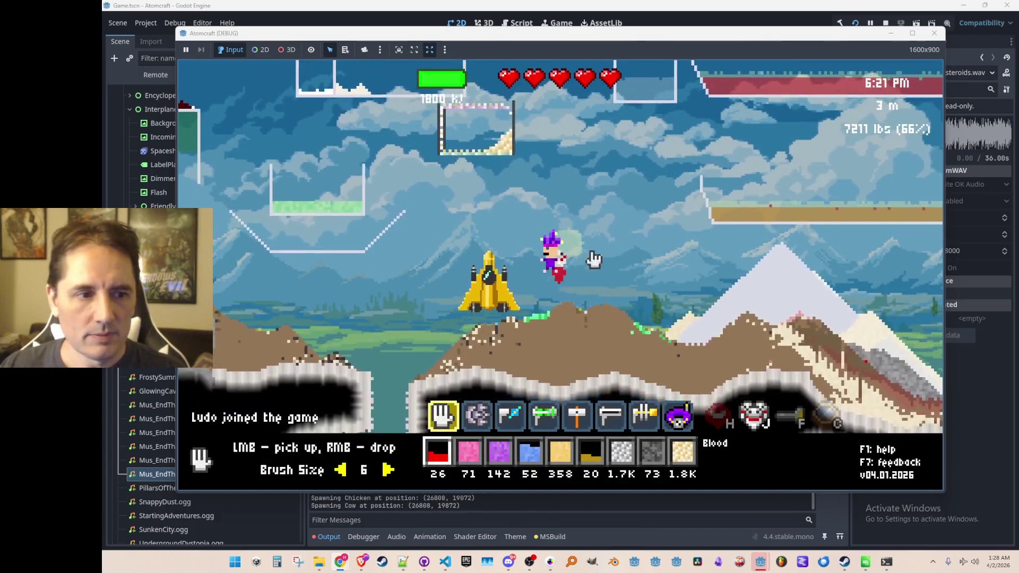
key(Return)
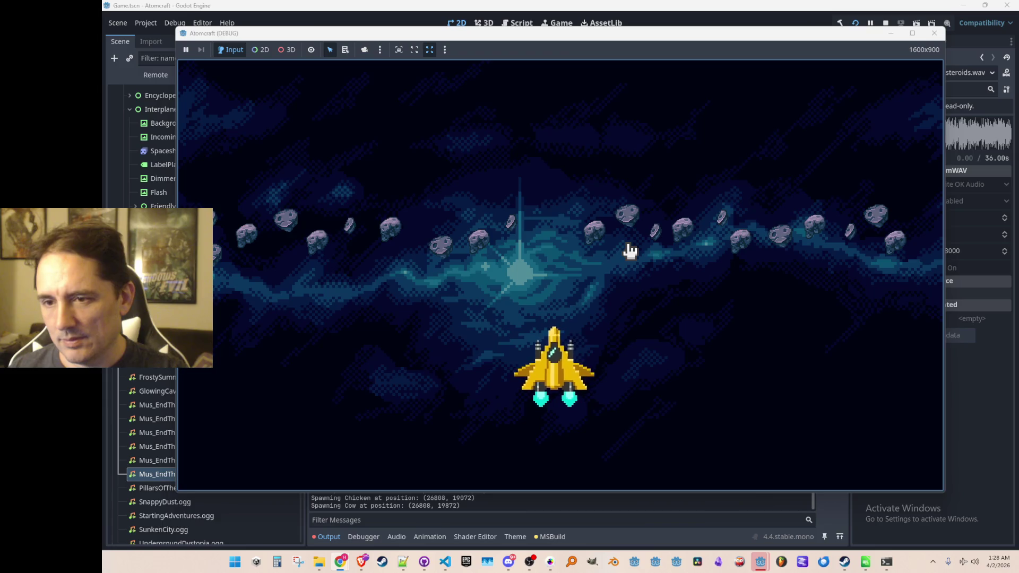
- Fly toward the asteroid field, stop the game with F8, and return to the code editor
key(Right)
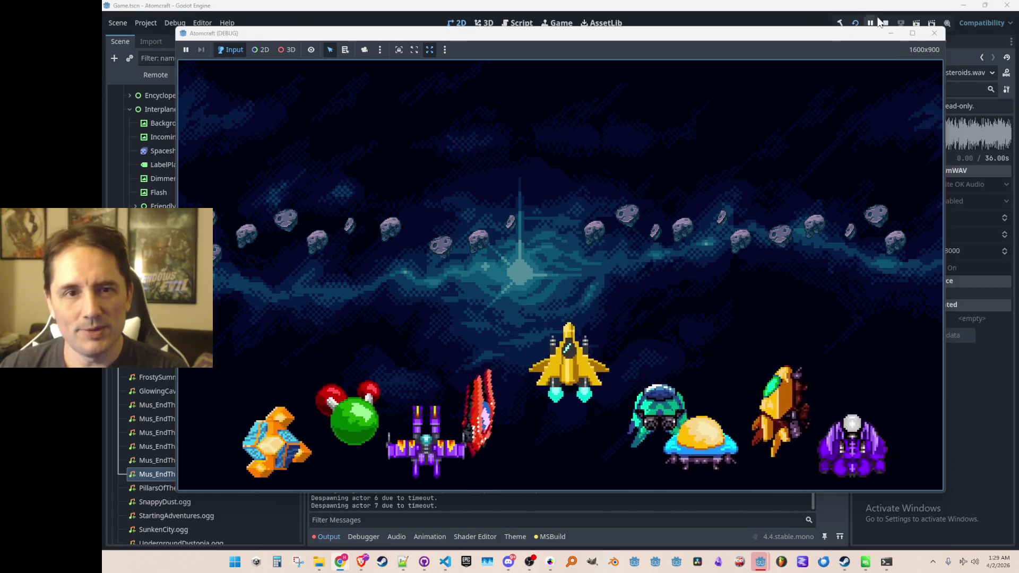
key(F8)
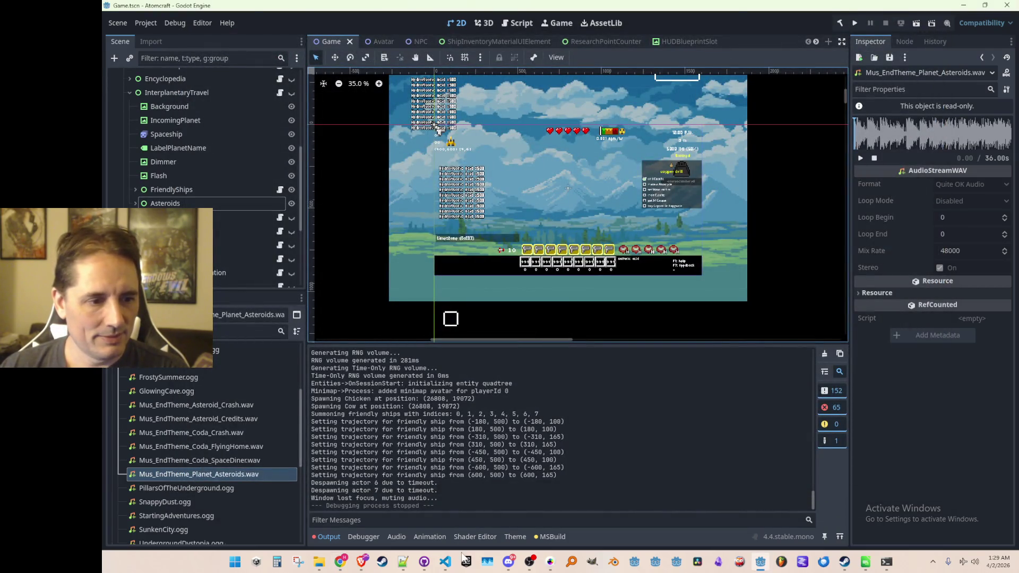
click(445, 561)
- Locate the OnTimeForDecisionPoint handler and its music cue in InterplanetaryTravel.cs
scroll(588, 378, up, 1)
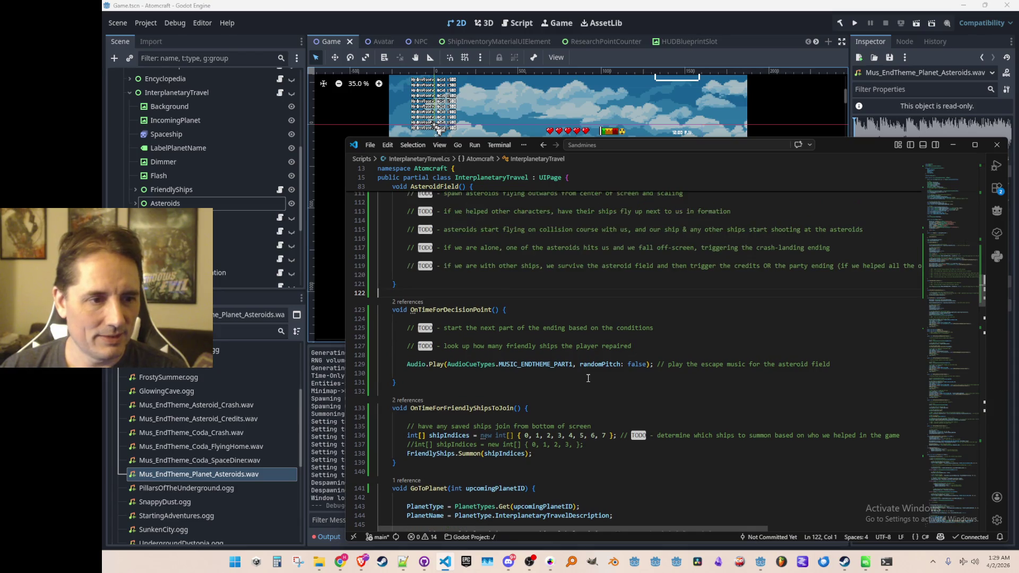
scroll(555, 440, up, 4)
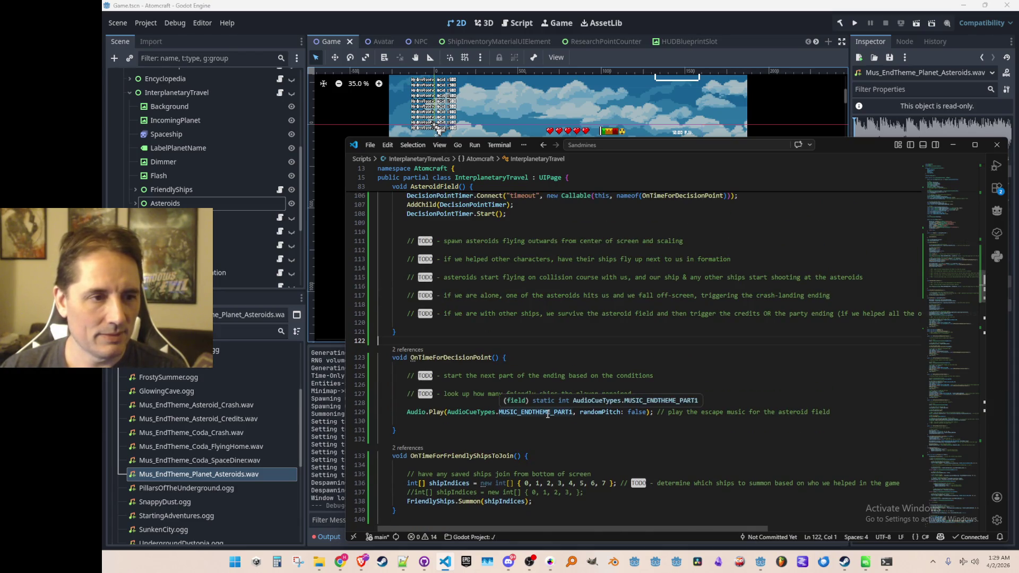
scroll(568, 421, up, 5)
scroll(569, 421, down, 12)
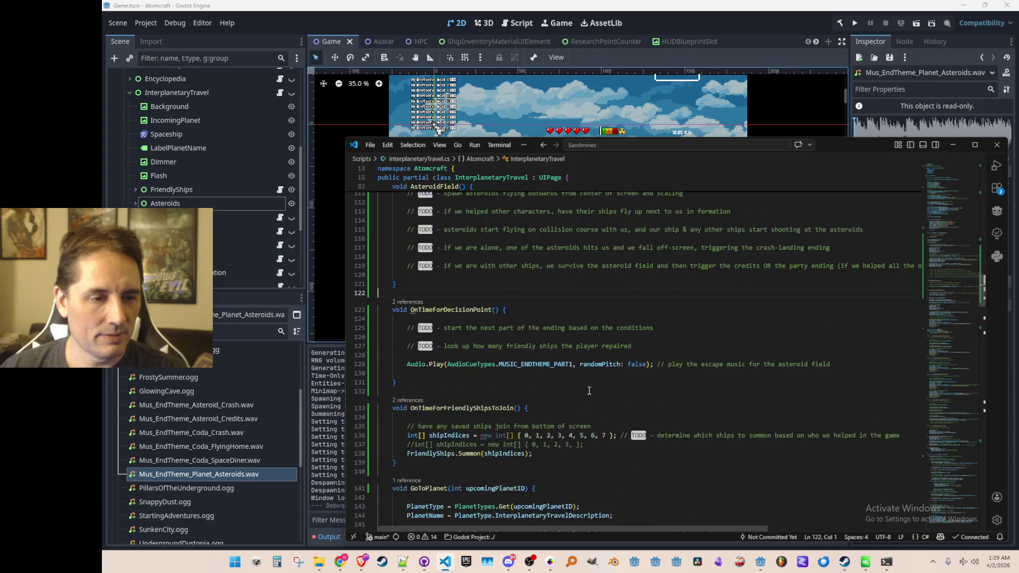
scroll(589, 387, up, 6)
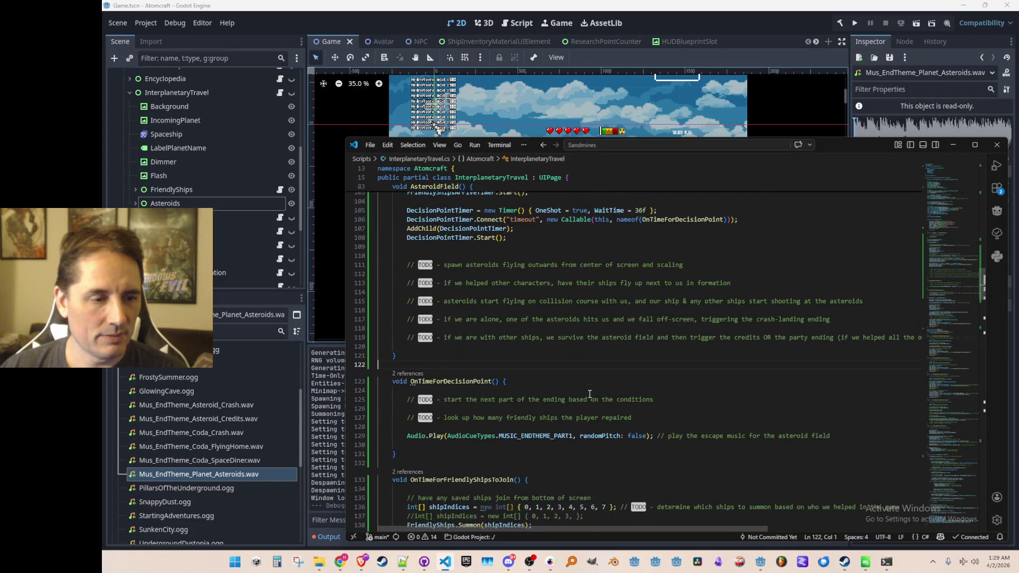
scroll(583, 404, down, 1)
click(554, 412)
scroll(527, 396, up, 2)
double_click(467, 405)
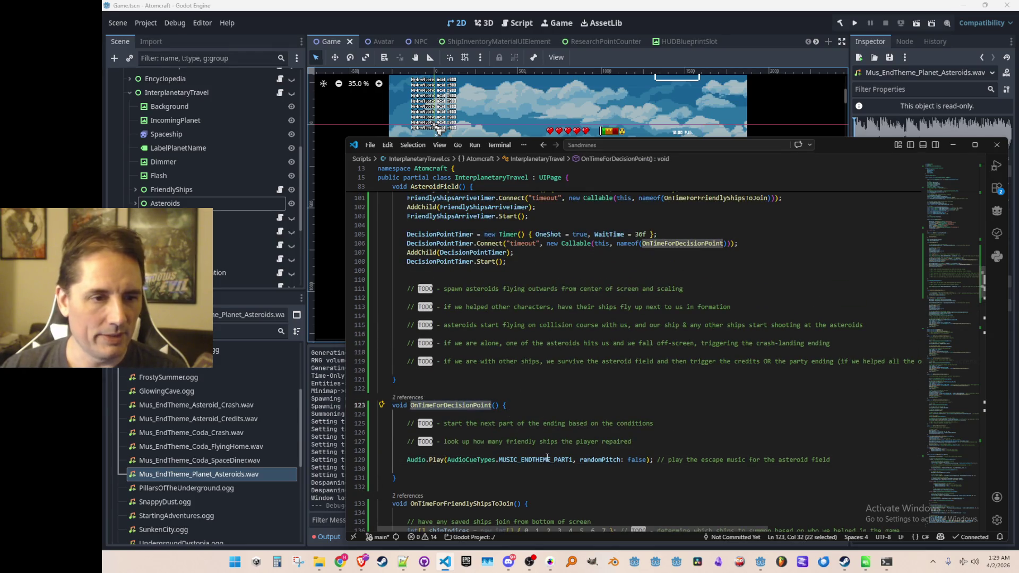
- Replace MUSIC_ENDTHEME_PART1 on line 129 with MUSIC_ENDTHEME_PART2_CRASH and relaunch the game
scroll(547, 456, up, 1)
scroll(551, 451, up, 4)
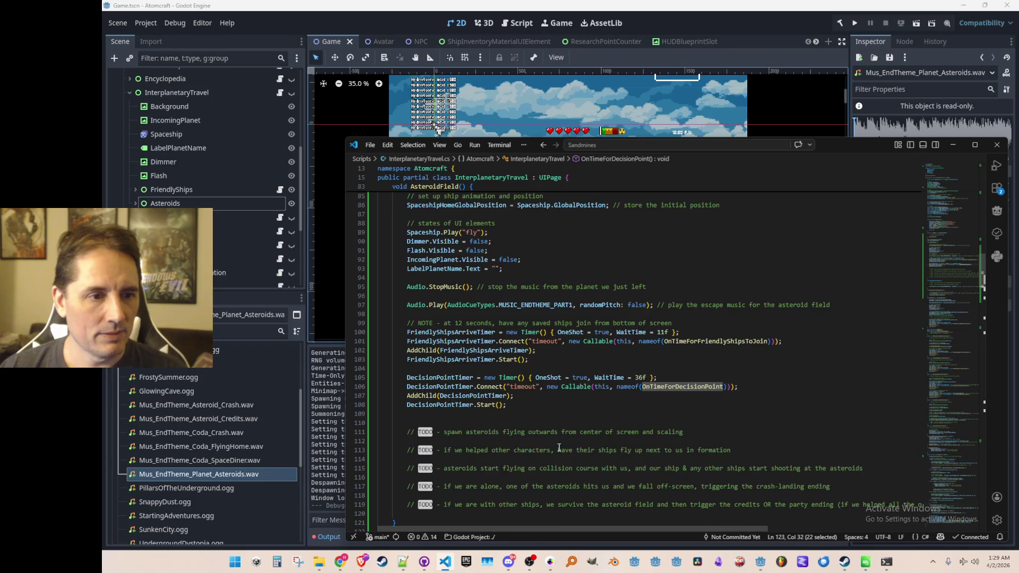
scroll(559, 449, down, 6)
double_click(536, 436)
key(BackSpace)
text(MUSIC)
key(Down)
key(Down)
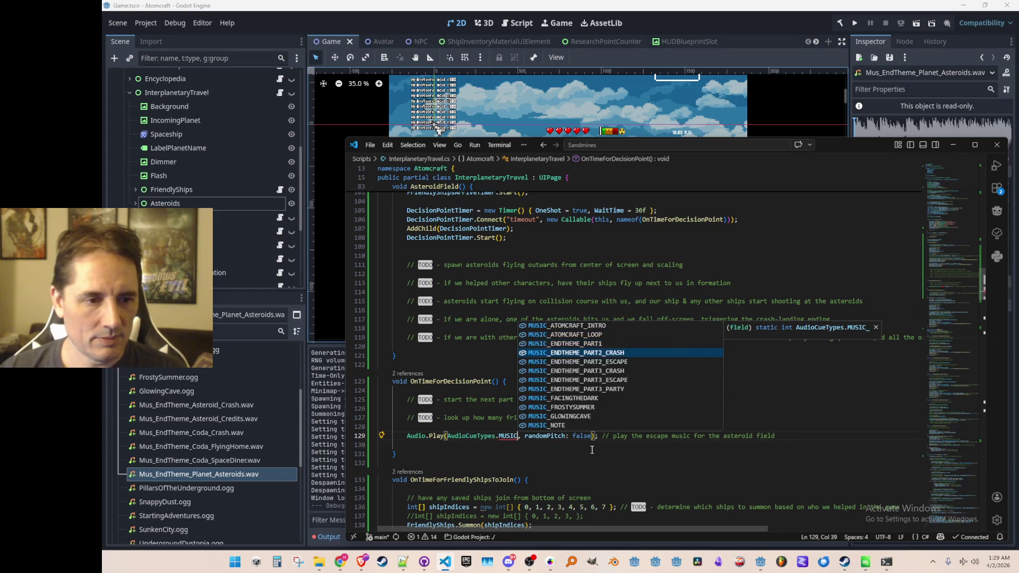
key(Return)
key(Up)
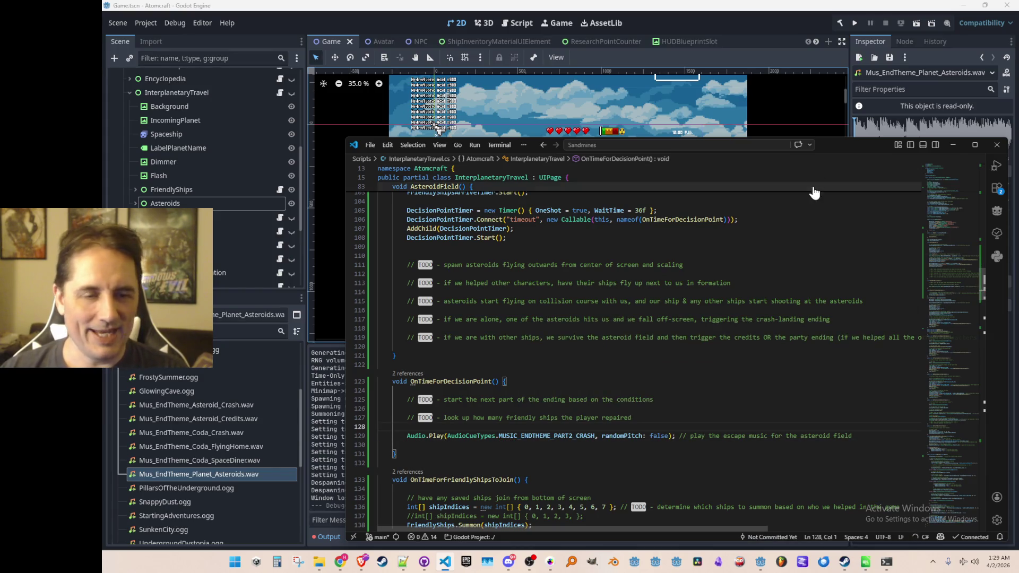
click(855, 24)
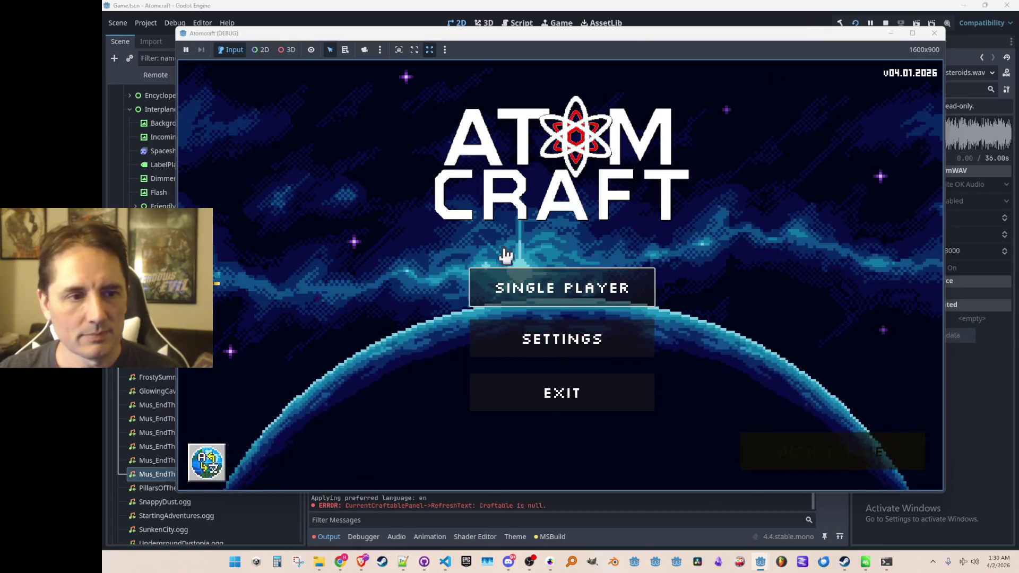
- Start Single Player with a profile, board the ship, fly to the asteroid field, then stop the run
click(525, 280)
scroll(544, 202, down, 4)
click(541, 320)
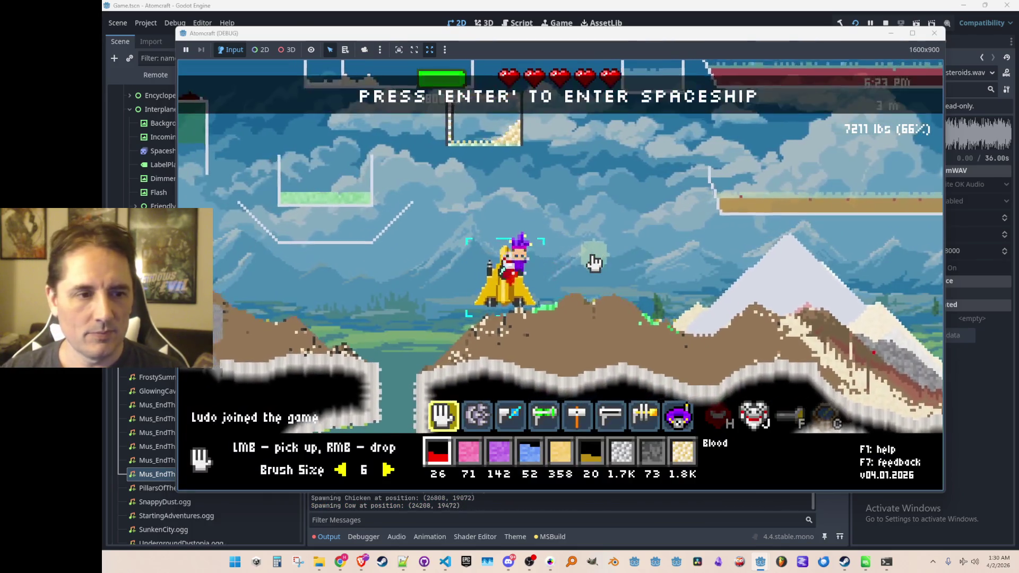
key(Return)
key(Return)
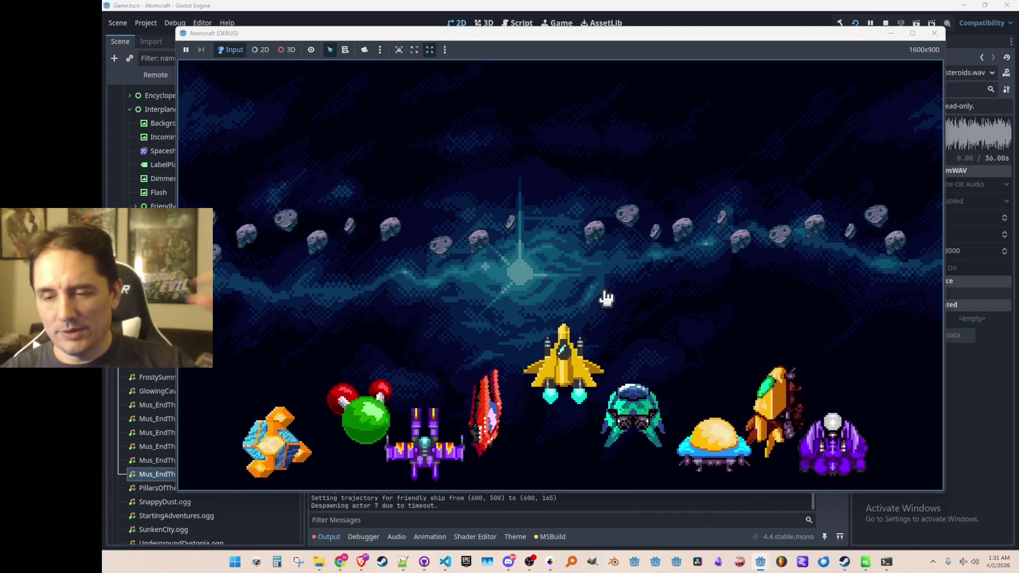
click(885, 23)
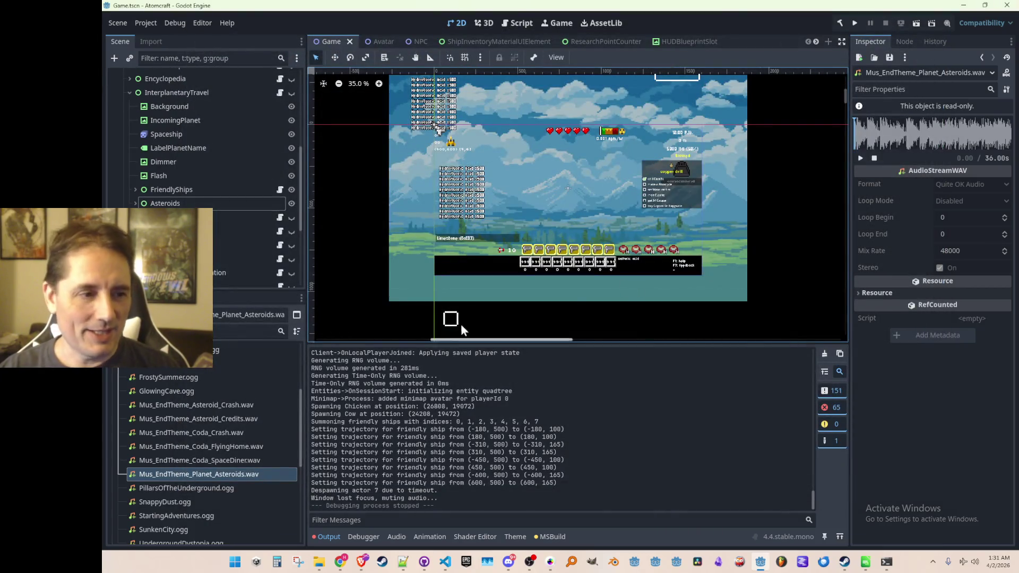
- Preview Mus_EndTheme_Asteroid_Credits.wav and Mus_EndTheme_Coda_Crash.wav, then stop playback
click(211, 419)
click(860, 158)
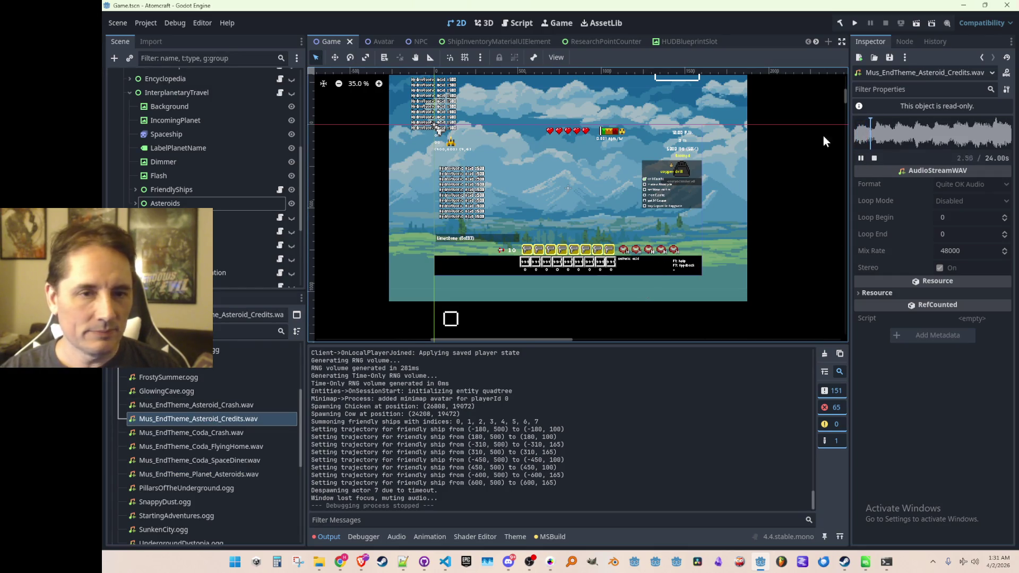
click(194, 433)
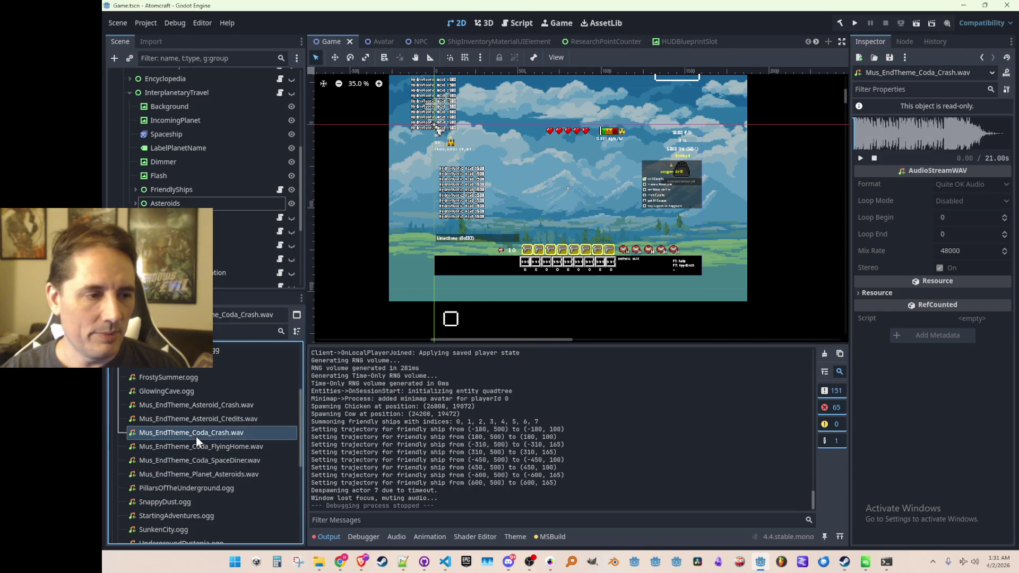
click(860, 160)
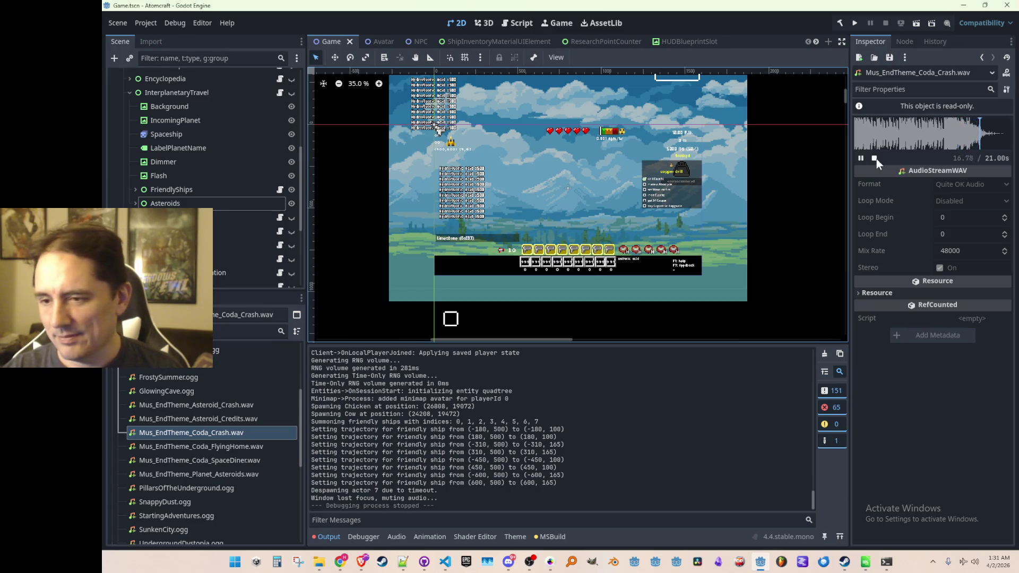
click(876, 158)
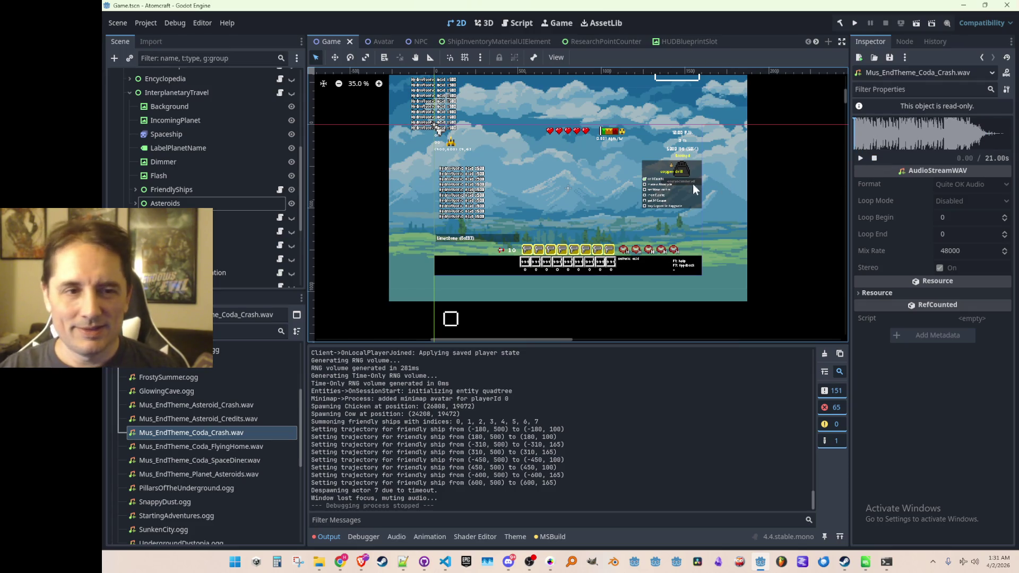
- Check Mus_EndTheme_Coda_FlyingHome.wav, settle on Mus_EndTheme_Asteroid_Credits.wav, and return to the script
scroll(673, 192, left, 1)
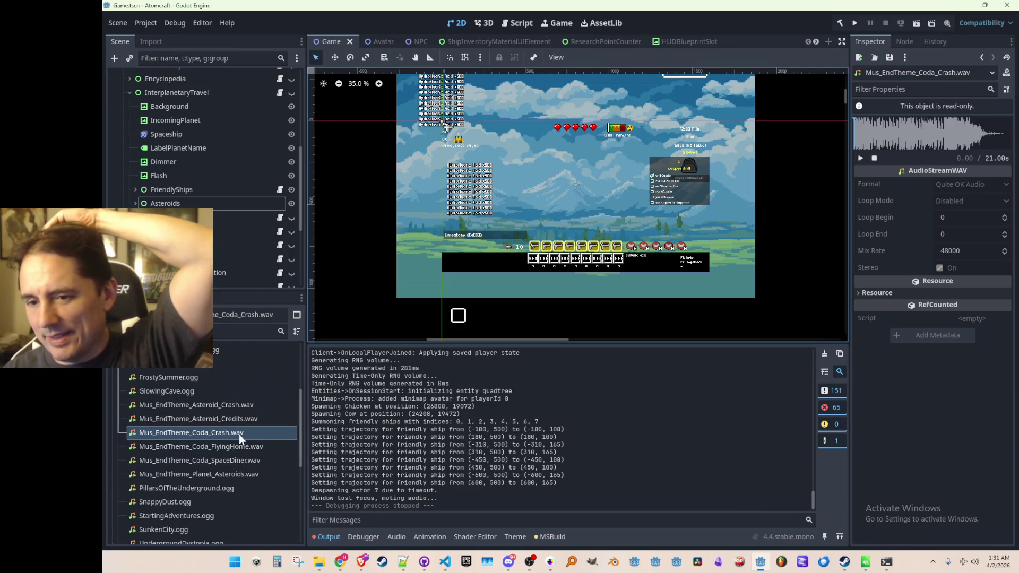
scroll(612, 222, up, 1)
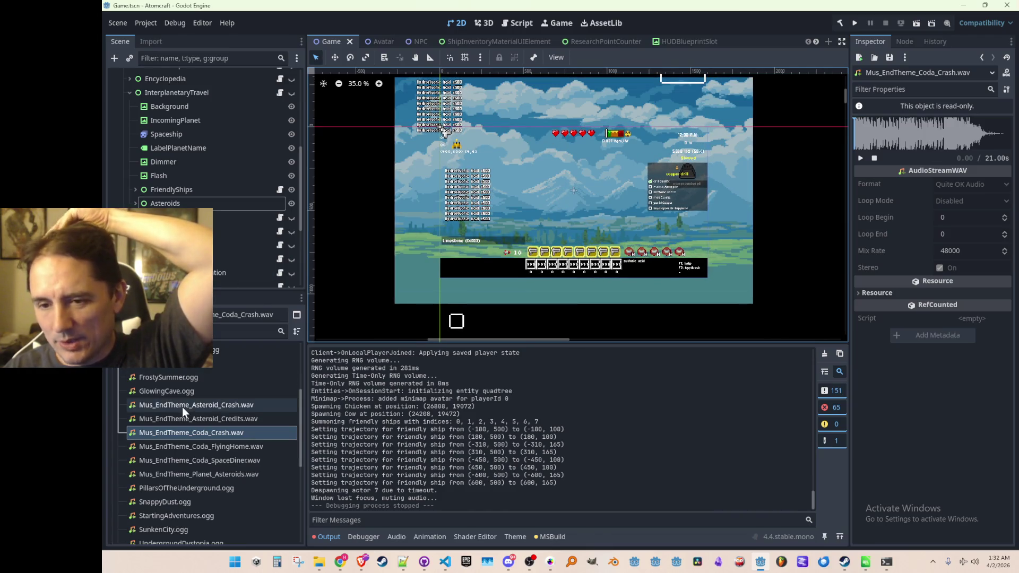
click(191, 449)
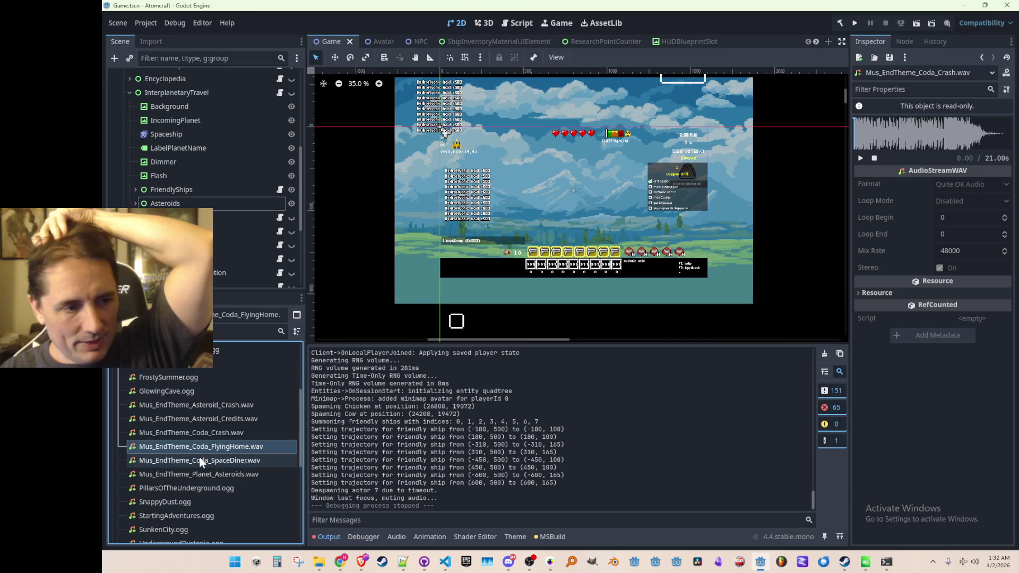
click(205, 419)
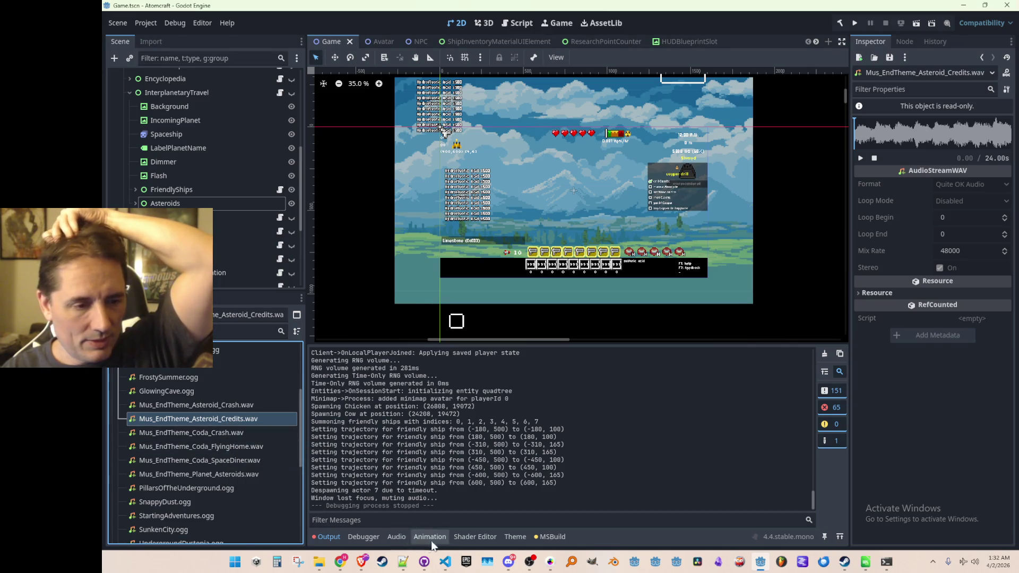
click(446, 566)
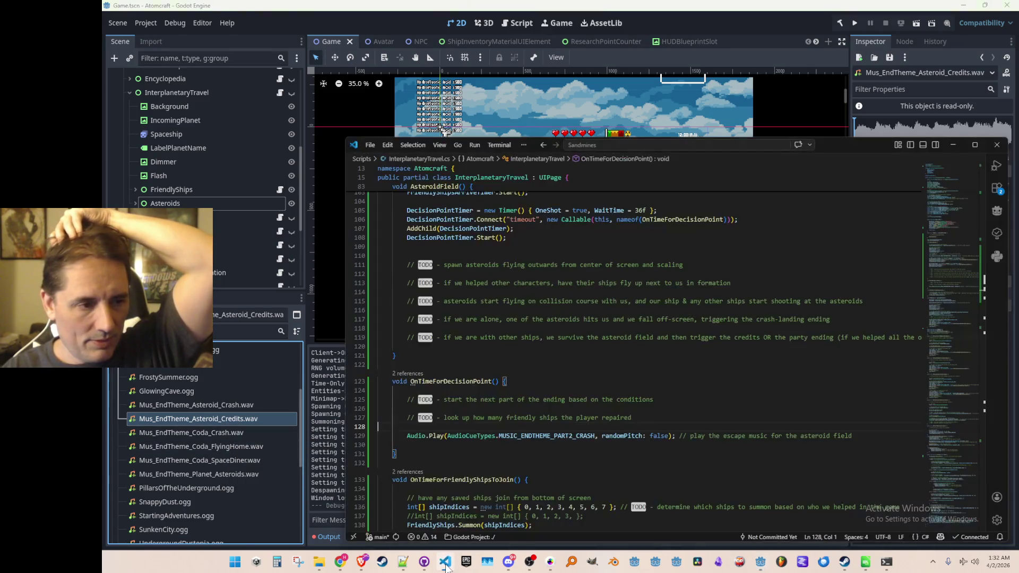
- Comment out the MUSIC_ENDTHEME_PART2_CRASH line and paste a duplicate copy below it
scroll(539, 360, down, 3)
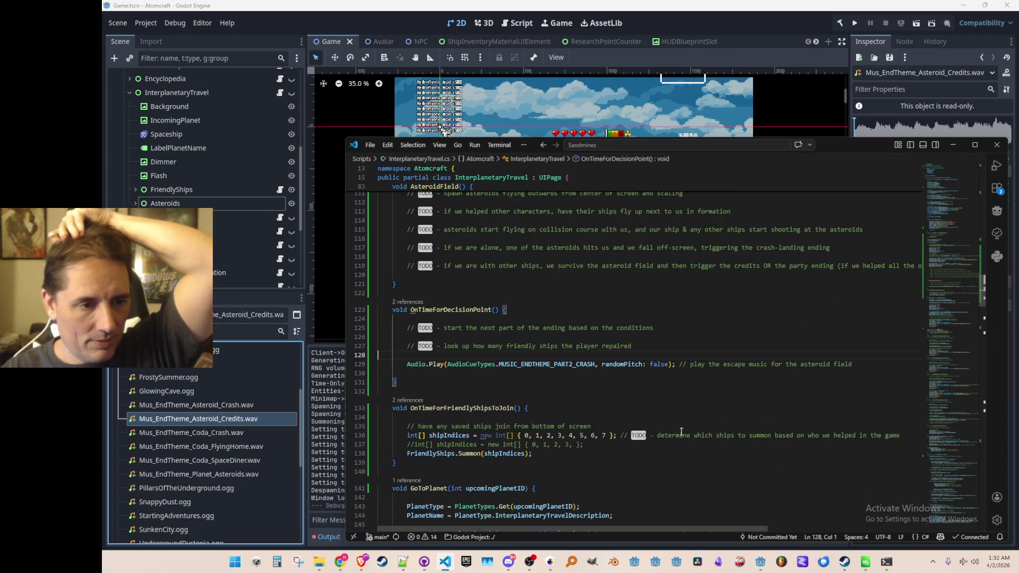
key(Down)
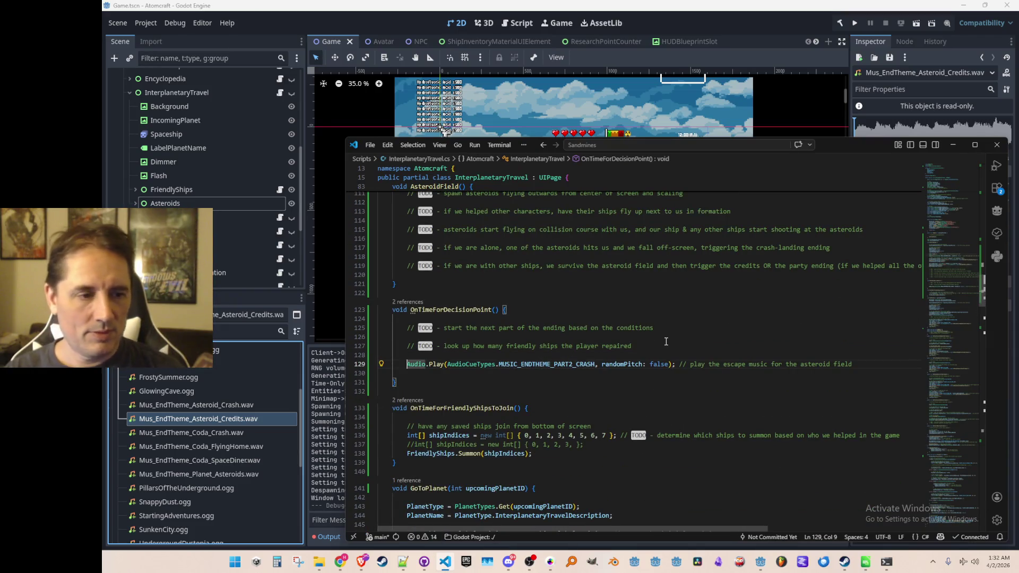
key(shift+Down)
key(ctrl+c)
key(ctrl+slash)
key(ctrl+v)
- Change the copied cue to MUSIC_ENDTHEME_PART2_ESCAPE, then run the project from Godot
key(Home)
key(ctrl+Right)
key(ctrl+Right)
key(ctrl+Right)
key(ctrl+Delete)
key(ctrl+space)
key(Down)
key(Return)
key(End)
key(Home)
key(Home)
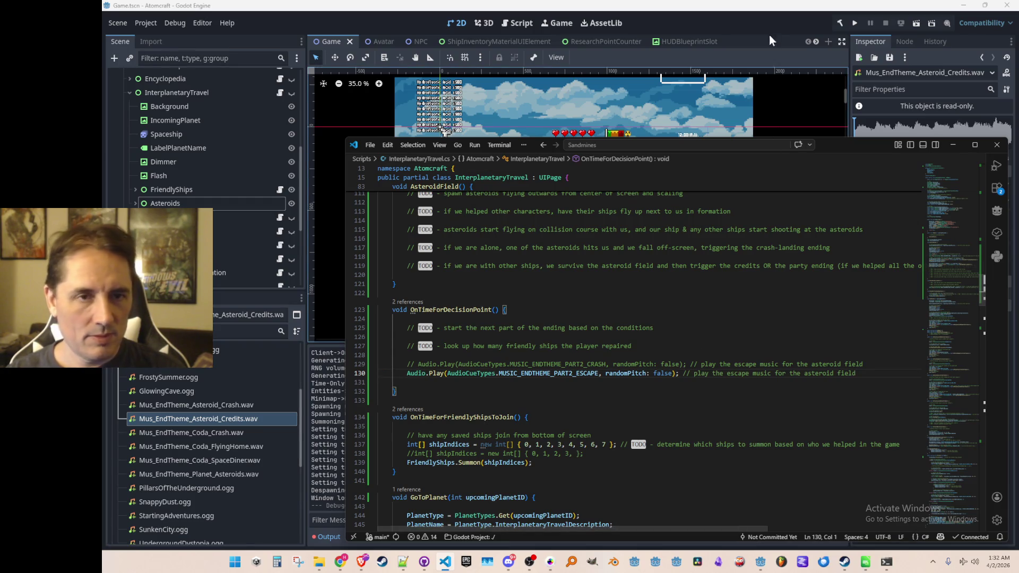
click(791, 14)
click(854, 22)
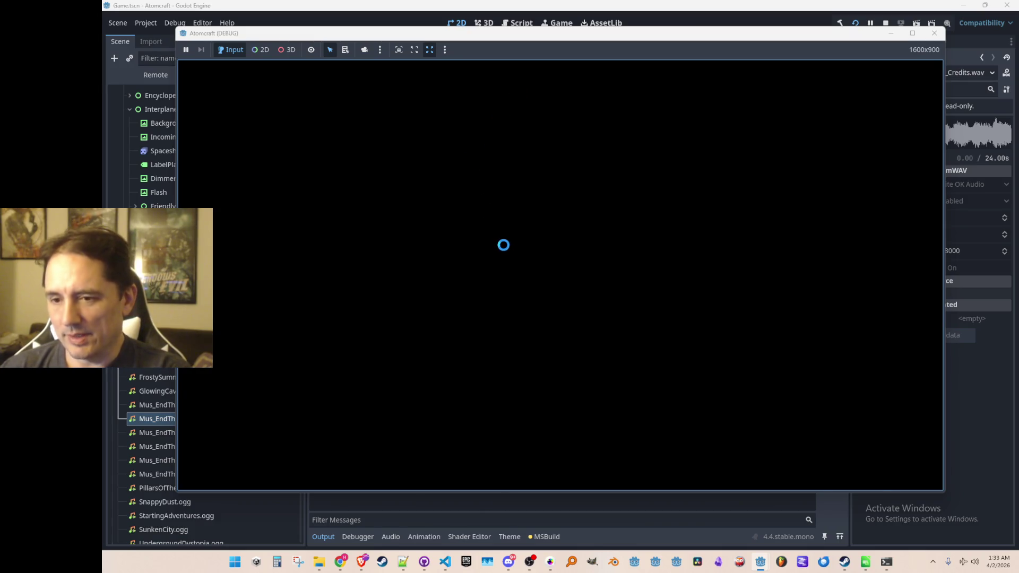
- Start Single Player, pick a profile and load the Enchanted Vista world
click(524, 309)
scroll(519, 284, down, 5)
click(512, 303)
click(534, 291)
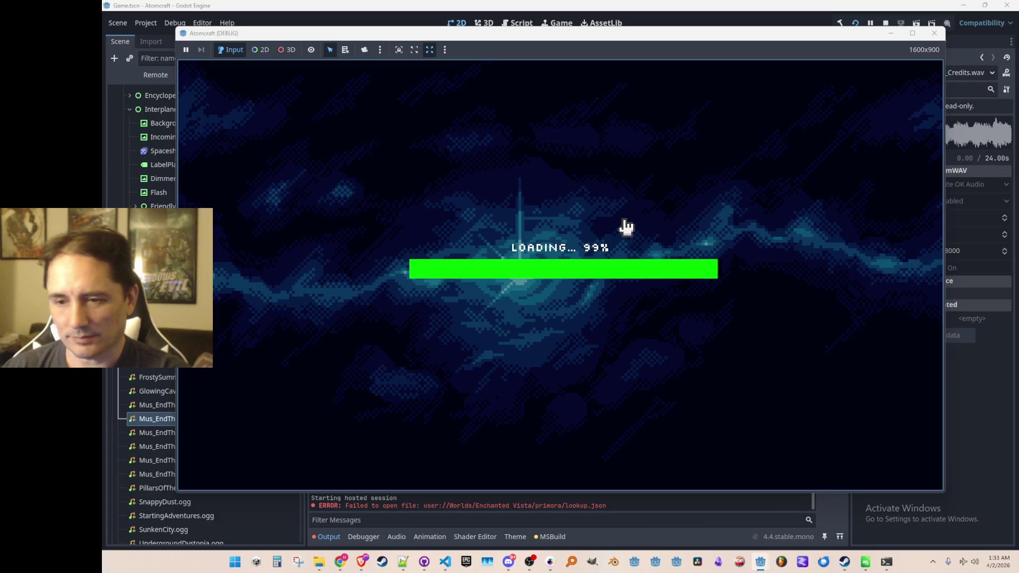
- Walk to the ship, board it, fly up to the asteroid field, then stop the run
key(a)
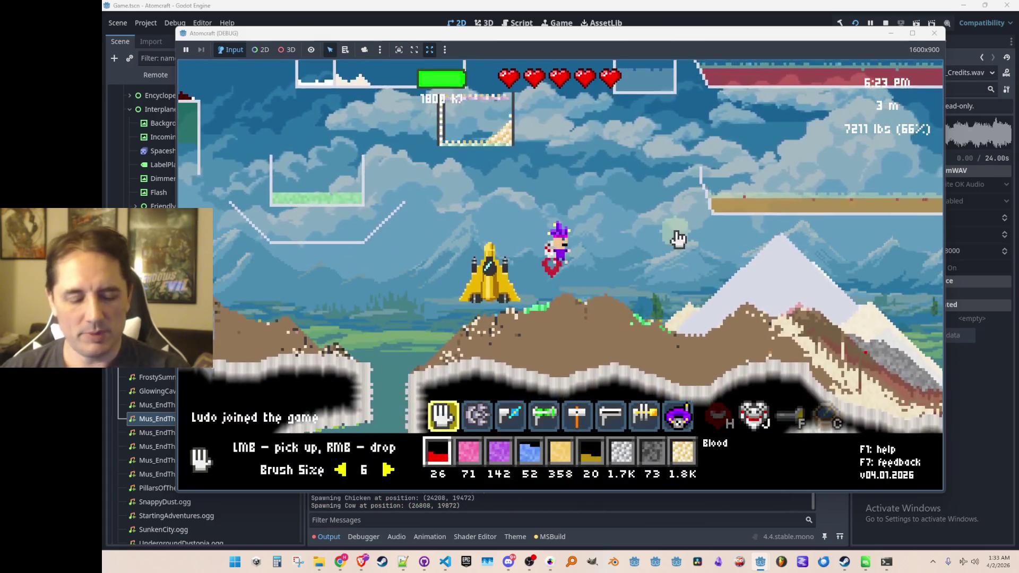
key(e)
key(w)
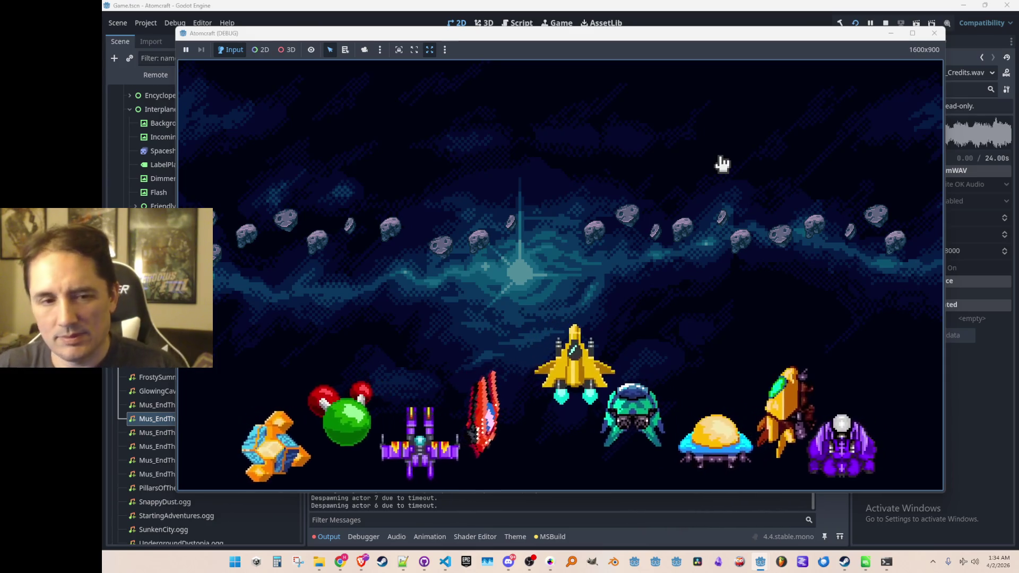
click(885, 23)
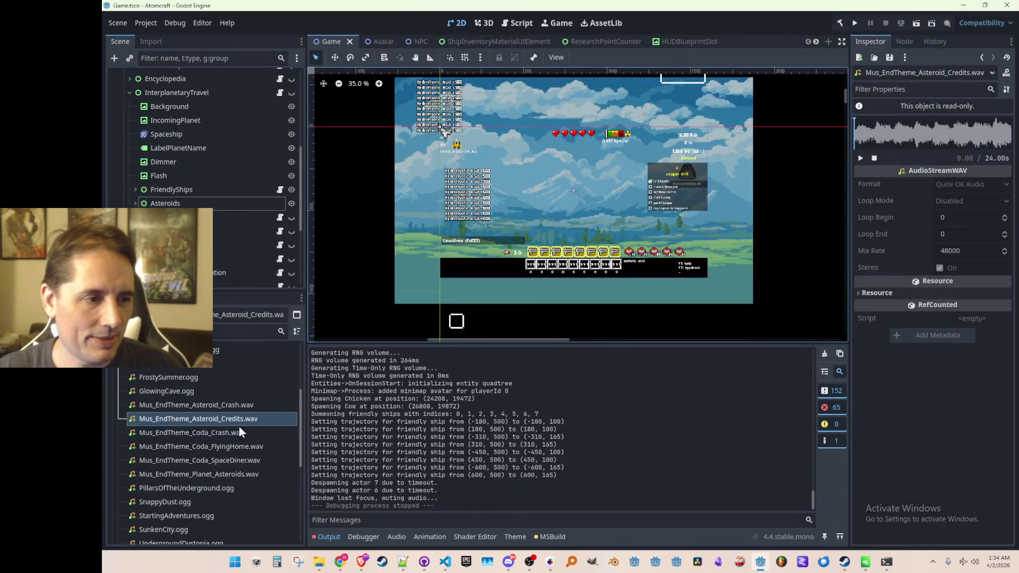
- Inspect Mus_EndTheme_Coda_Crash.wav and preview Mus_EndTheme_Coda_FlyingHome.wav
click(224, 431)
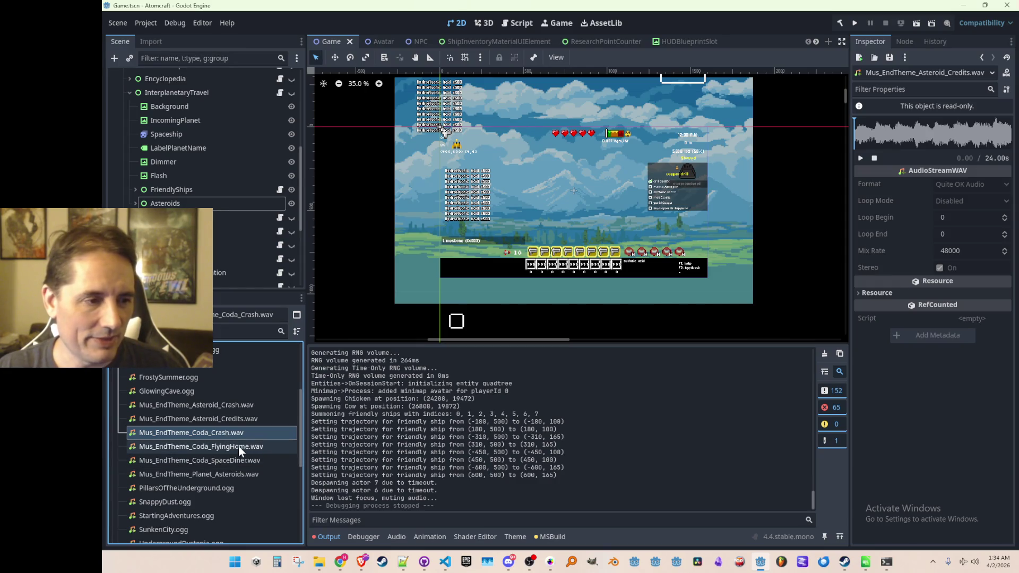
click(238, 446)
click(859, 158)
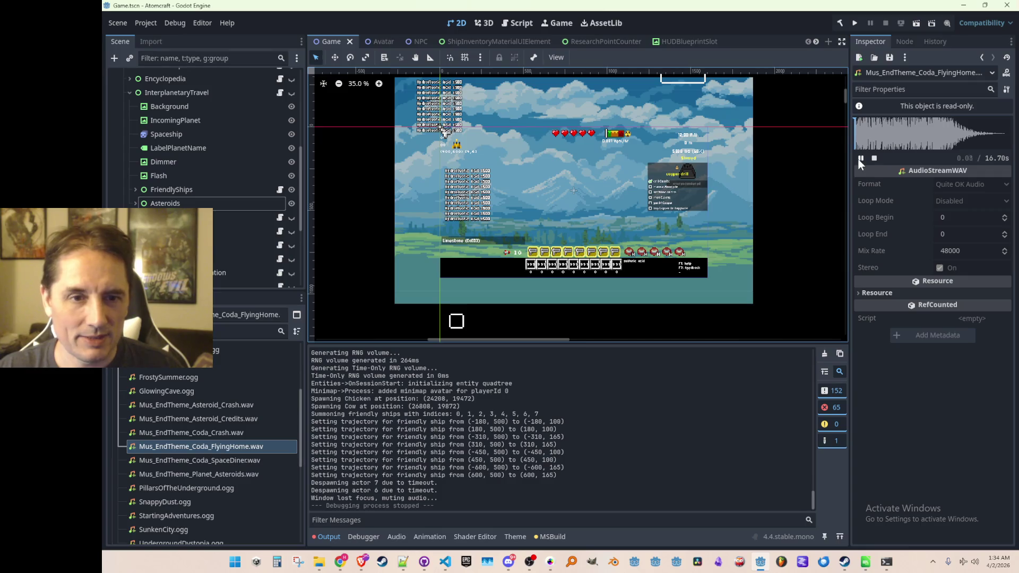
click(874, 157)
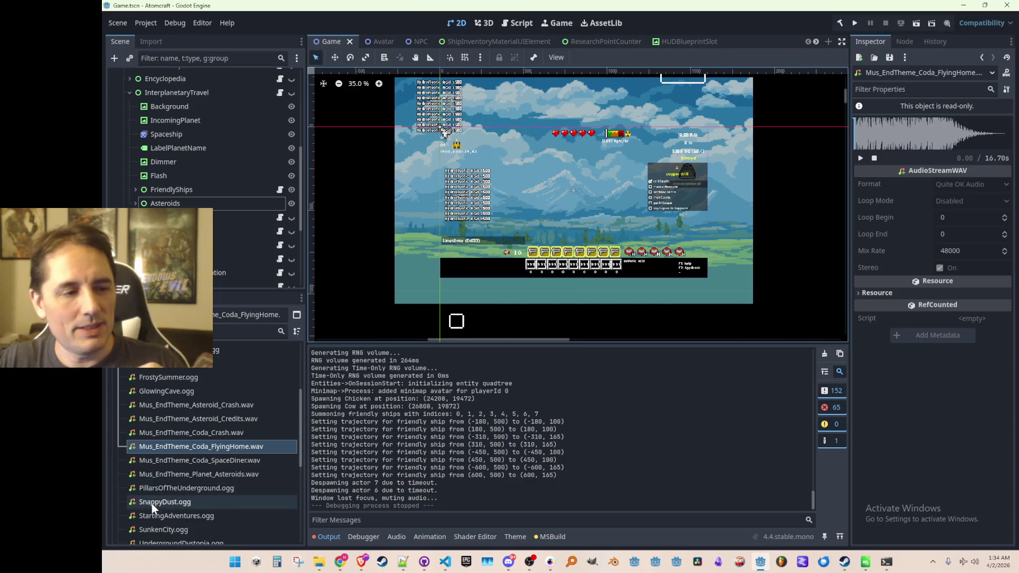
- Select and play the Mus_EndTheme_Coda_SpaceDiner.wav preview
mouse_move(237, 442)
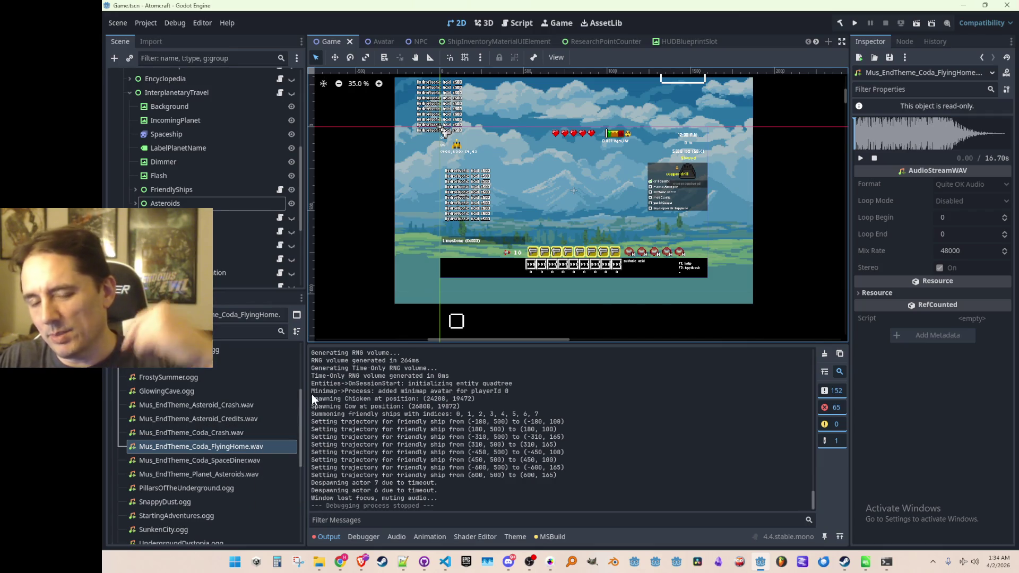
mouse_move(240, 464)
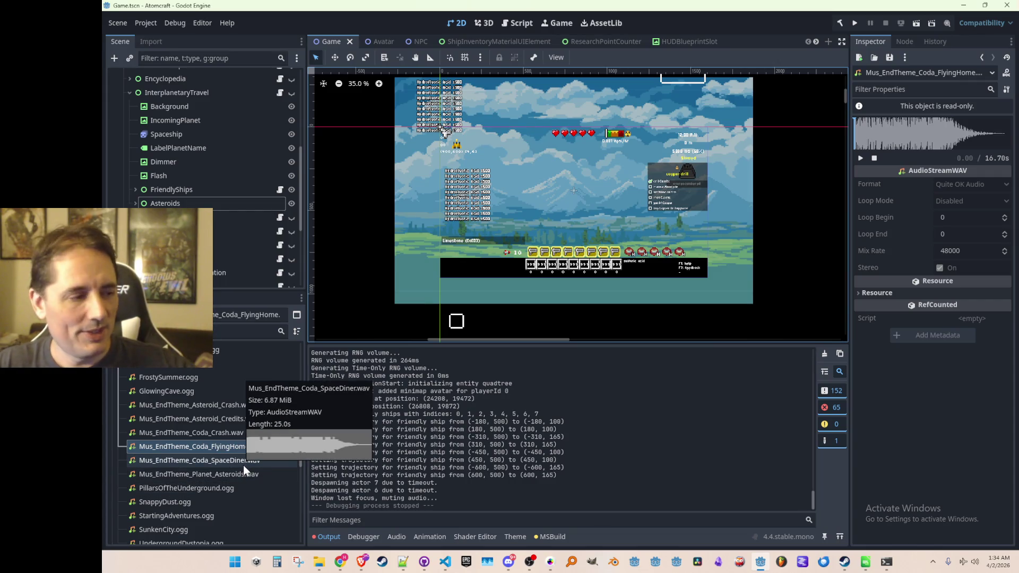
click(243, 466)
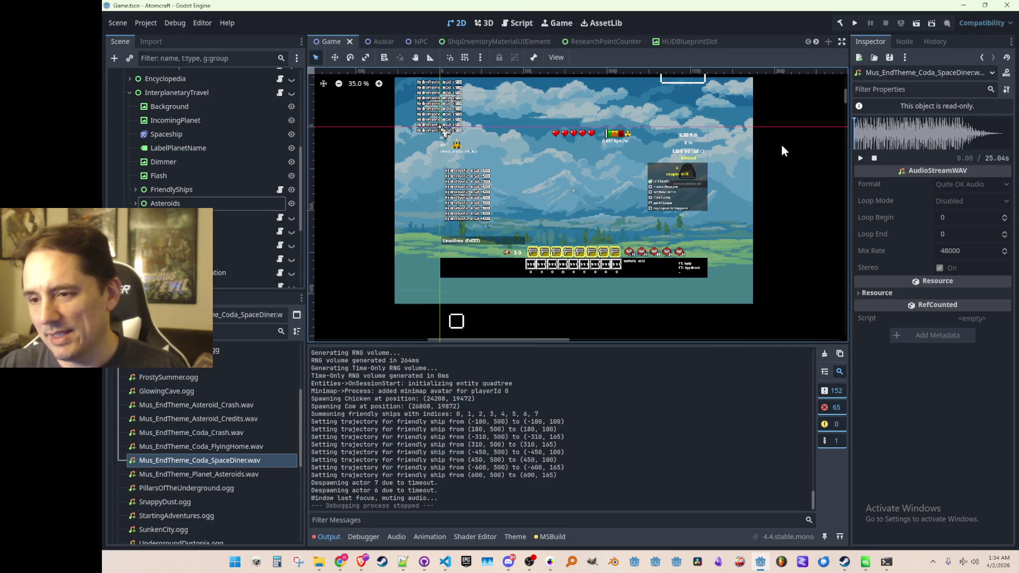
click(861, 162)
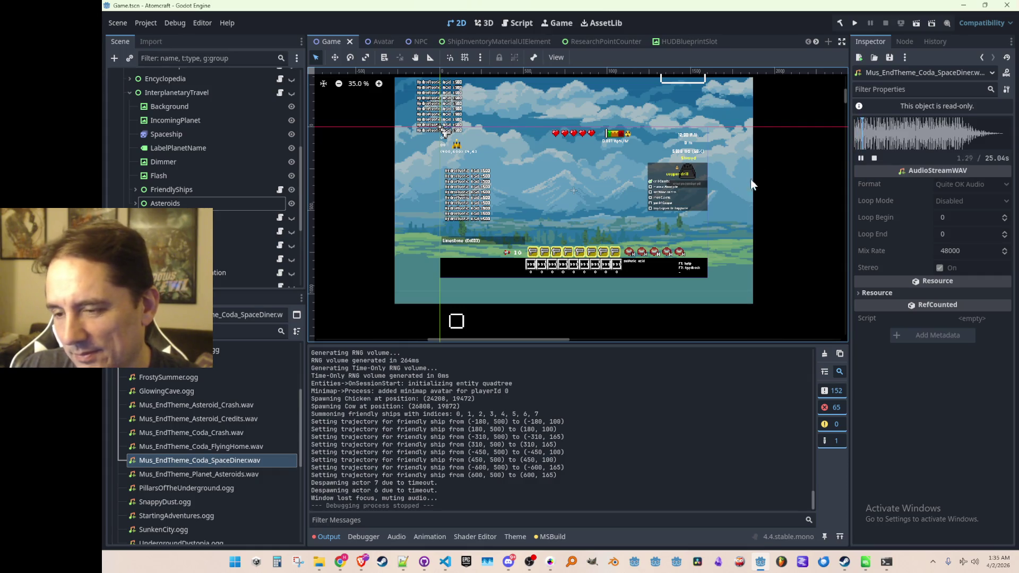